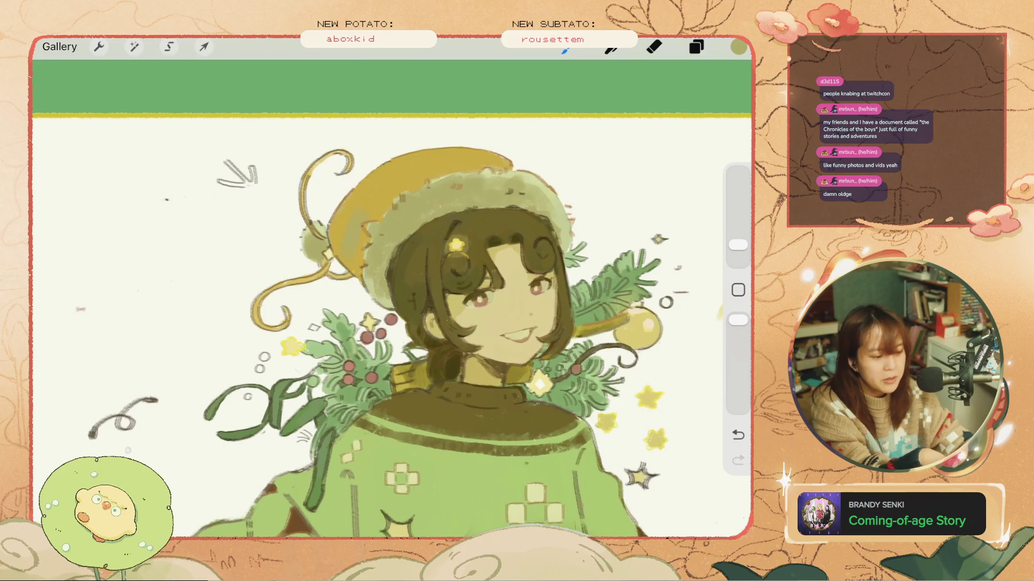
pyautogui.hotkey('ctrl', 'z')
# - Undo the latest small hat strokes, sampling a colour and checking the 3% brush size
pyautogui.hotkey('ctrl', 'shift', 'z')
pyautogui.click(376, 264)
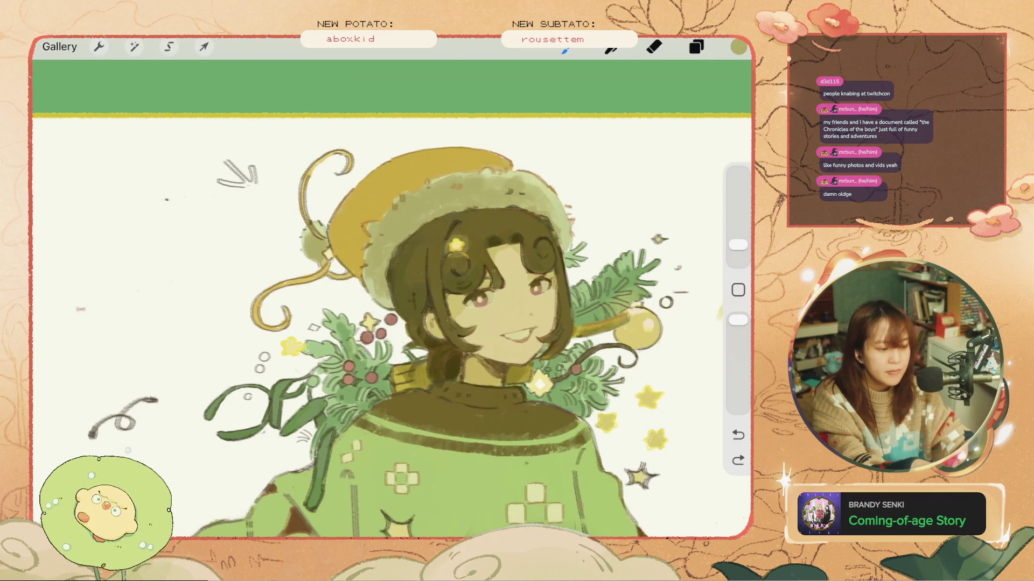
pyautogui.hotkey('ctrl', 'z')
pyautogui.click(738, 245)
pyautogui.hotkey('ctrl', 'z')
pyautogui.scroll(-5, 392, 299)
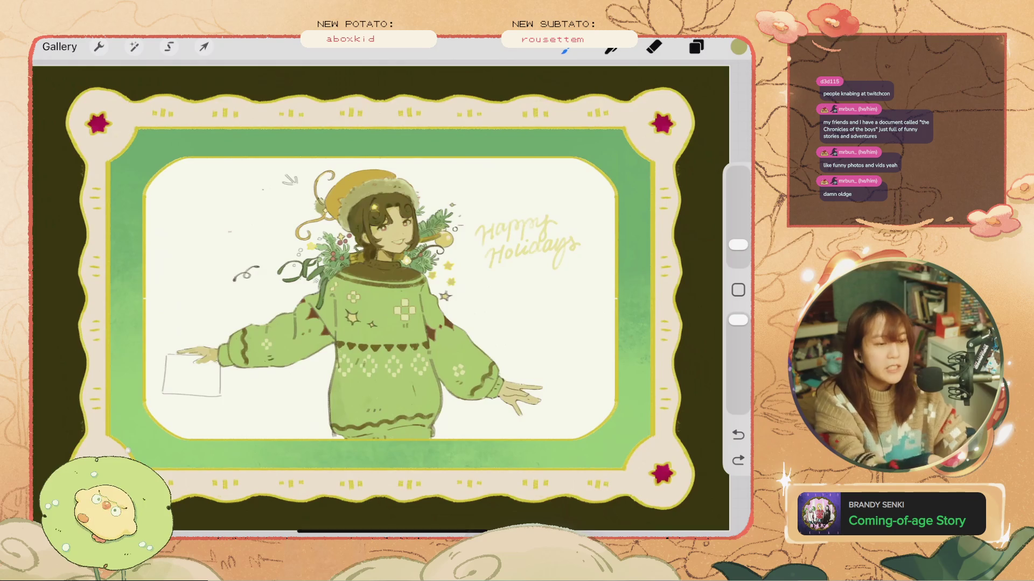
pyautogui.scroll(5, 382, 248)
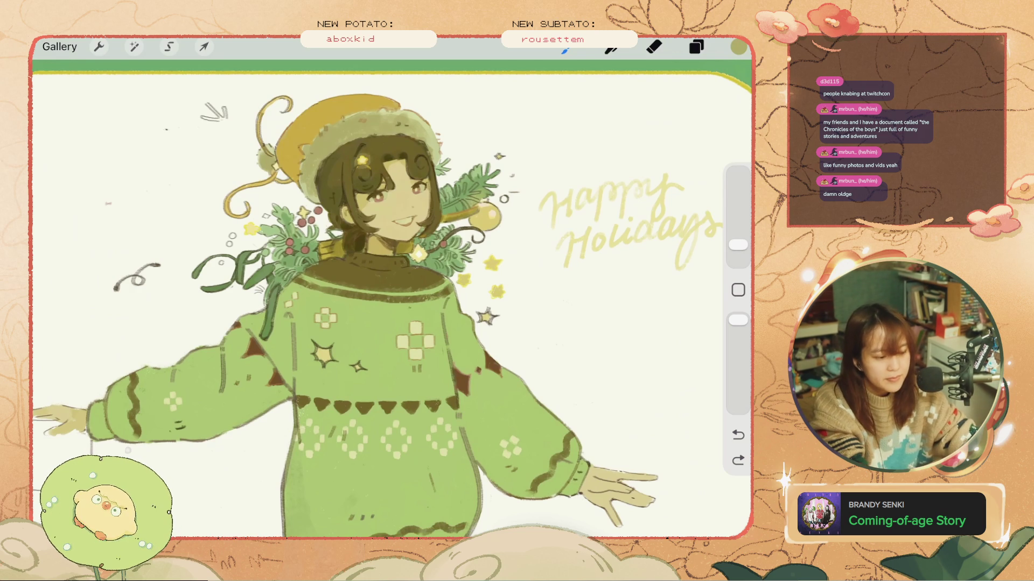
# - Undo the star hair clip back to its outline and set the brush to about 3%
pyautogui.hotkey('ctrl', 'z')
pyautogui.hotkey('ctrl', 'z')
pyautogui.hotkey('ctrl', 'z')
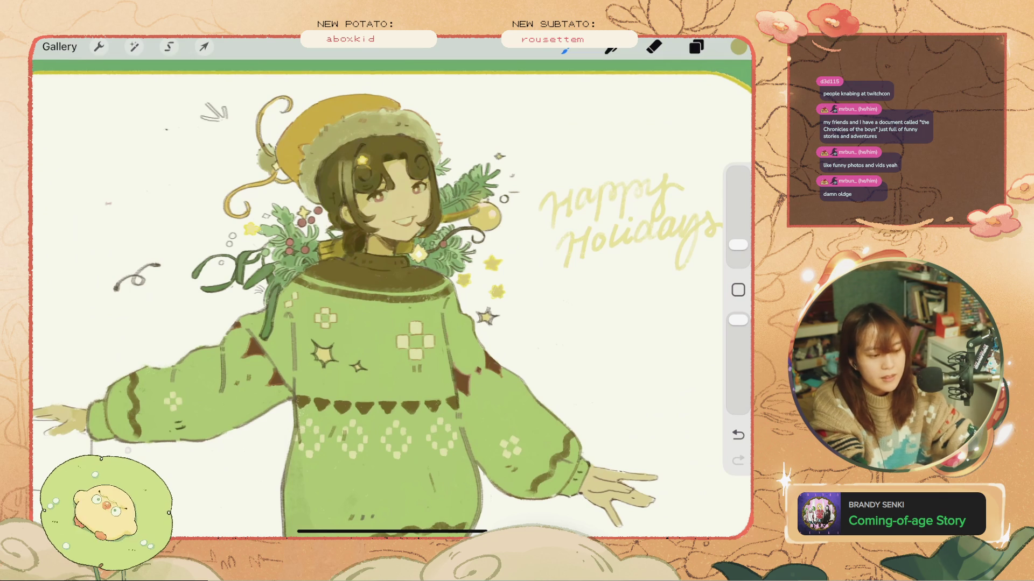
pyautogui.moveTo(738, 245); pyautogui.dragTo(738, 252)
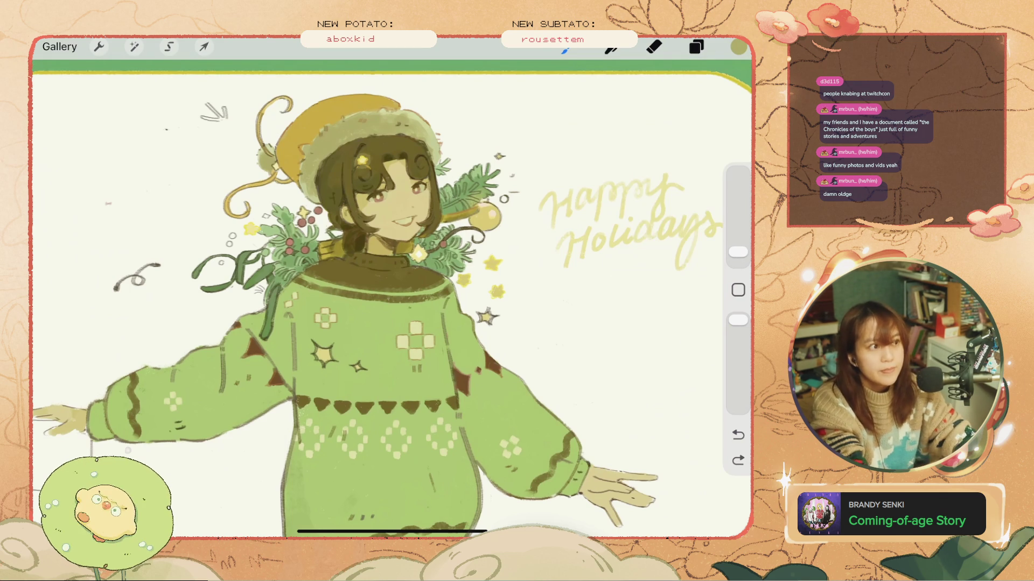
pyautogui.scroll(3, 374, 156)
pyautogui.moveTo(410, 211); pyautogui.dragTo(418, 217)
pyautogui.hotkey('ctrl', 'z')
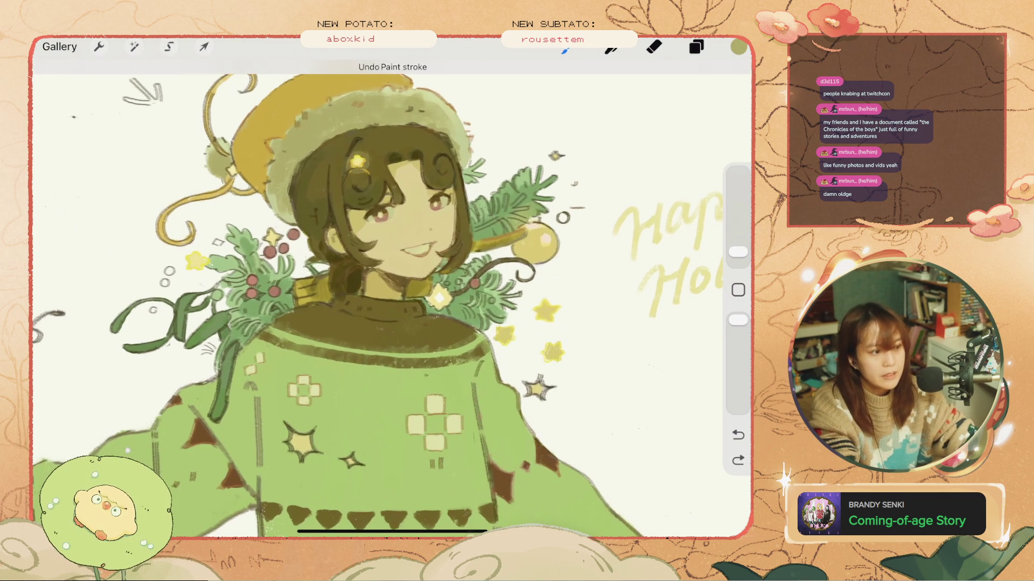
pyautogui.moveTo(435, 162); pyautogui.dragTo(442, 174)
pyautogui.hotkey('ctrl', 'z')
pyautogui.hotkey('ctrl', 'z')
pyautogui.hotkey('ctrl', 'z')
pyautogui.hotkey('ctrl', 'z')
pyautogui.hotkey('ctrl', 'z')
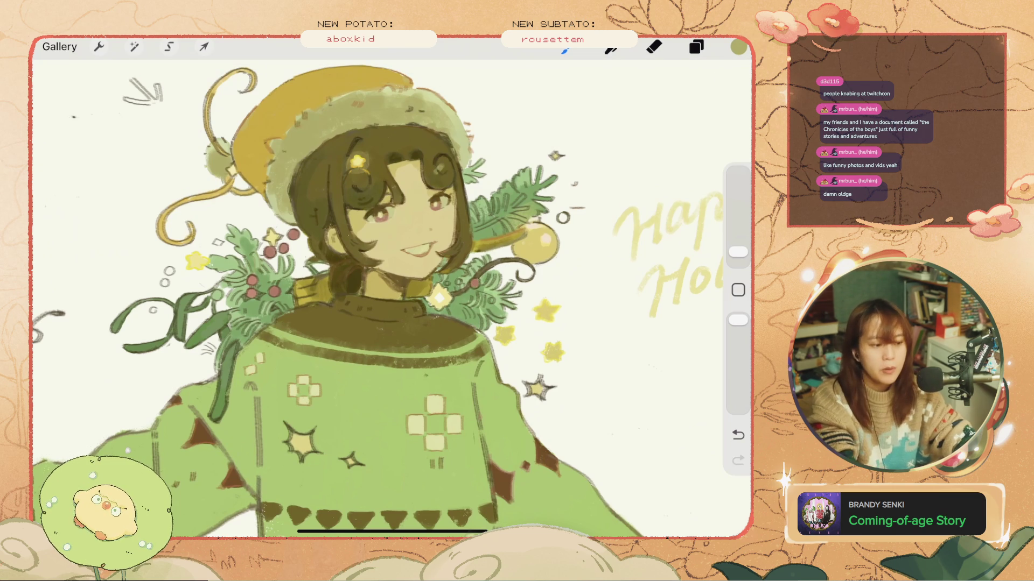
pyautogui.hotkey('ctrl', 'z')
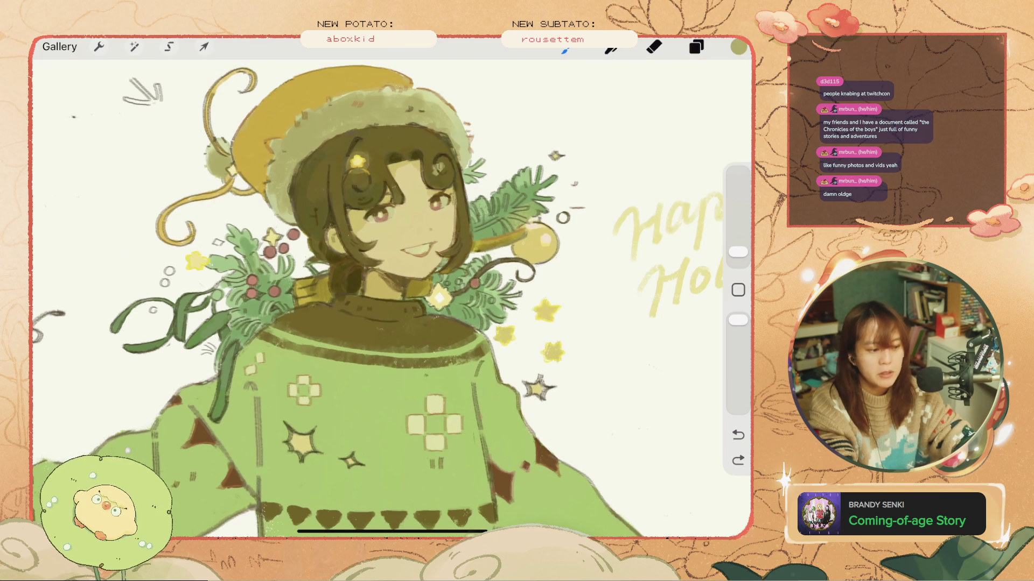
pyautogui.hotkey('ctrl', 'z')
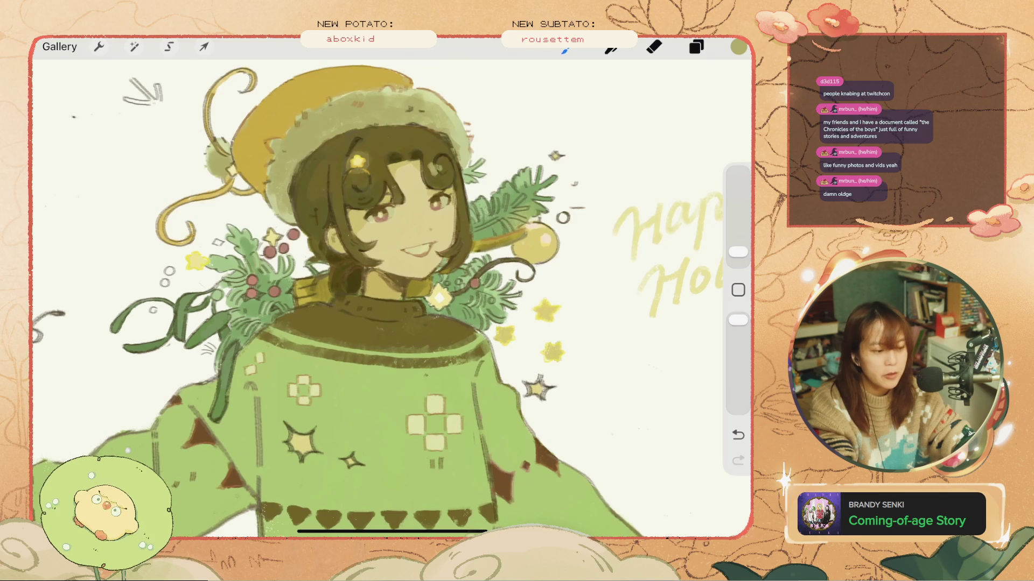
pyautogui.hotkey('ctrl', 'z')
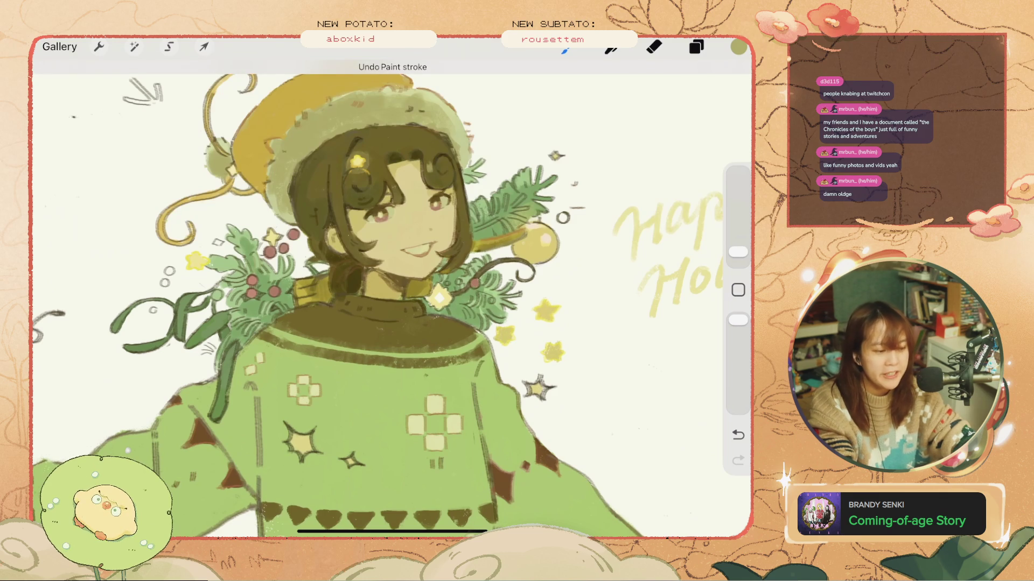
pyautogui.hotkey('ctrl', 'z')
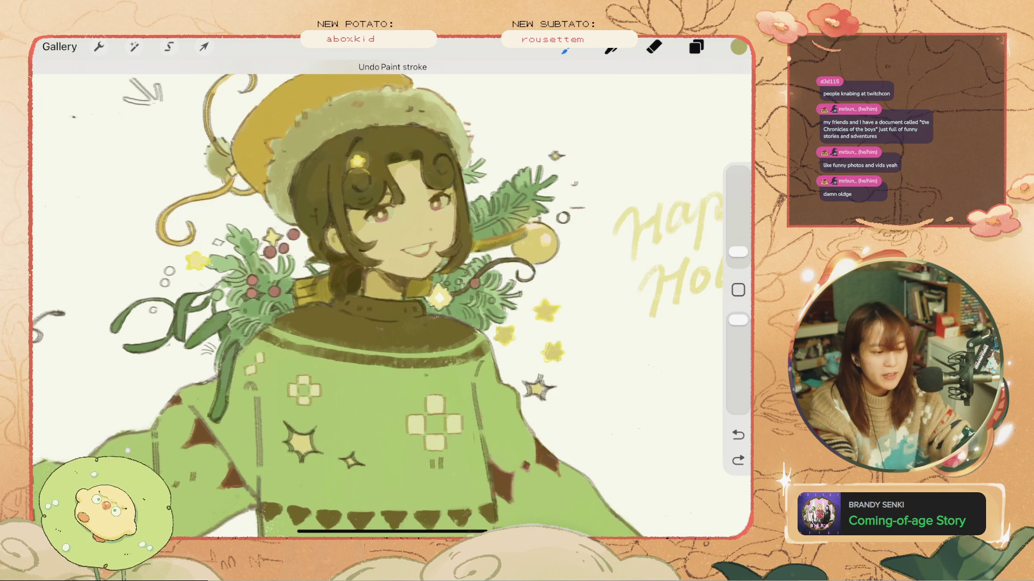
pyautogui.hotkey('ctrl', 'z')
pyautogui.moveTo(446, 165); pyautogui.dragTo(456, 175)
pyautogui.hotkey('ctrl', 'z')
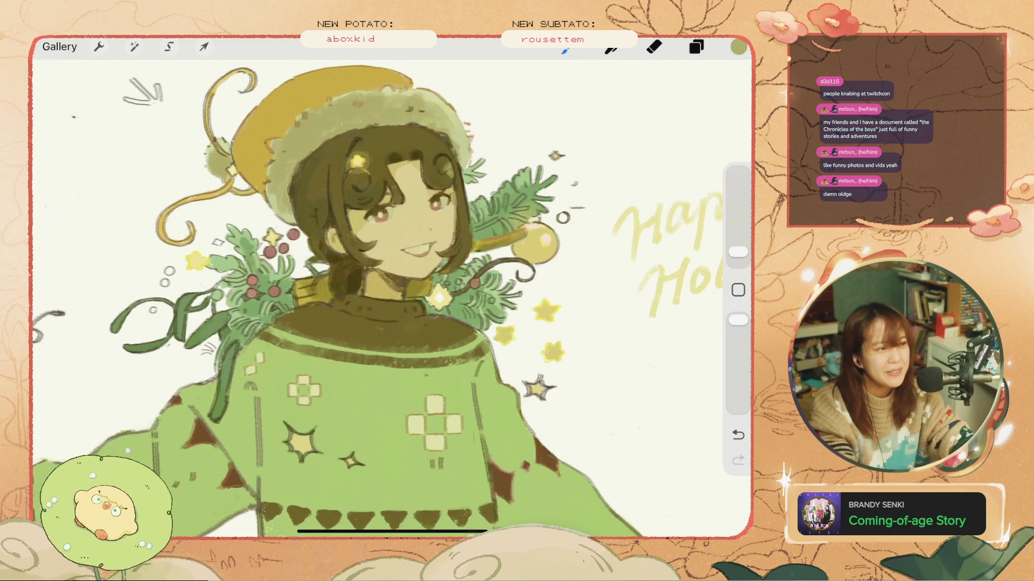
pyautogui.hotkey('ctrl', 'z')
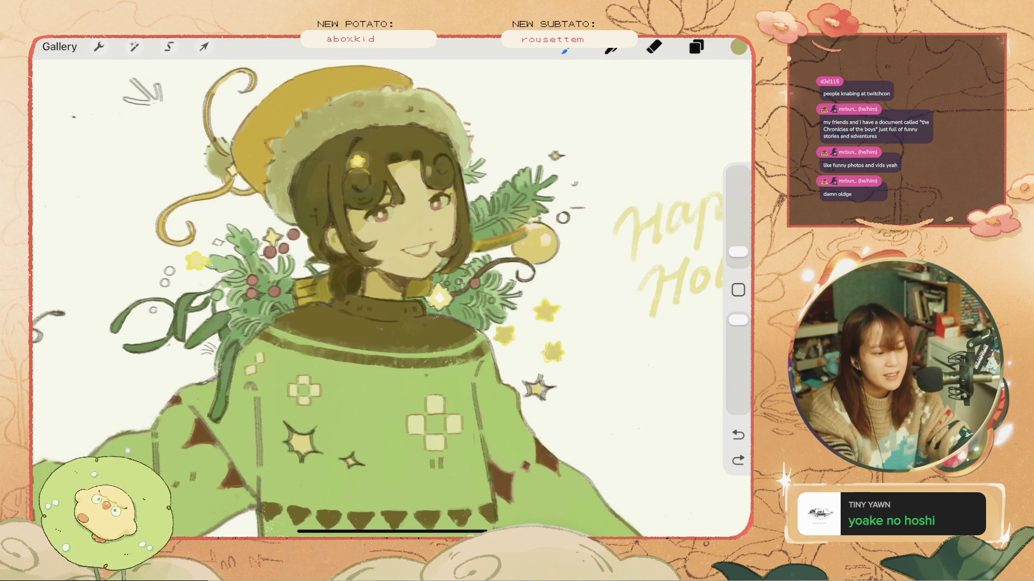
pyautogui.moveTo(424, 161); pyautogui.dragTo(433, 181)
pyautogui.hotkey('ctrl', 'z')
pyautogui.hotkey('ctrl', 'z')
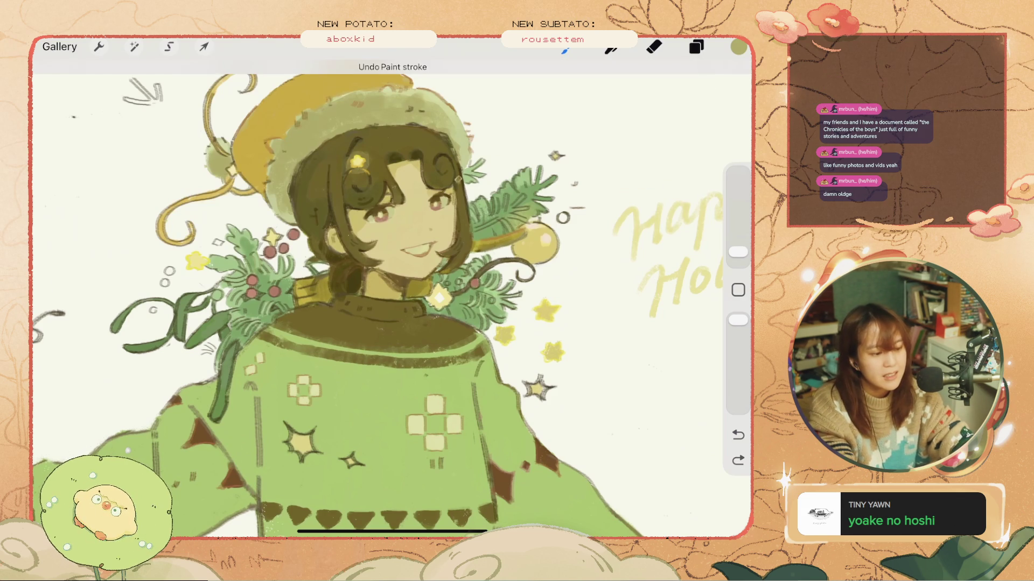
pyautogui.hotkey('ctrl', 'z')
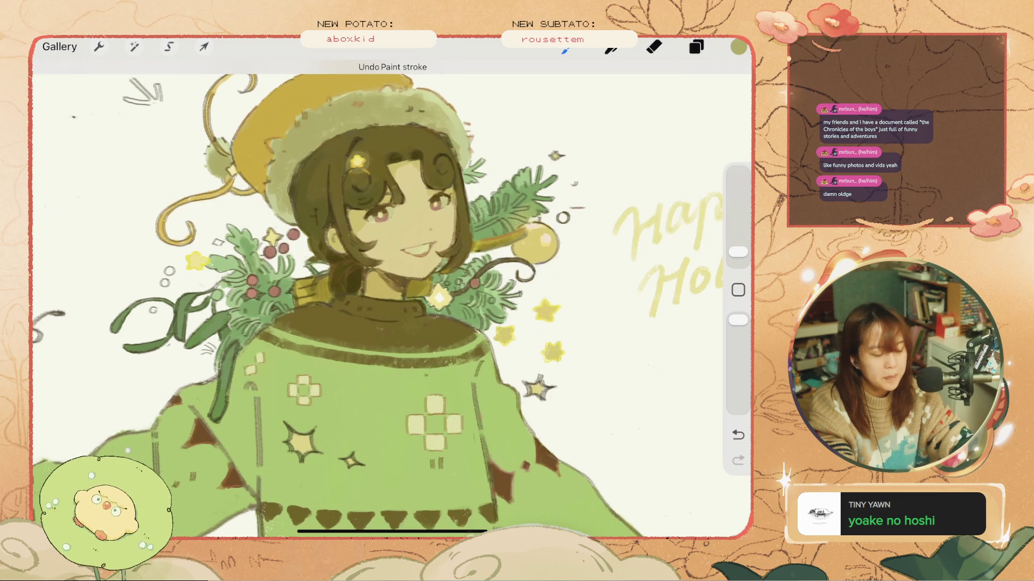
pyautogui.moveTo(465, 188); pyautogui.dragTo(465, 244)
pyautogui.hotkey('ctrl', 'z')
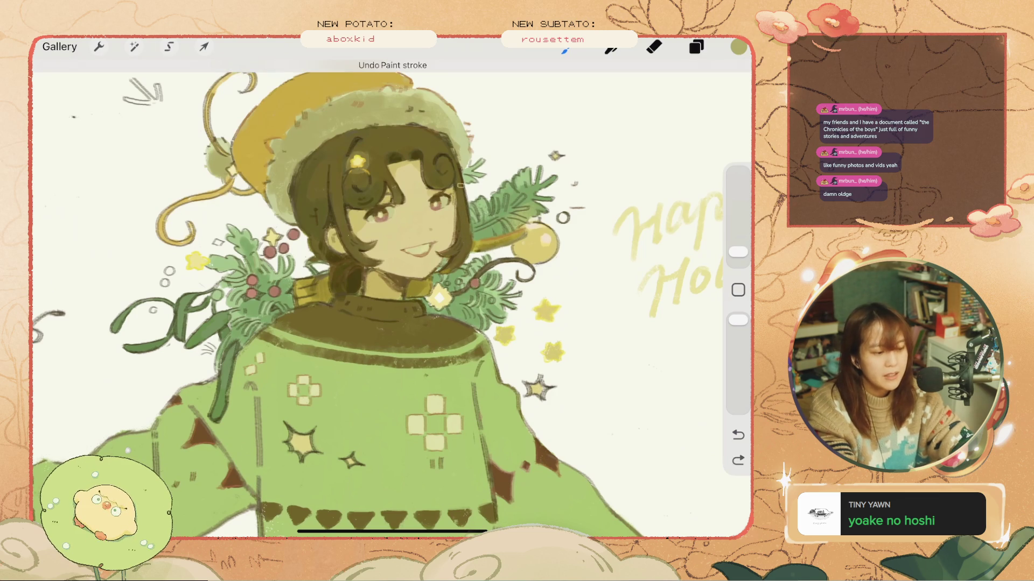
pyautogui.moveTo(461, 203); pyautogui.dragTo(463, 220)
pyautogui.hotkey('ctrl', 'z')
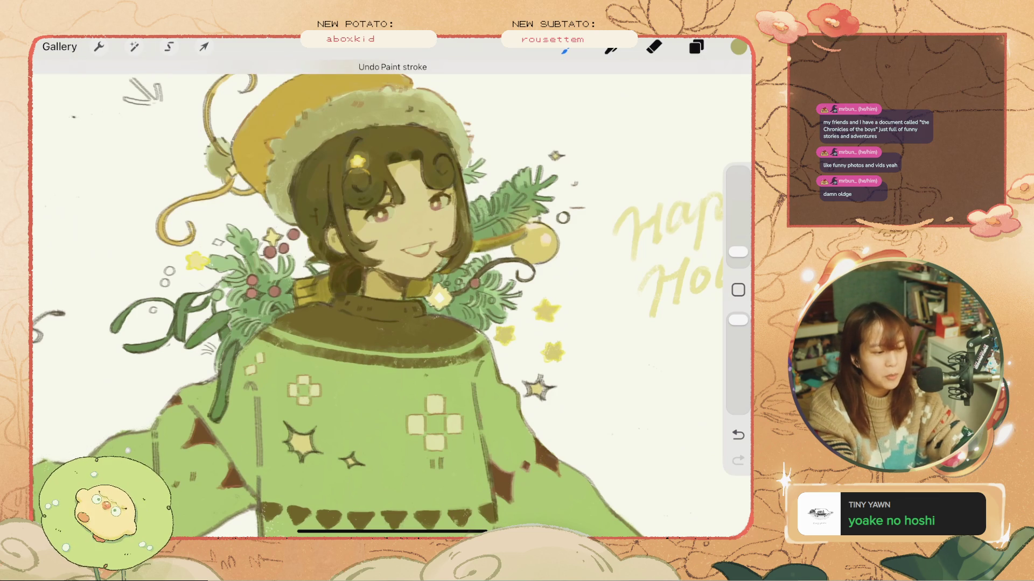
pyautogui.hotkey('ctrl', 'z')
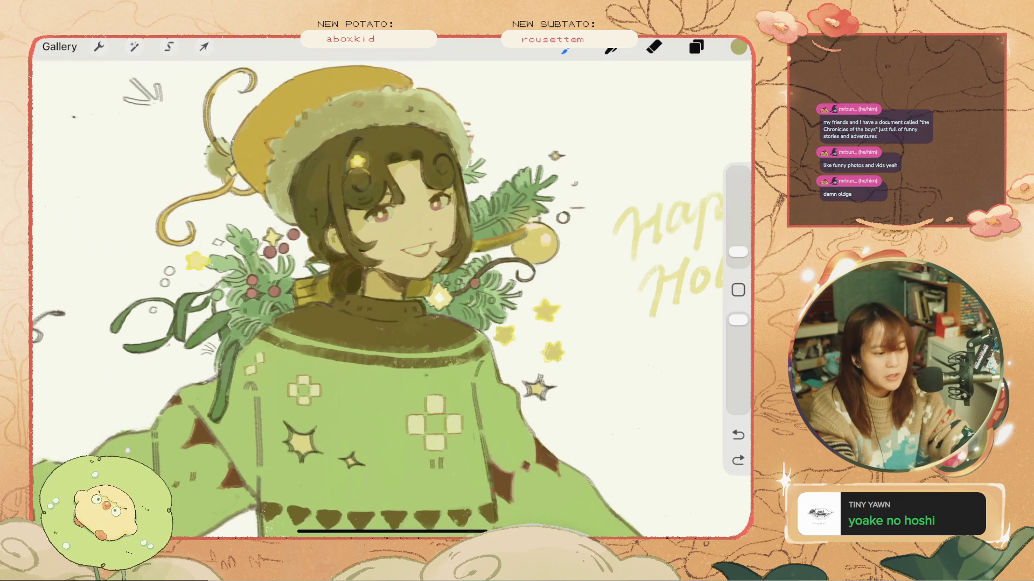
pyautogui.hotkey('ctrl', 'z')
pyautogui.moveTo(334, 216); pyautogui.dragTo(337, 221)
pyautogui.hotkey('ctrl', 'z')
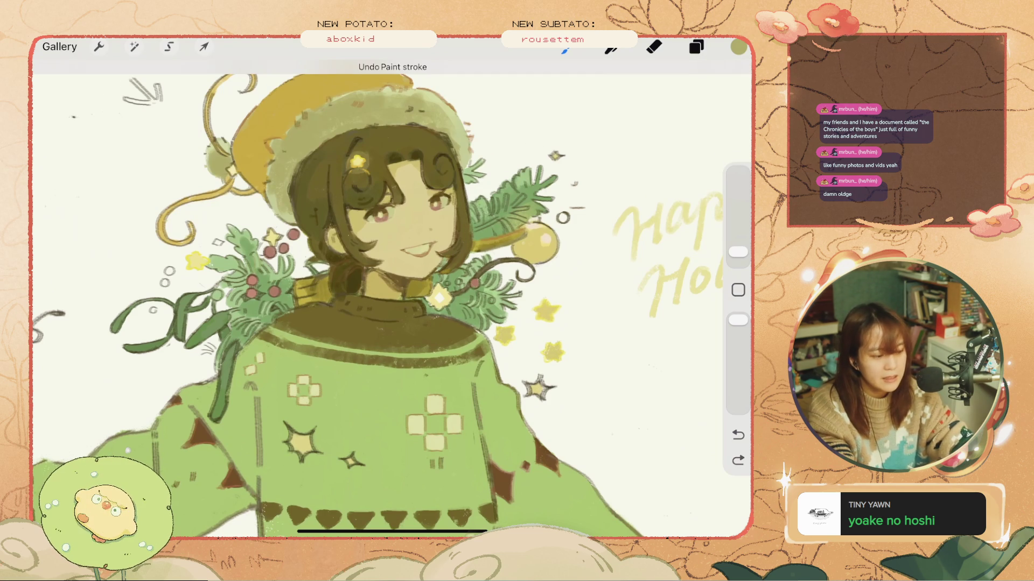
pyautogui.moveTo(329, 197); pyautogui.dragTo(334, 203)
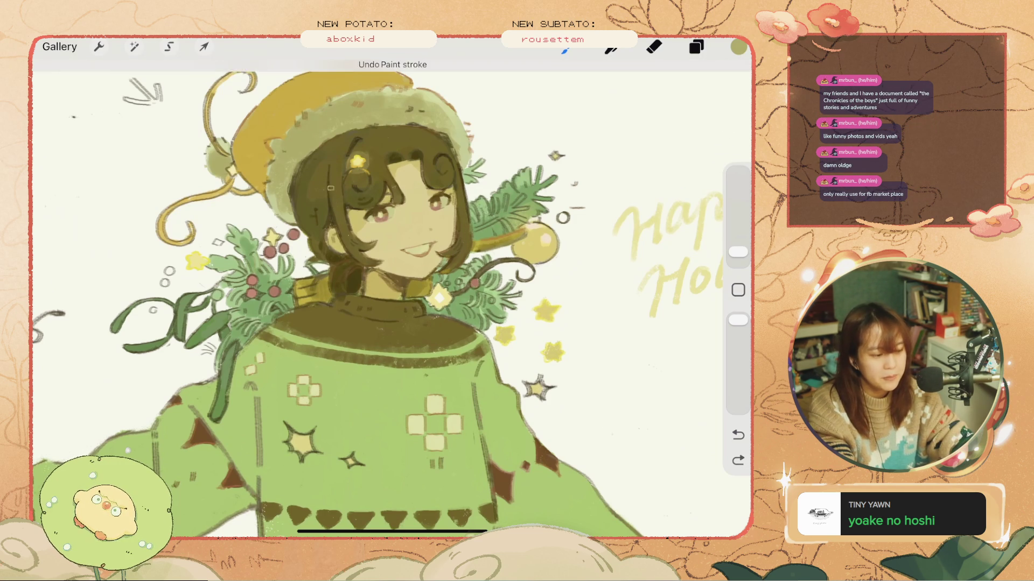
pyautogui.hotkey('ctrl', 'z')
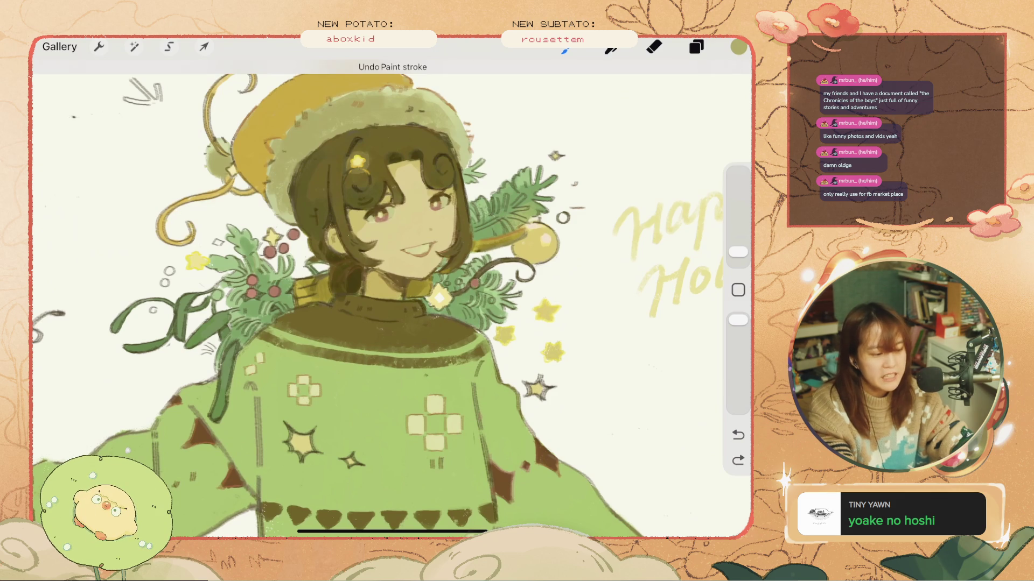
pyautogui.hotkey('ctrl', 'z')
pyautogui.moveTo(332, 184); pyautogui.dragTo(343, 202)
pyautogui.hotkey('ctrl', 'z')
pyautogui.hotkey('ctrl', 'z')
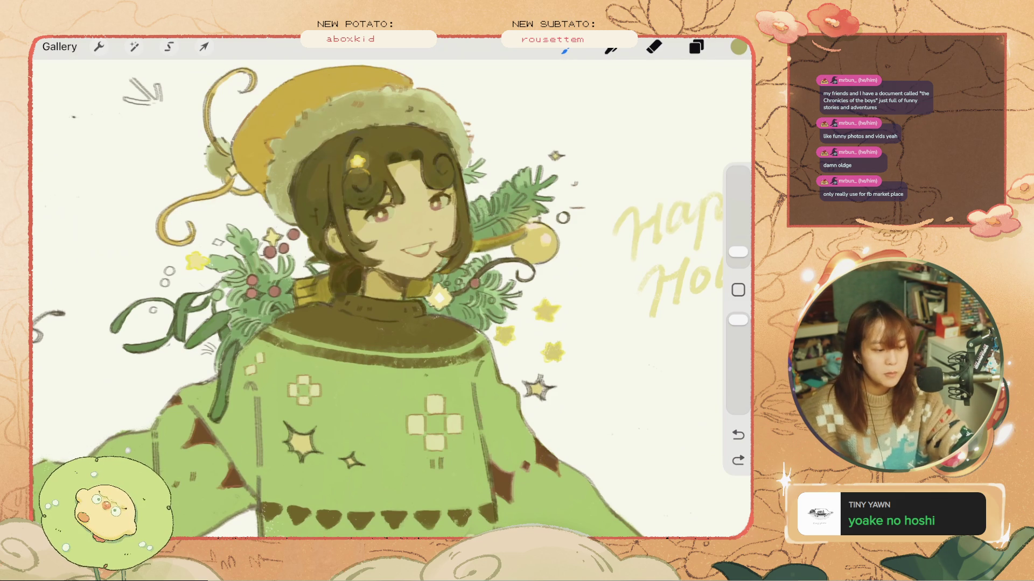
pyautogui.moveTo(325, 178); pyautogui.dragTo(318, 222)
pyautogui.hotkey('ctrl', 'z')
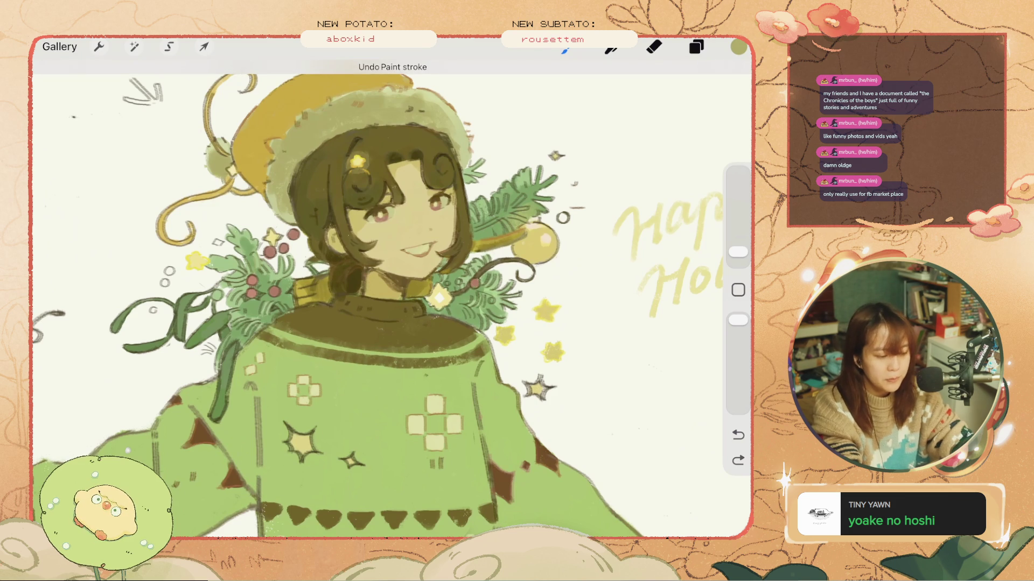
pyautogui.click(738, 290)
pyautogui.click(334, 204)
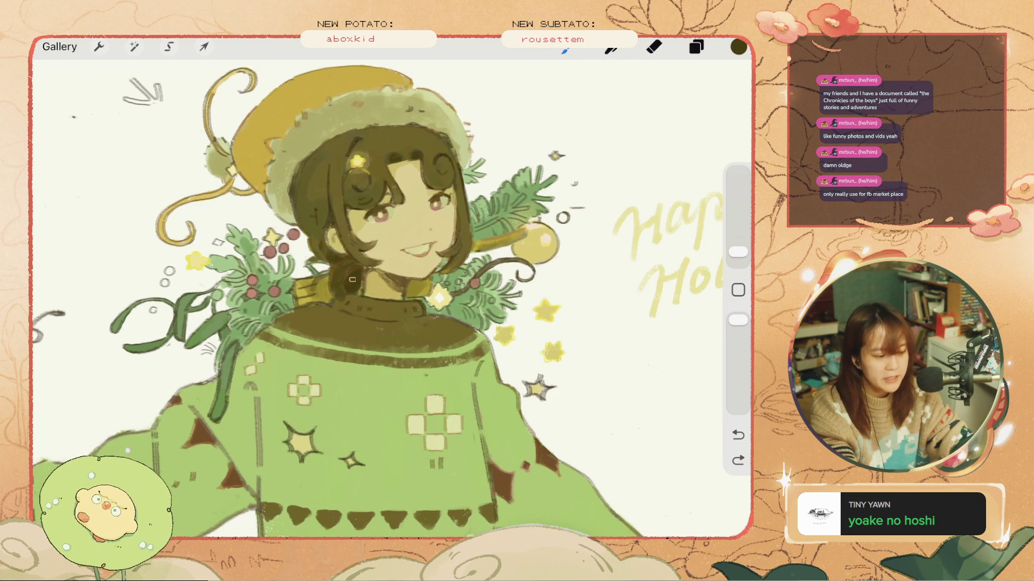
# - Paint a small dark stroke near the collar and try, then undo, short hair strokes
pyautogui.moveTo(353, 280); pyautogui.dragTo(359, 286)
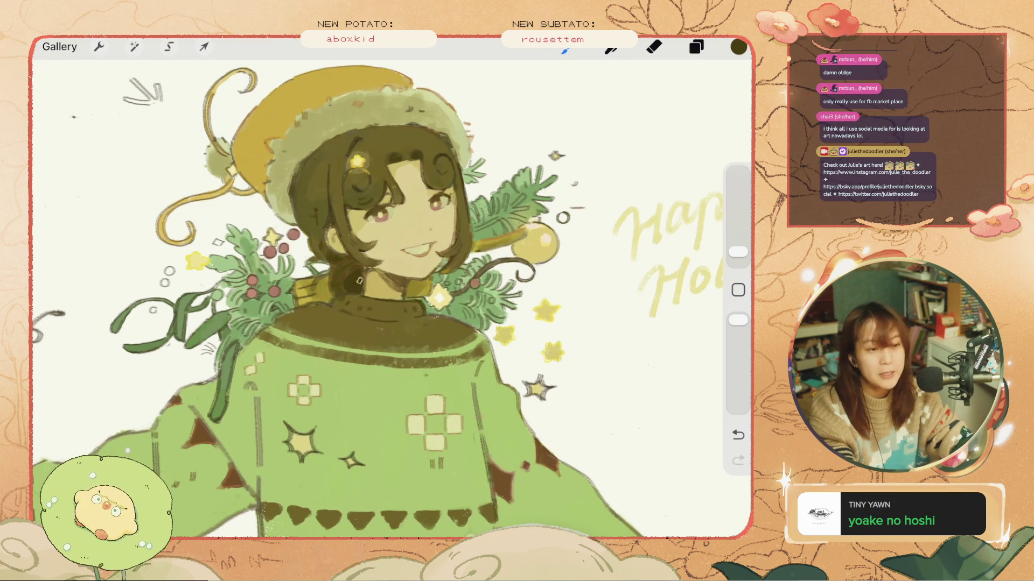
pyautogui.moveTo(272, 180); pyautogui.dragTo(259, 205)
pyautogui.hotkey('ctrl', 'z')
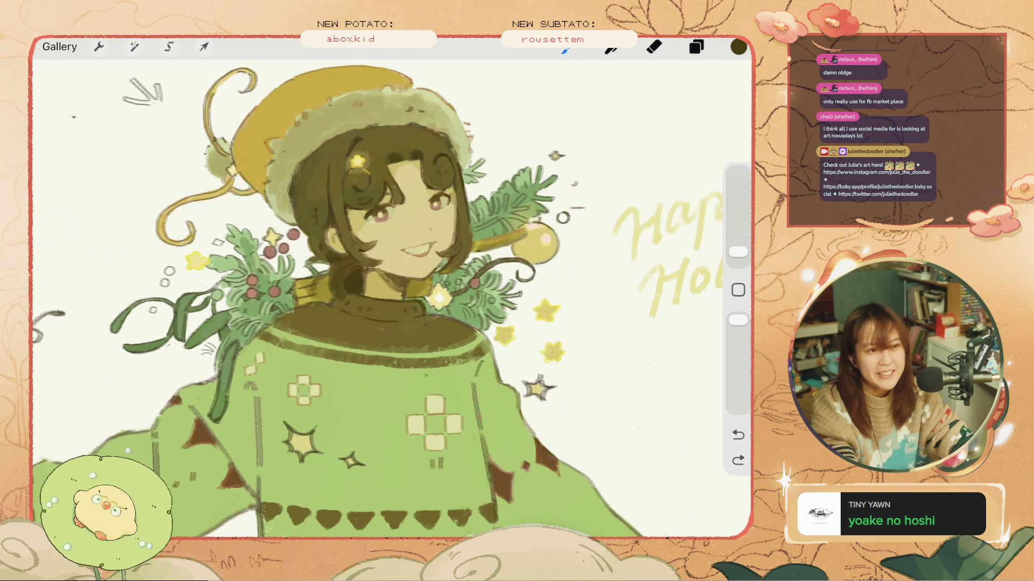
pyautogui.moveTo(311, 177); pyautogui.dragTo(312, 241)
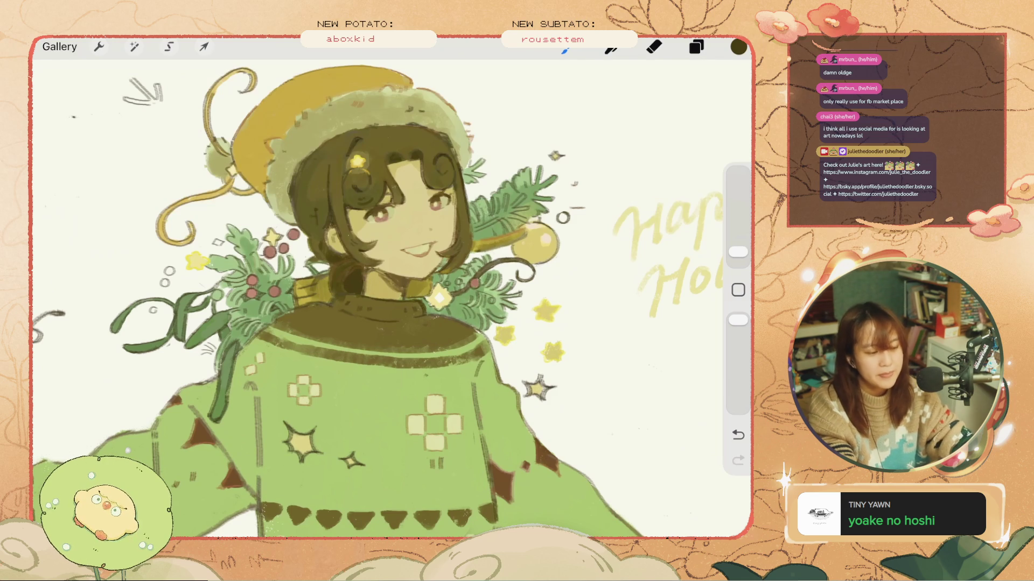
pyautogui.hotkey('ctrl', 'z')
# - Remove a run of small strokes on the hair and near the eyebrow
pyautogui.hotkey('ctrl', 'z')
pyautogui.moveTo(318, 224); pyautogui.dragTo(321, 235)
pyautogui.hotkey('ctrl', 'z')
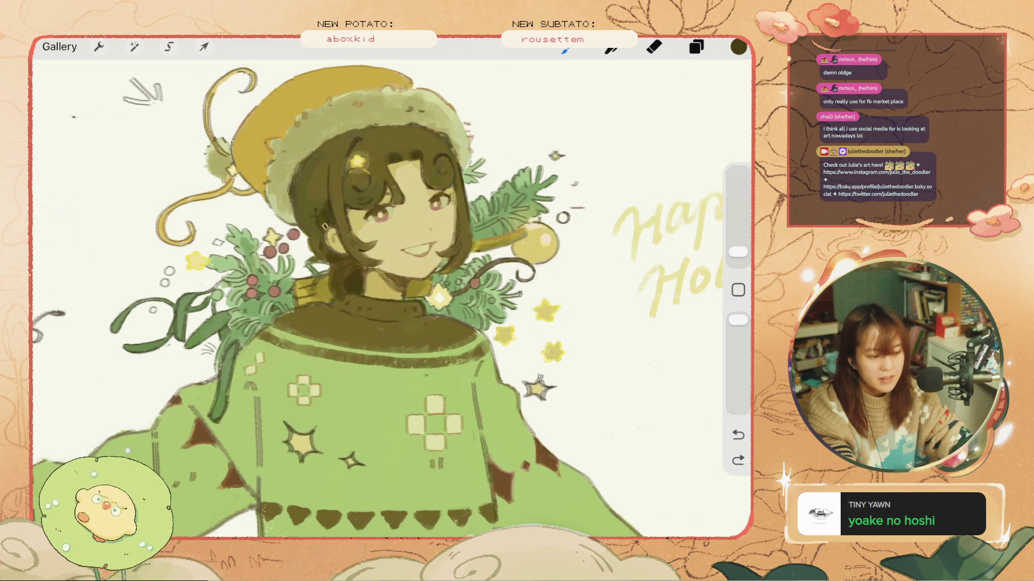
pyautogui.hotkey('ctrl', 'z')
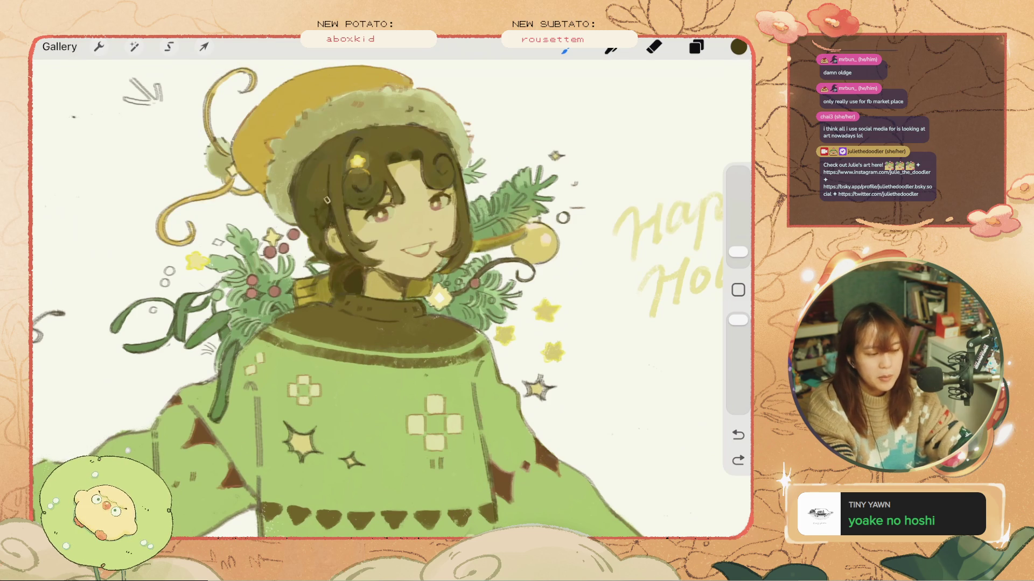
pyautogui.hotkey('ctrl', 'z')
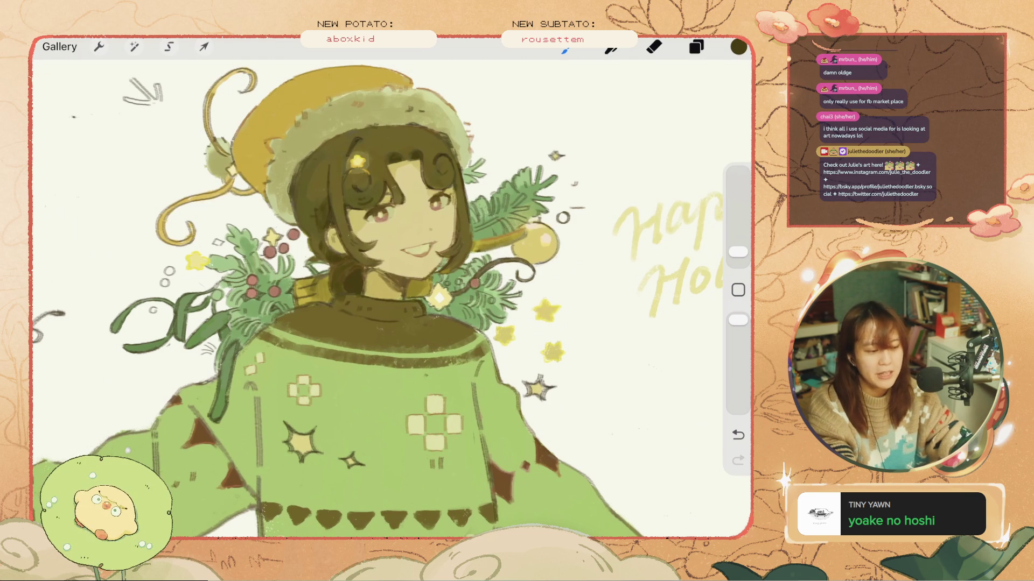
pyautogui.hotkey('ctrl', 'z')
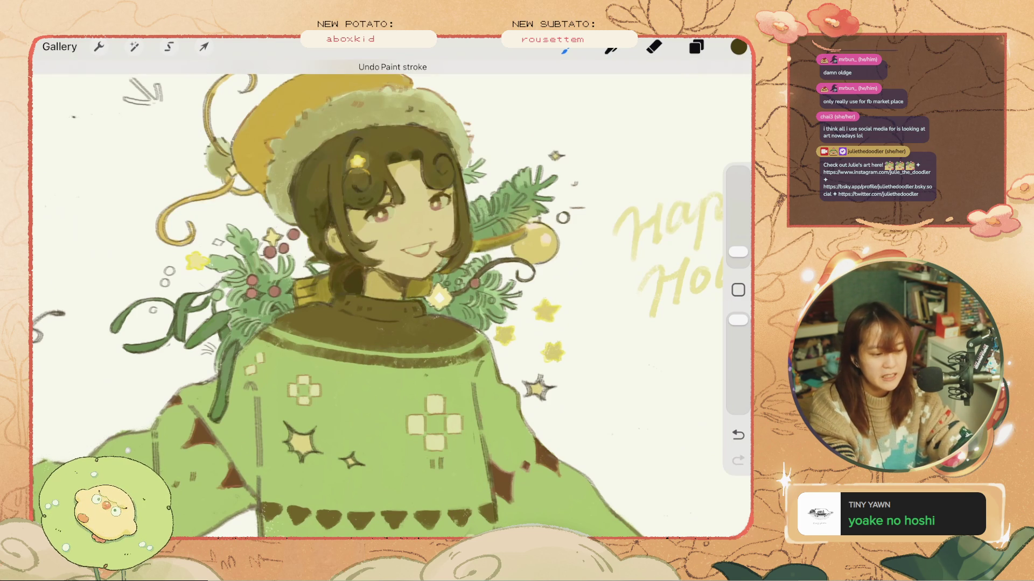
pyautogui.hotkey('ctrl', 'z')
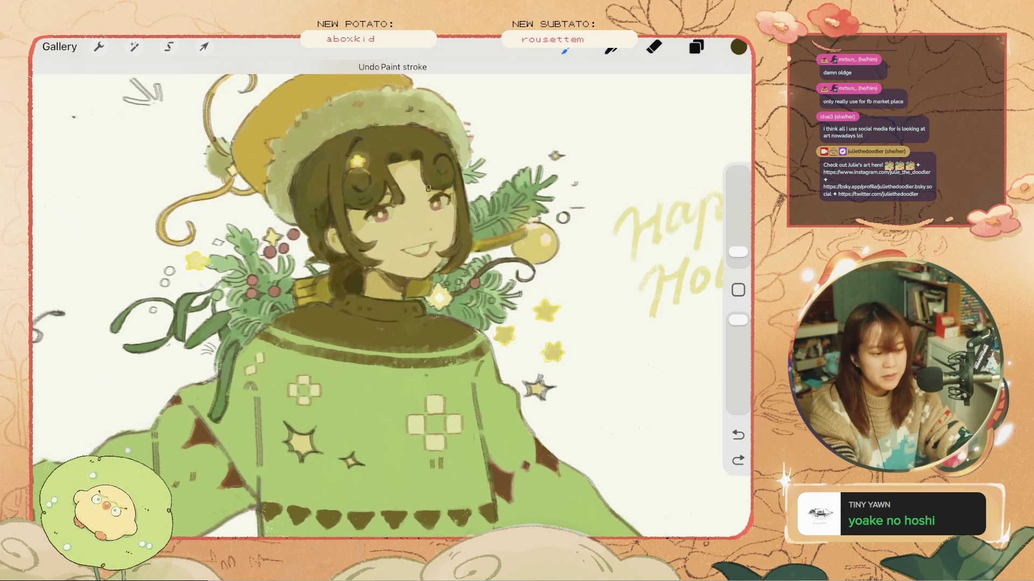
pyautogui.hotkey('ctrl', 'z')
pyautogui.hotkey('ctrl', 'z')
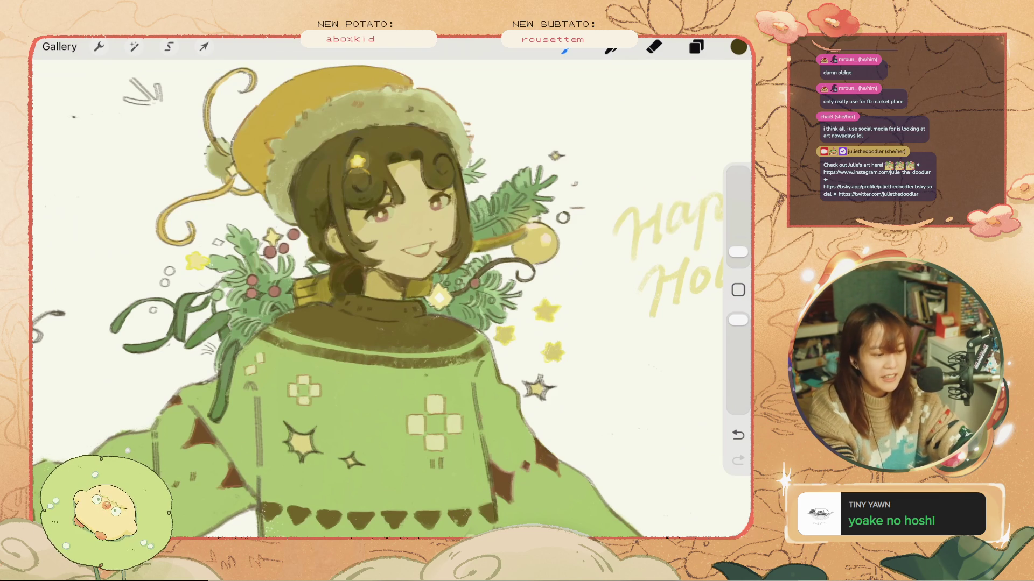
# - Step back through small eyebrow, eye and hair-fringe strokes
pyautogui.hotkey('ctrl', 'z')
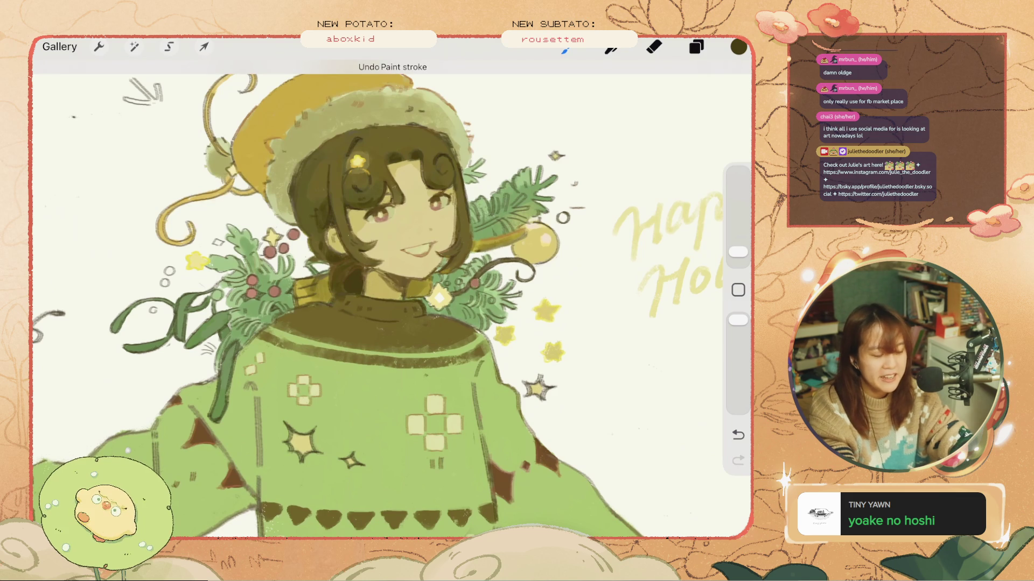
pyautogui.hotkey('ctrl', 'z')
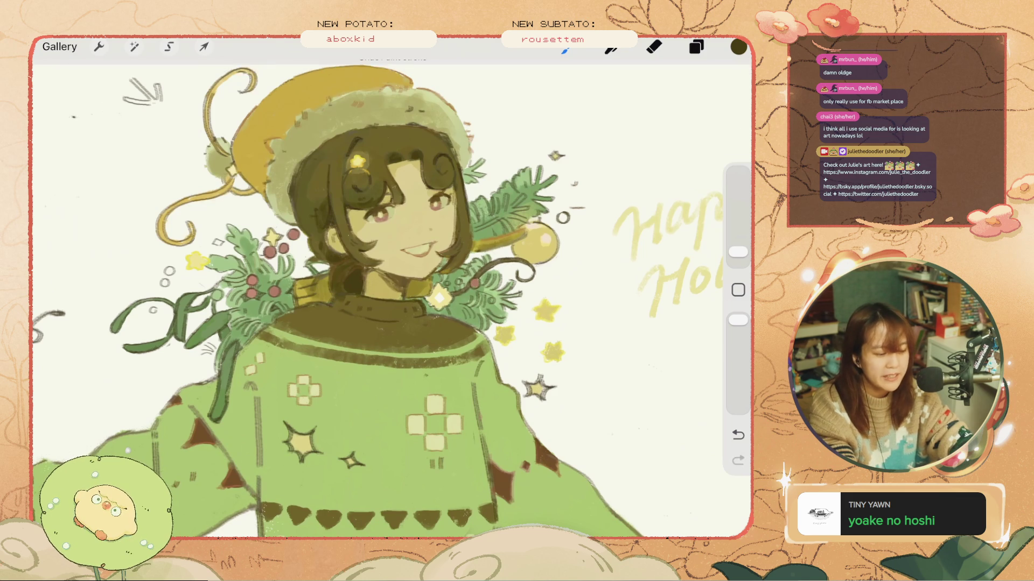
pyautogui.hotkey('ctrl', 'z')
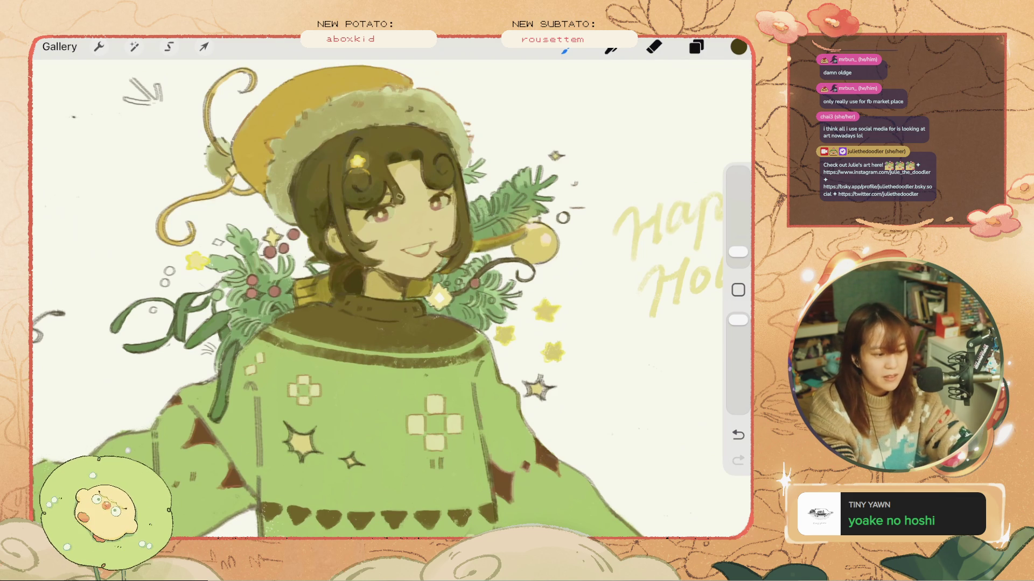
pyautogui.hotkey('ctrl', 'z')
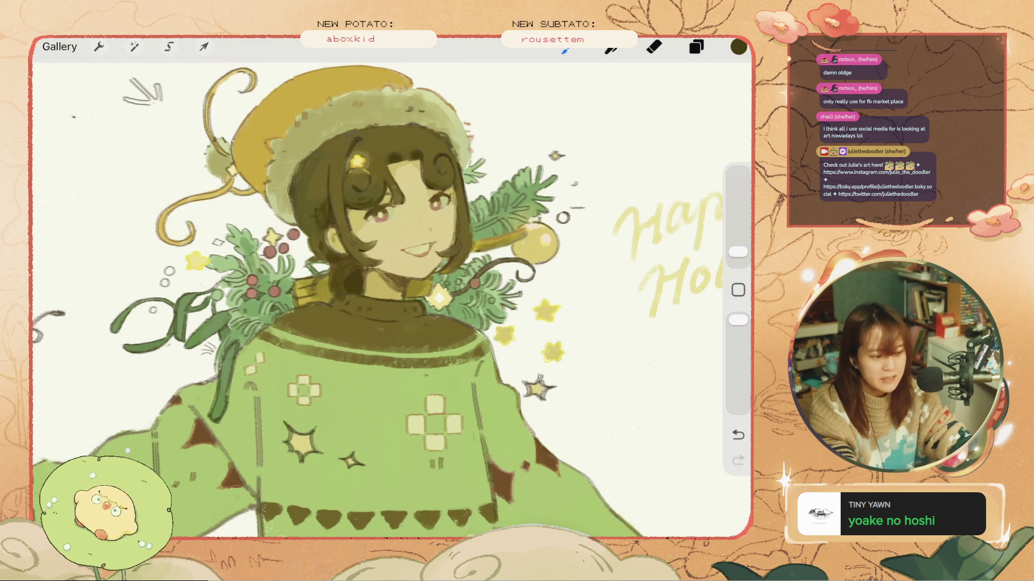
pyautogui.hotkey('ctrl', 'z')
pyautogui.hotkey('ctrl', 'z')
pyautogui.hotkey('ctrl', 'z')
pyautogui.hotkey('ctrl', 'z')
pyautogui.hotkey('ctrl', 'z')
pyautogui.hotkey('ctrl', 'z')
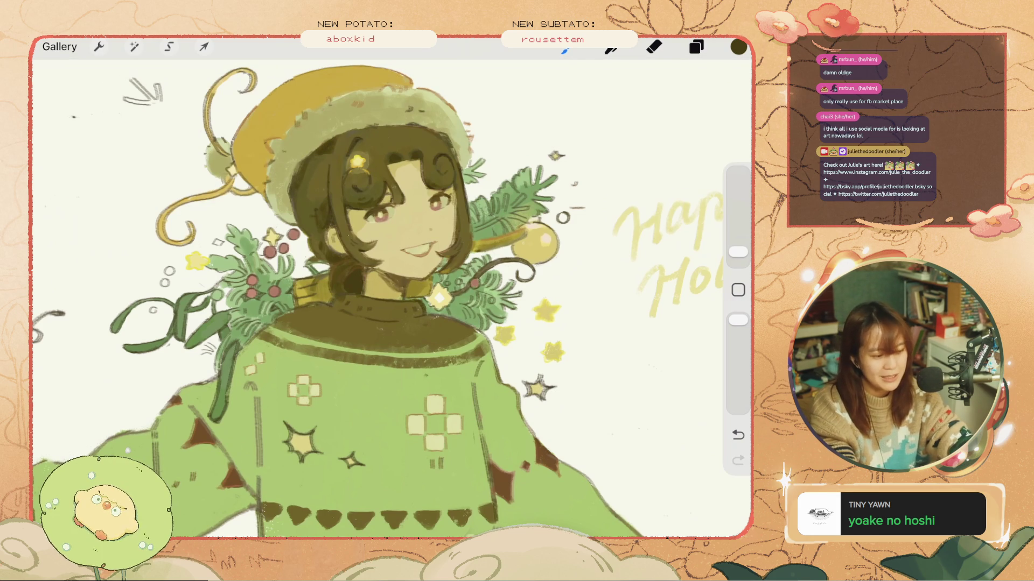
pyautogui.hotkey('ctrl', 'z')
pyautogui.hotkey('ctrl', 'z')
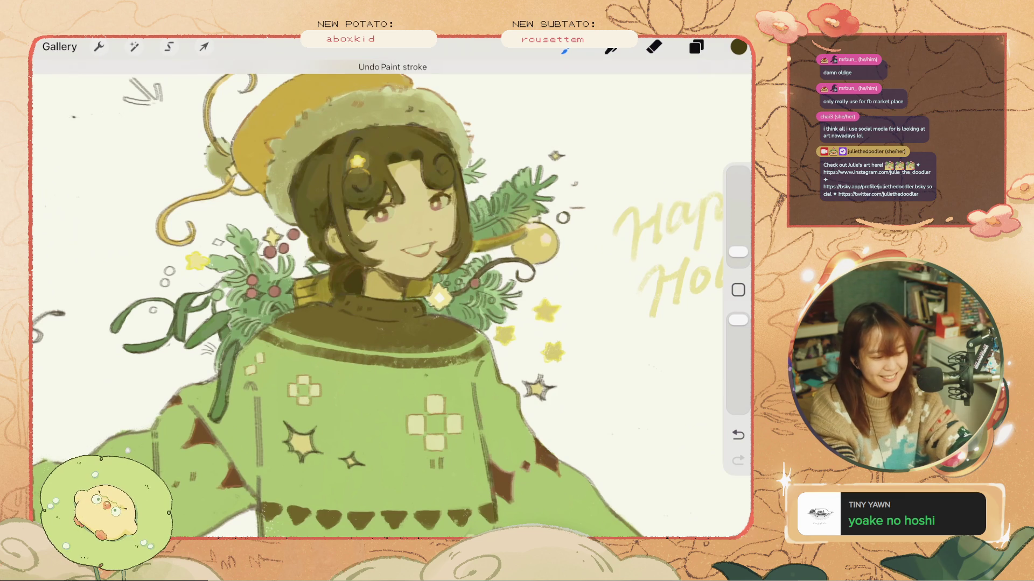
pyautogui.hotkey('ctrl', 'z')
pyautogui.hotkey('ctrl', 'z')
pyautogui.hotkey('ctrl', 'z')
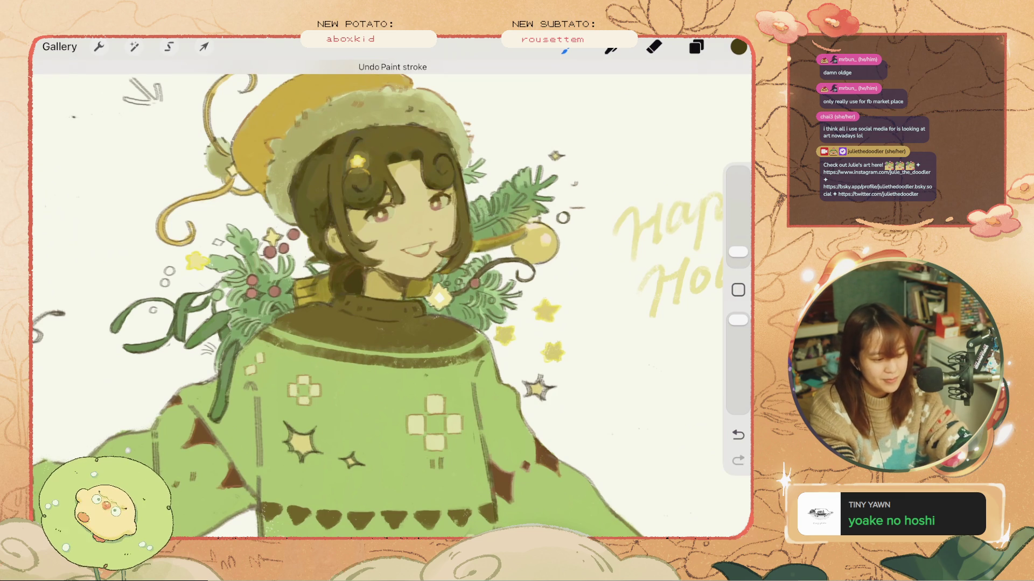
# - Repaint dark strokes along the hairline and the hair's right edge
pyautogui.moveTo(411, 126); pyautogui.dragTo(436, 139)
pyautogui.hotkey('ctrl', 'z')
pyautogui.hotkey('ctrl', 'z')
pyautogui.hotkey('ctrl', 'z')
pyautogui.moveTo(374, 133)
pyautogui.mouseDown()
pyautogui.moveTo(401, 125)
pyautogui.moveTo(383, 125)
pyautogui.mouseUp()
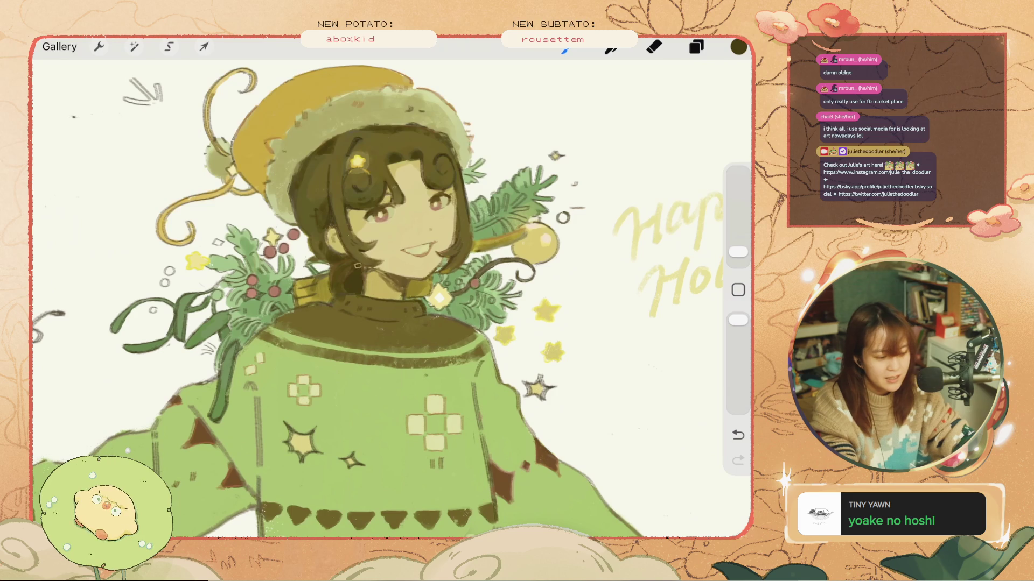
pyautogui.moveTo(466, 222); pyautogui.dragTo(465, 258)
pyautogui.hotkey('ctrl', 'z')
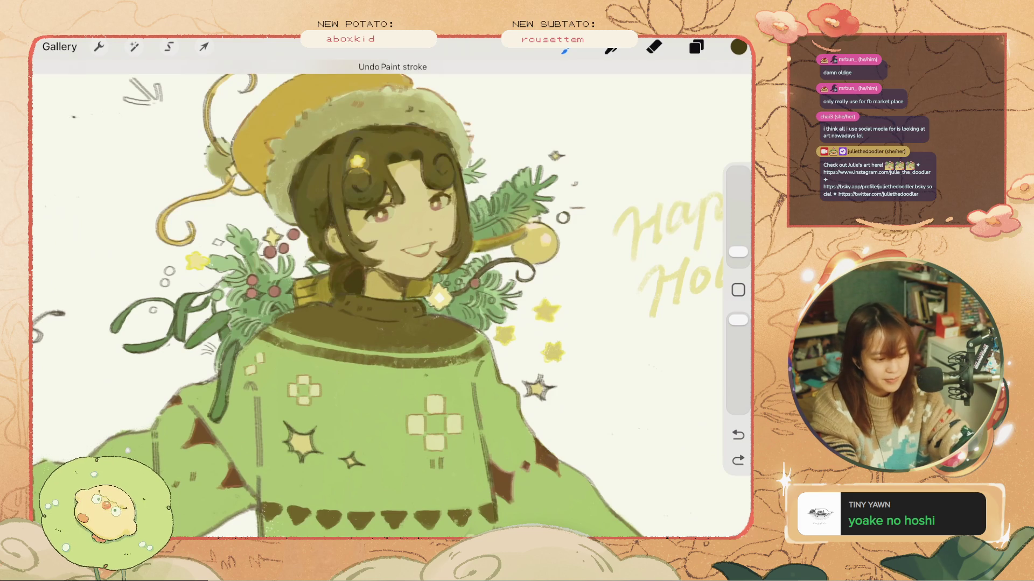
pyautogui.moveTo(459, 155); pyautogui.dragTo(464, 241)
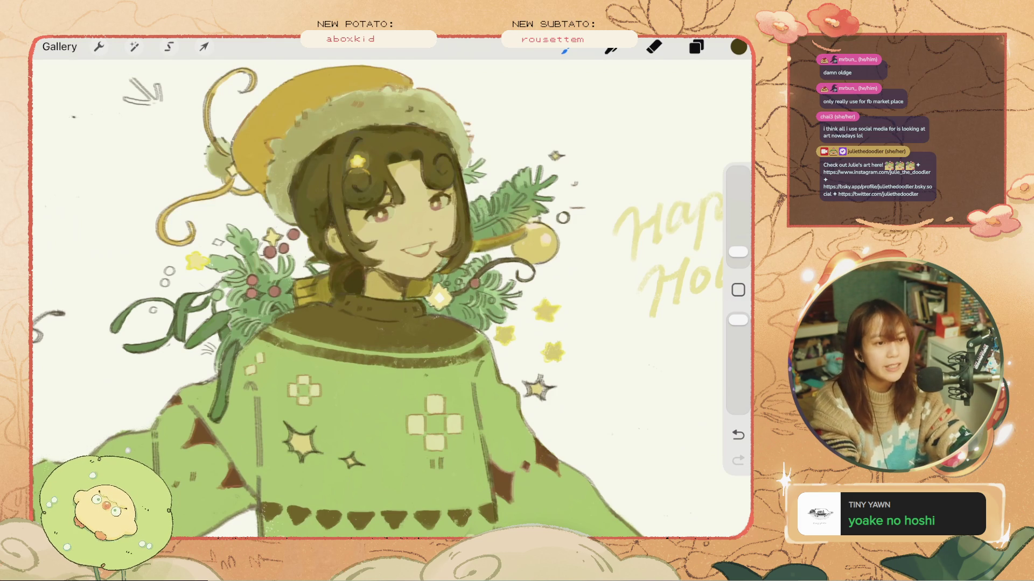
pyautogui.scroll(-3, 391, 299)
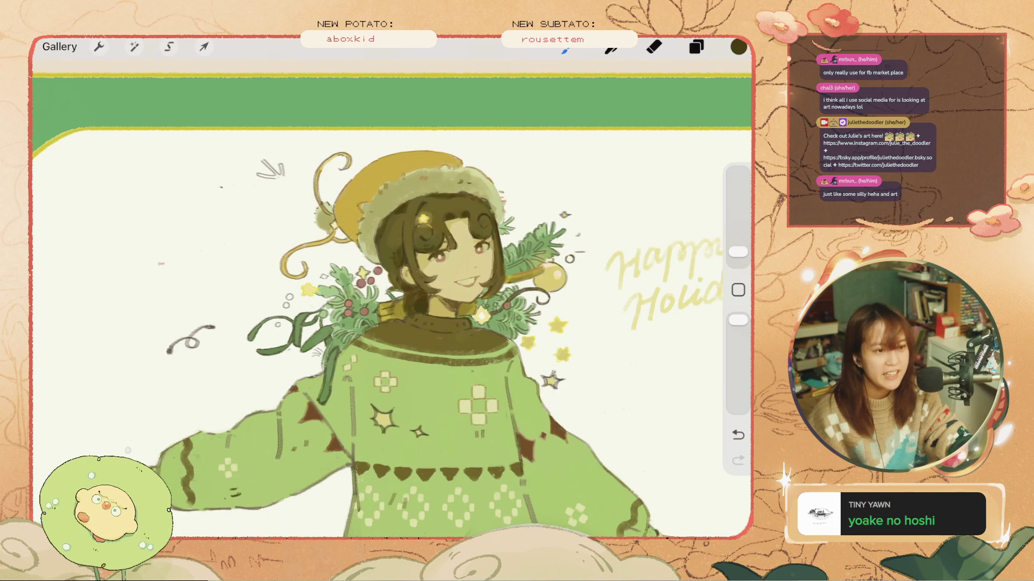
pyautogui.scroll(-2, 391, 299)
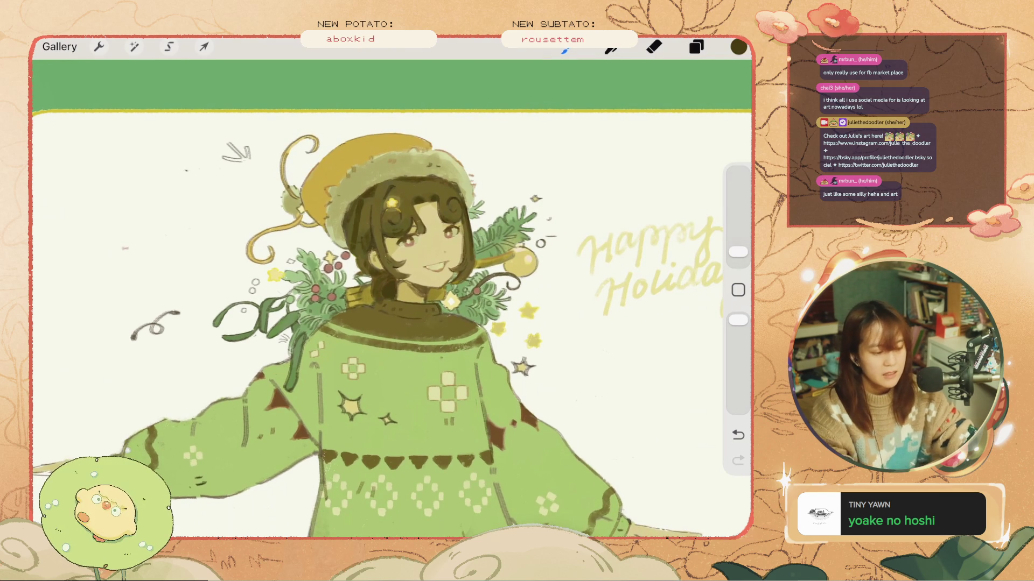
# - Compare the face with and without a small stroke, then remove a stray hair mark
pyautogui.hotkey('ctrl', 'z')
pyautogui.hotkey('ctrl', 'shift', 'z')
pyautogui.hotkey('ctrl', 'z')
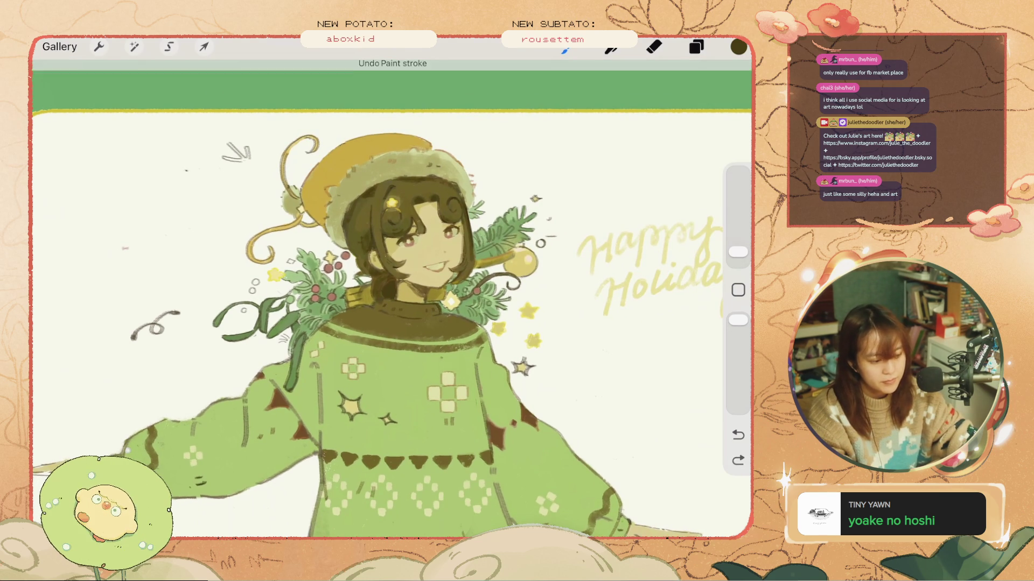
pyautogui.hotkey('ctrl', 'z')
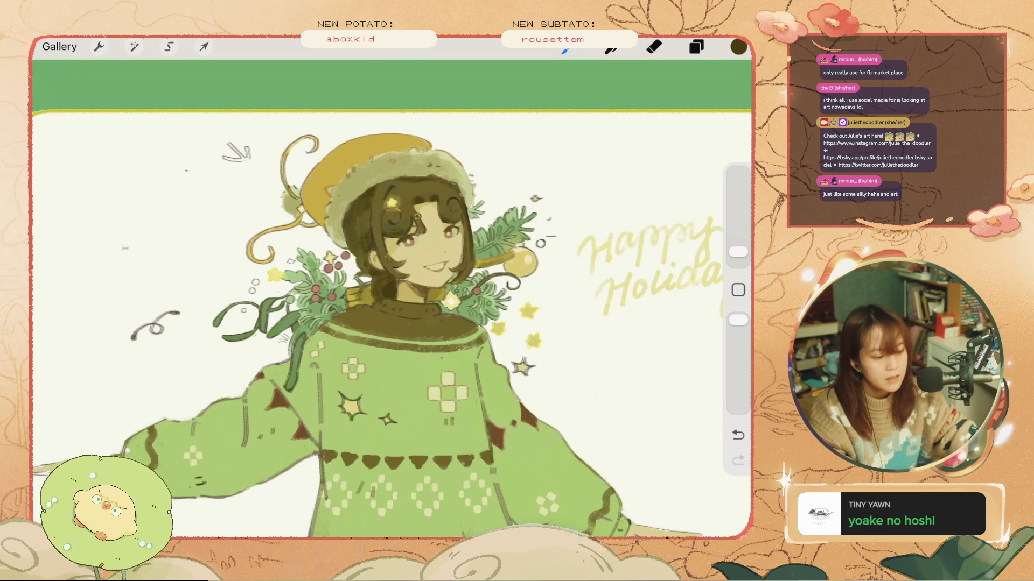
pyautogui.hotkey('ctrl', 'z')
pyautogui.hotkey('ctrl', 'z')
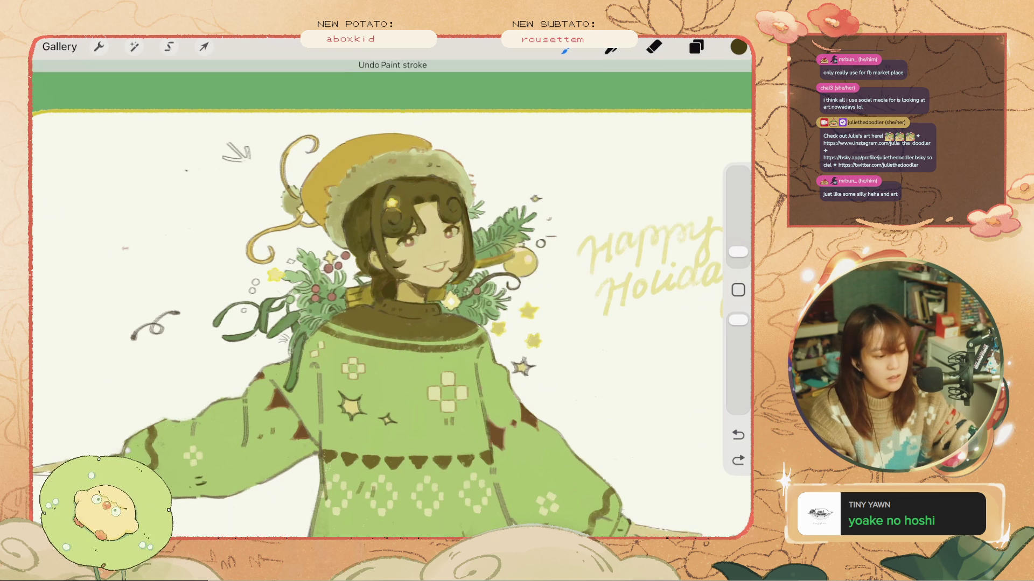
pyautogui.moveTo(398, 215)
pyautogui.mouseDown()
pyautogui.moveTo(407, 237)
pyautogui.moveTo(388, 237)
pyautogui.mouseUp()
# - Fine-tune the brush size while clearing stray marks on the hair
pyautogui.hotkey('ctrl', 'z')
pyautogui.hotkey('ctrl', 'z')
pyautogui.hotkey('ctrl', 'z')
pyautogui.moveTo(737, 251); pyautogui.dragTo(738, 238)
pyautogui.hotkey('ctrl', 'z')
pyautogui.moveTo(474, 215); pyautogui.dragTo(425, 164)
pyautogui.hotkey('ctrl', 'z')
pyautogui.moveTo(737, 239); pyautogui.dragTo(737, 246)
pyautogui.moveTo(458, 207)
pyautogui.mouseDown()
pyautogui.moveTo(447, 183)
pyautogui.moveTo(447, 211)
pyautogui.moveTo(441, 193)
pyautogui.mouseUp()
pyautogui.hotkey('ctrl', 'z')
pyautogui.hotkey('ctrl', 'z')
pyautogui.hotkey('ctrl', 'z')
pyautogui.hotkey('ctrl', 'z')
pyautogui.hotkey('ctrl', 'z')
pyautogui.hotkey('ctrl', 'z')
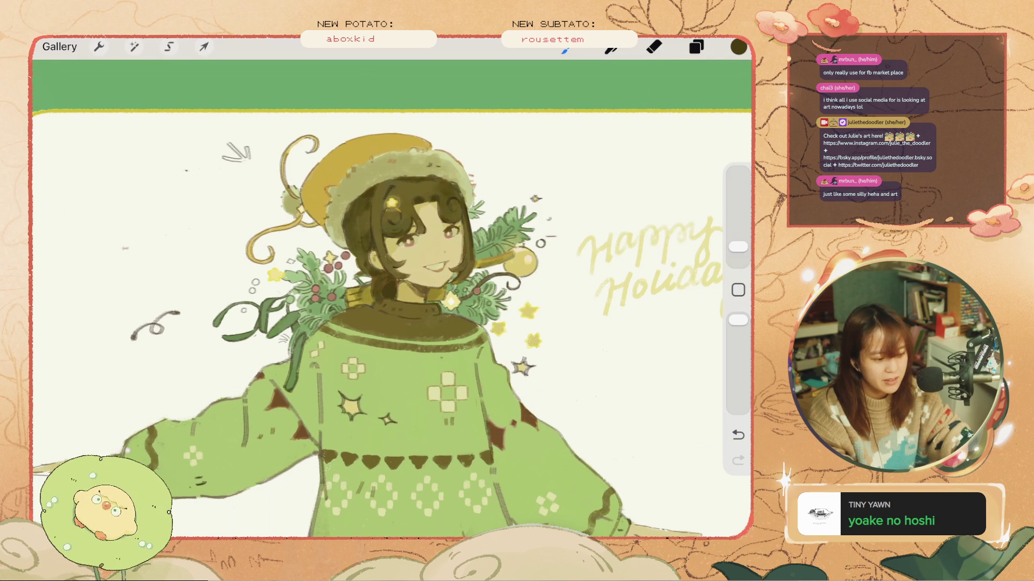
# - Undo hair strokes near the face and clear a stray mark there
pyautogui.hotkey('ctrl', 'z')
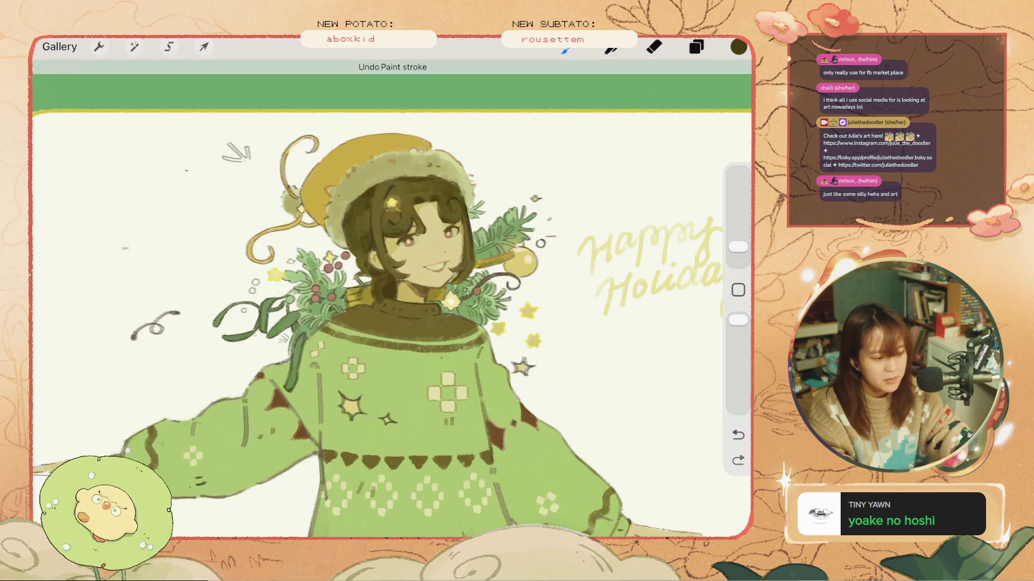
pyautogui.hotkey('ctrl', 'z')
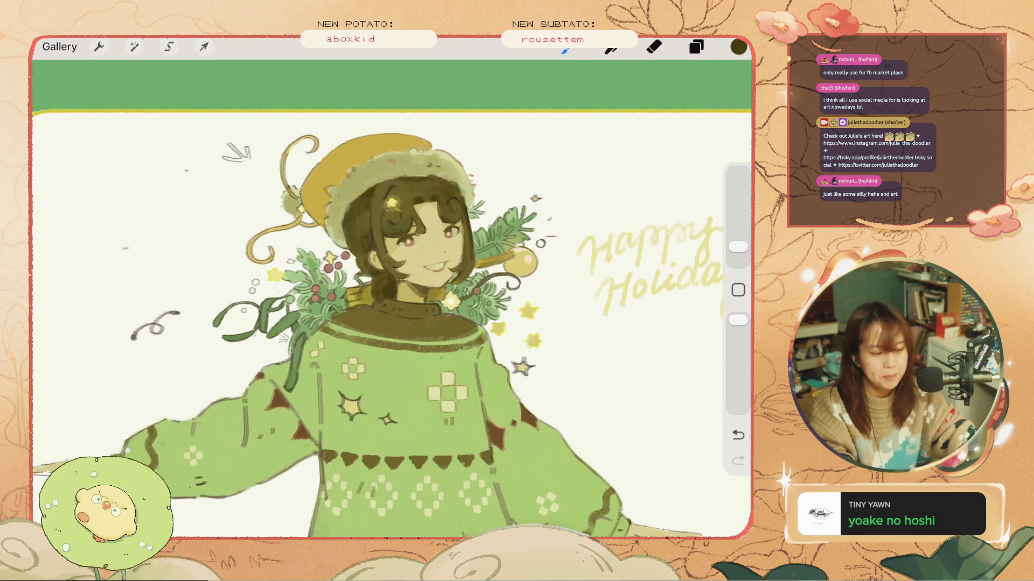
pyautogui.hotkey('ctrl', 'z')
pyautogui.hotkey('ctrl', 'z')
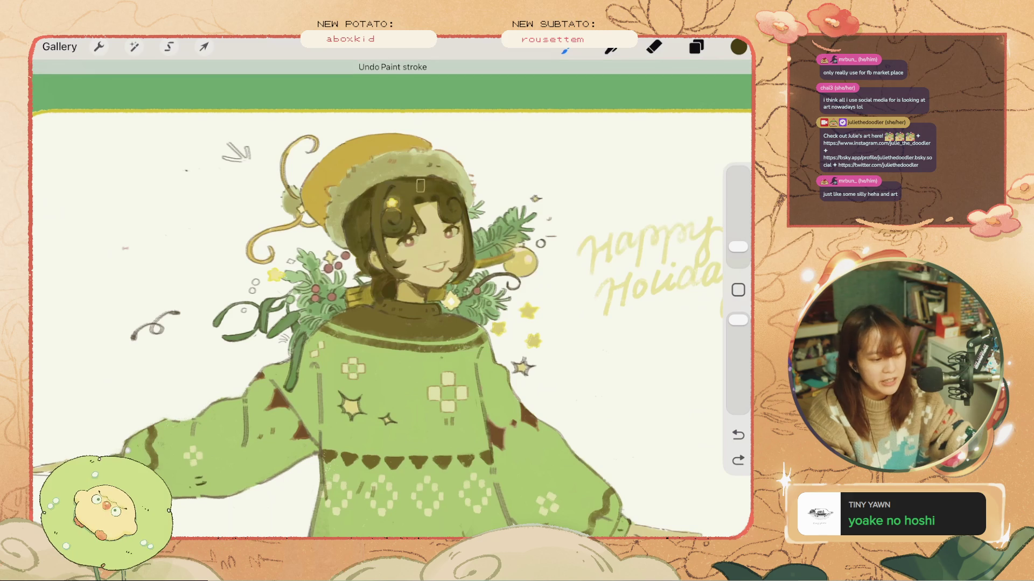
pyautogui.moveTo(383, 216); pyautogui.dragTo(401, 232)
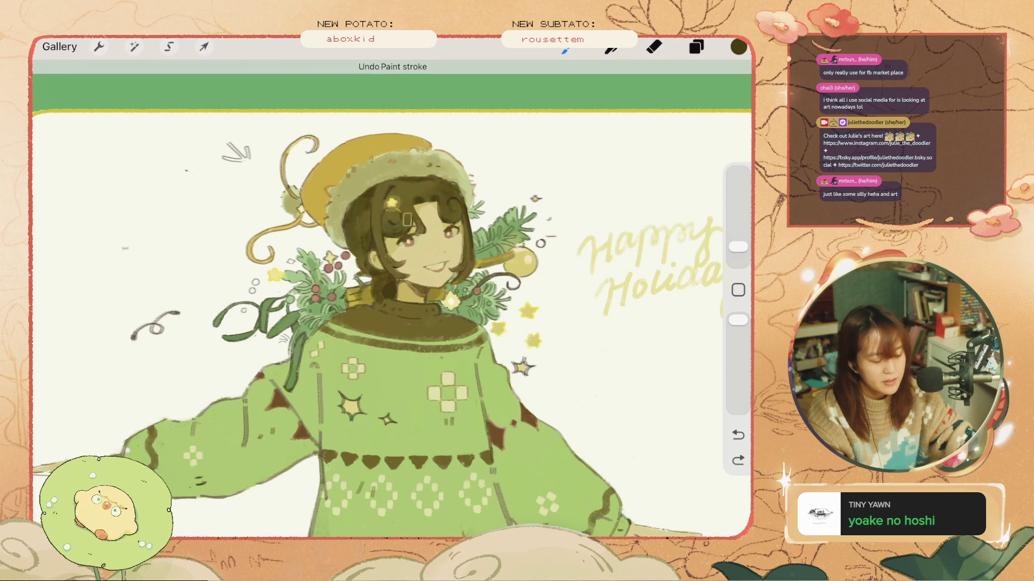
pyautogui.moveTo(360, 218); pyautogui.dragTo(361, 262)
pyautogui.hotkey('ctrl', 'z')
# - Set the brush to 1% and pick the soft green #7DA072 from the leaves
pyautogui.moveTo(738, 246); pyautogui.dragTo(738, 255)
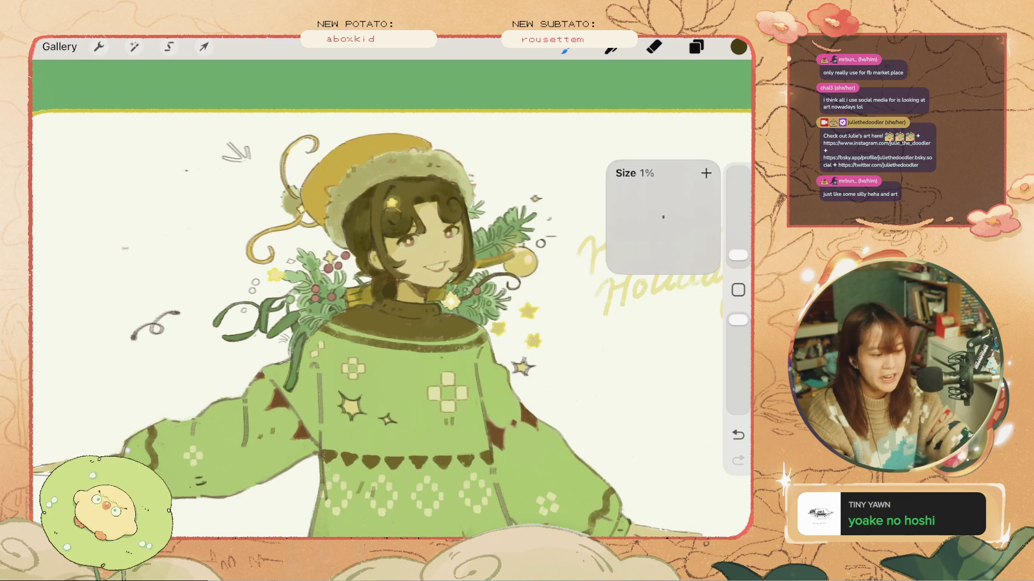
pyautogui.hotkey('ctrl', 'z')
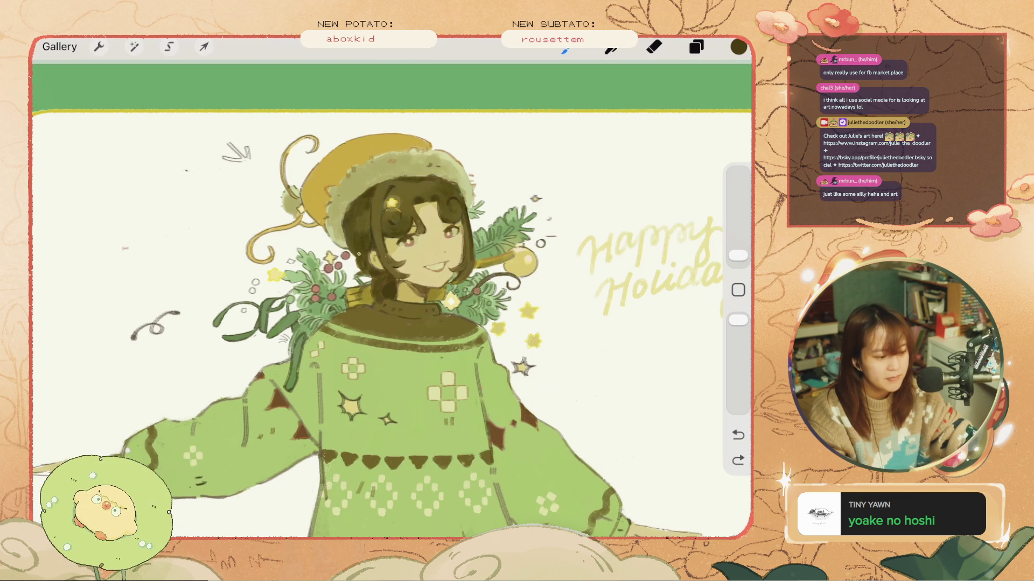
pyautogui.hotkey('ctrl', 'shift', 'z')
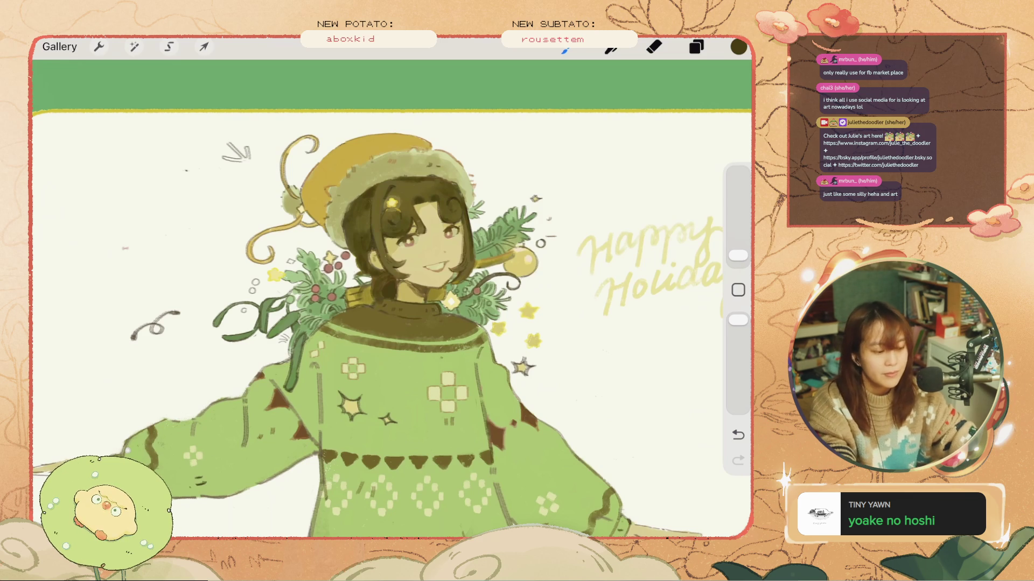
pyautogui.scroll(5, 398, 258)
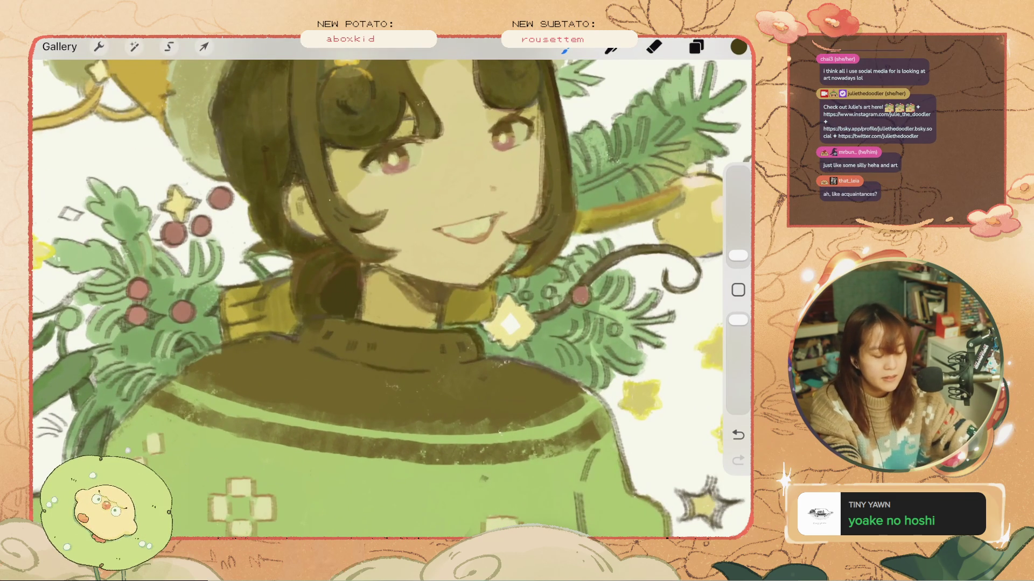
pyautogui.click(549, 347)
# - Check the picked green and the layers, undo the last stroke, and set the brush to 3%
pyautogui.click(738, 46)
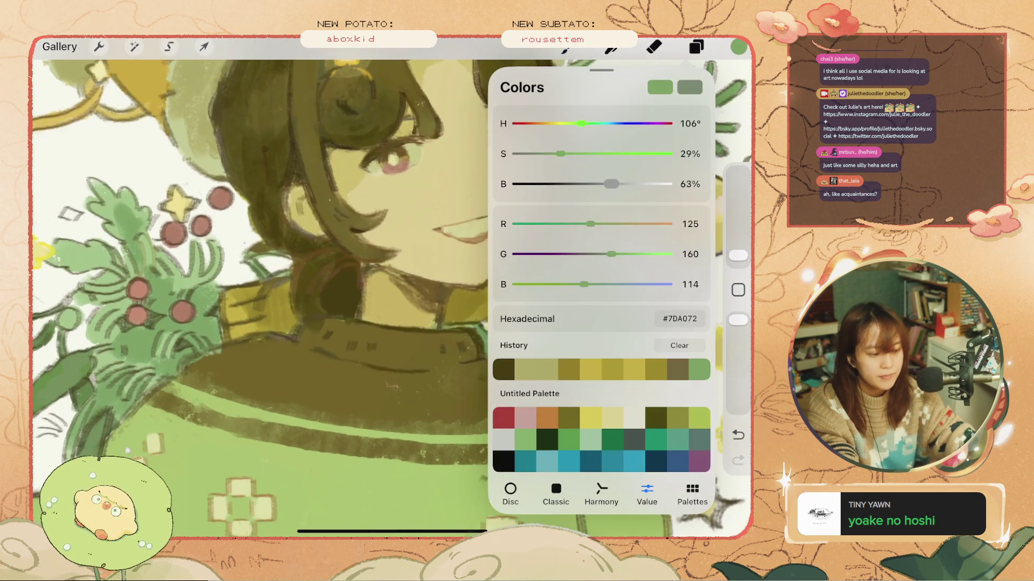
pyautogui.scroll(-5, 392, 290)
pyautogui.hotkey('ctrl', 'z')
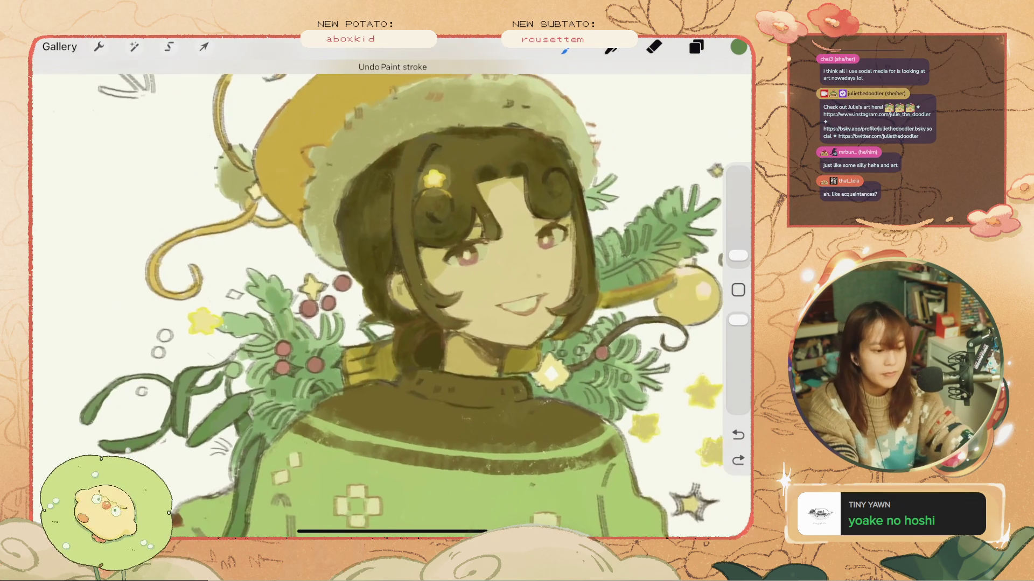
pyautogui.click(696, 46)
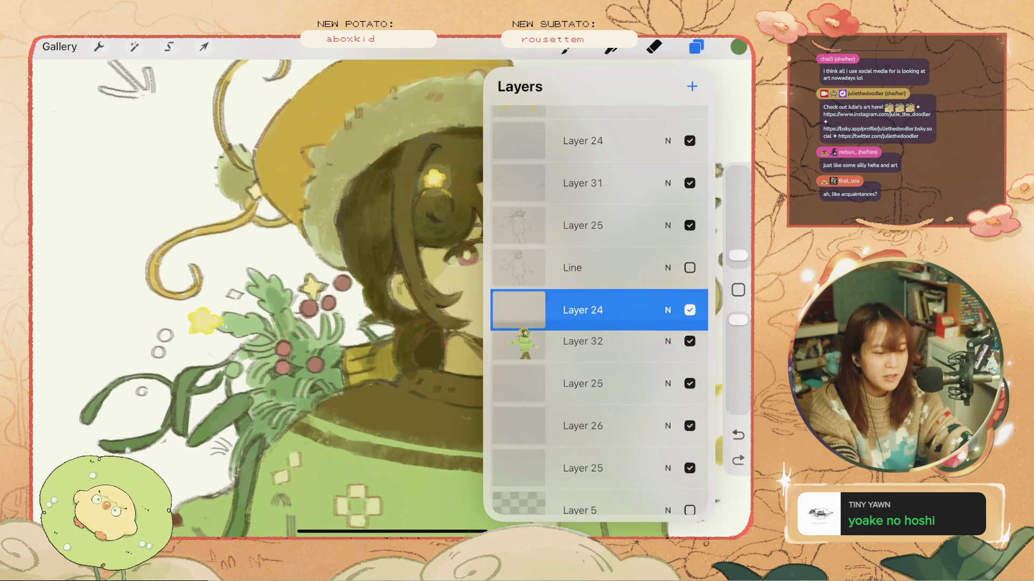
pyautogui.click(696, 47)
pyautogui.moveTo(738, 255); pyautogui.dragTo(738, 247)
# - Paint and undo several small green test strokes
pyautogui.moveTo(615, 242); pyautogui.dragTo(615, 288)
pyautogui.hotkey('ctrl', 'z')
pyautogui.hotkey('ctrl', 'z')
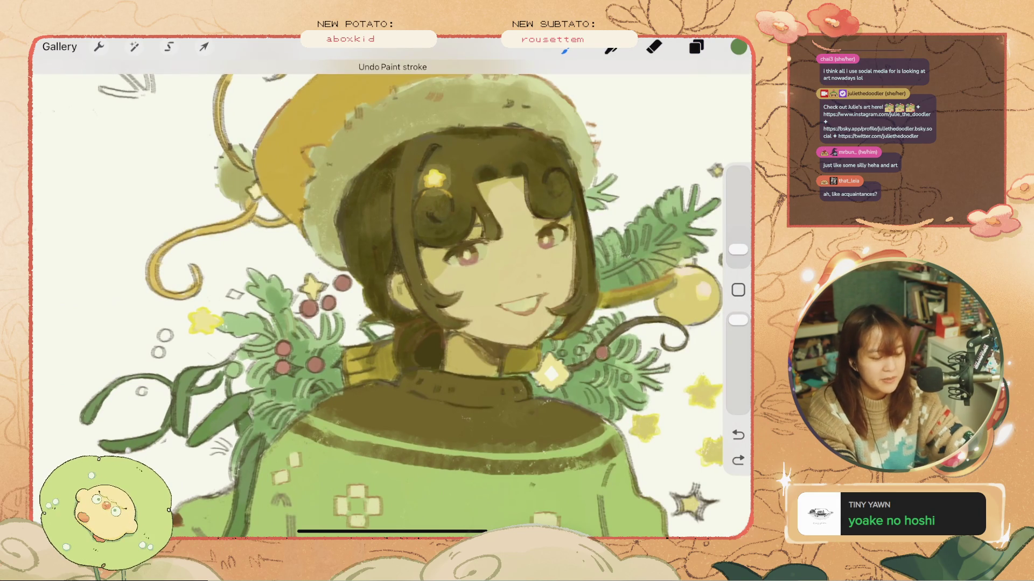
pyautogui.hotkey('ctrl', 'z')
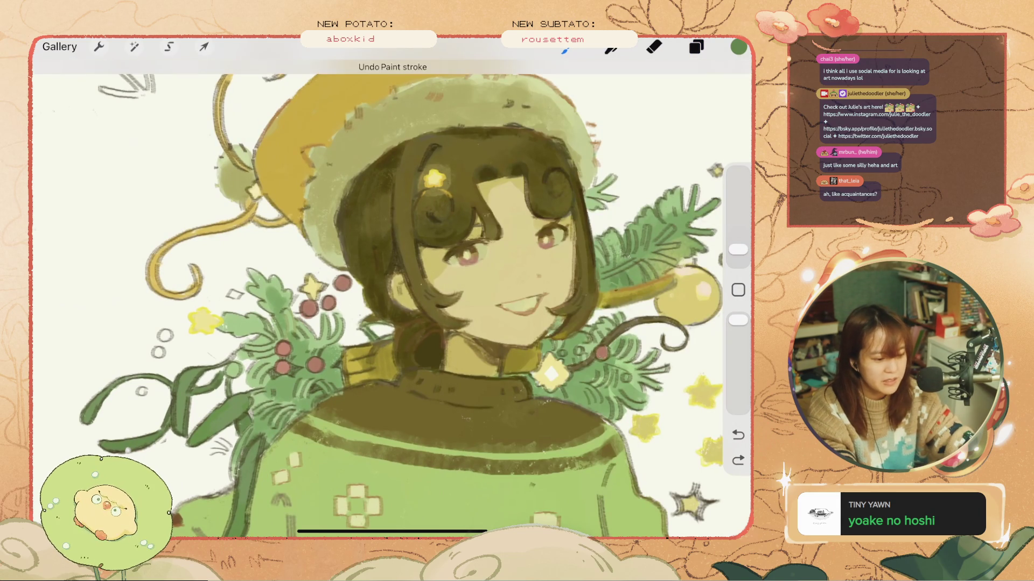
pyautogui.hotkey('ctrl', 'z')
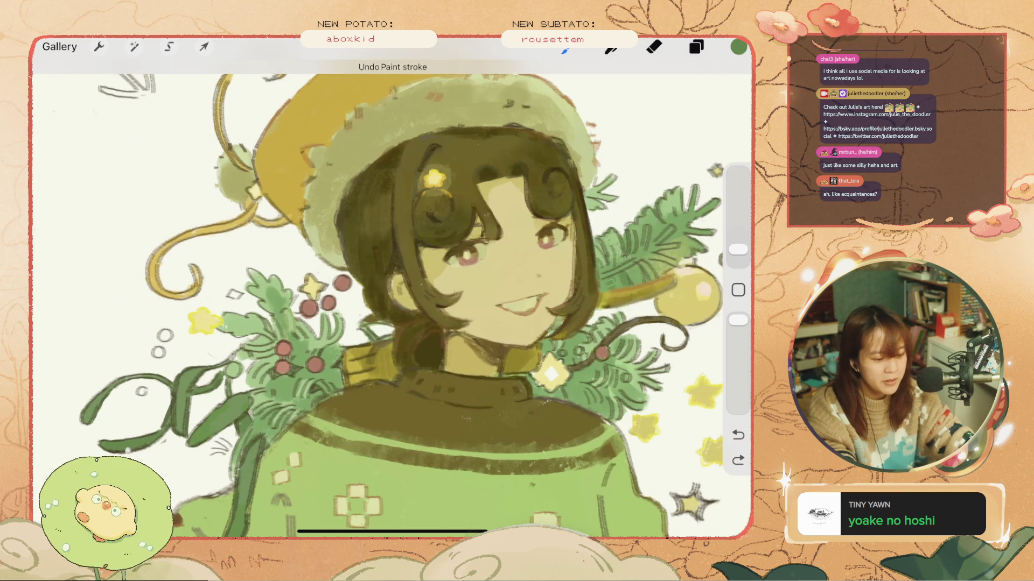
pyautogui.moveTo(613, 278)
pyautogui.mouseDown()
pyautogui.moveTo(605, 288)
pyautogui.moveTo(608, 280)
pyautogui.mouseUp()
pyautogui.hotkey('ctrl', 'z')
# - Paint small strokes in two lower spots and set the brush to 2%
pyautogui.hotkey('ctrl', 'z')
pyautogui.moveTo(662, 248)
pyautogui.mouseDown()
pyautogui.moveTo(644, 274)
pyautogui.moveTo(611, 263)
pyautogui.moveTo(600, 273)
pyautogui.mouseUp()
pyautogui.hotkey('ctrl', 'z')
pyautogui.hotkey('ctrl', 'z')
pyautogui.moveTo(600, 382)
pyautogui.mouseDown()
pyautogui.moveTo(587, 410)
pyautogui.moveTo(576, 398)
pyautogui.mouseUp()
pyautogui.hotkey('ctrl', 'z')
pyautogui.moveTo(575, 379)
pyautogui.mouseDown()
pyautogui.moveTo(566, 400)
pyautogui.moveTo(552, 396)
pyautogui.moveTo(564, 393)
pyautogui.moveTo(565, 404)
pyautogui.moveTo(533, 398)
pyautogui.mouseUp()
pyautogui.hotkey('ctrl', 'z')
pyautogui.hotkey('ctrl', 'z')
pyautogui.hotkey('ctrl', 'z')
pyautogui.click(738, 249)
pyautogui.hotkey('ctrl', 'z')
pyautogui.hotkey('ctrl', 'z')
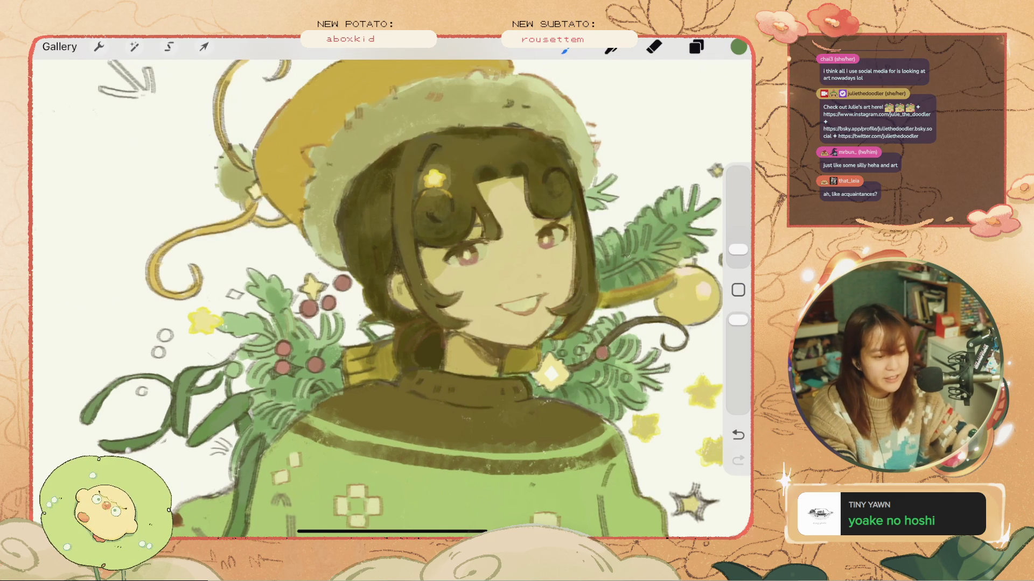
# - Clear stray strokes and add small dark touch-ups beside the collar
pyautogui.scroll(-3, 392, 296)
pyautogui.scroll(3, 392, 296)
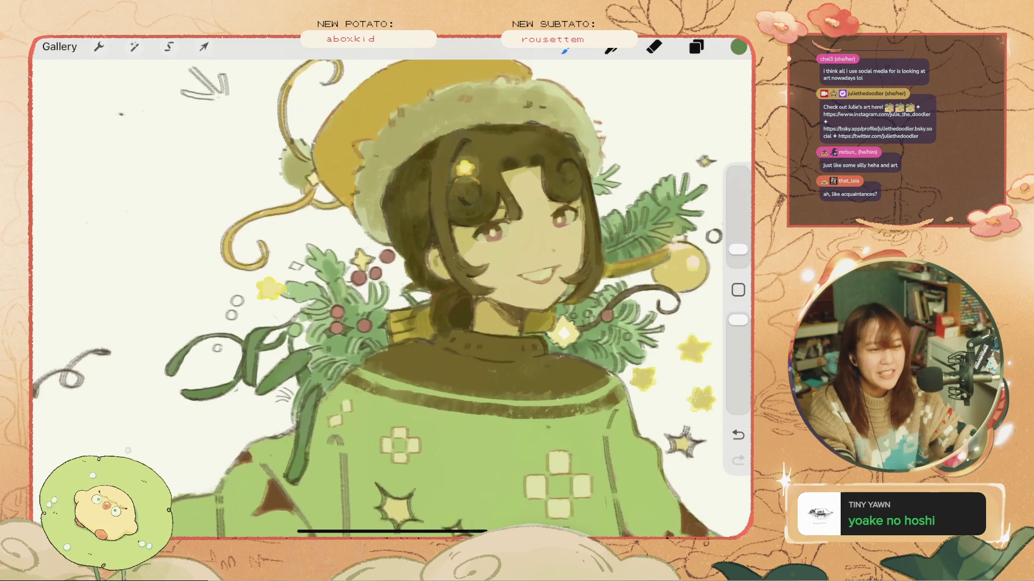
pyautogui.hotkey('ctrl', 'z')
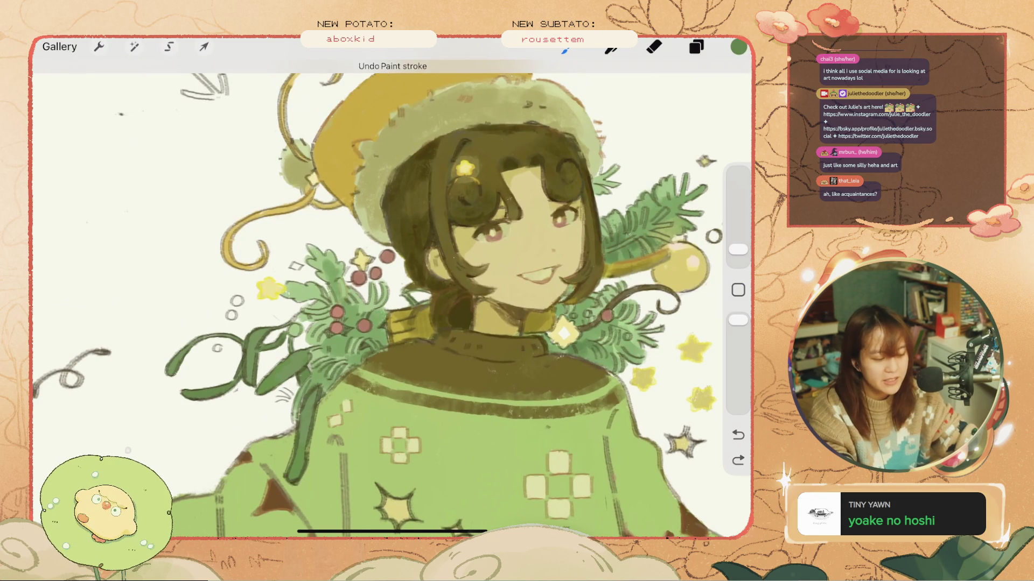
pyautogui.scroll(1, 391, 296)
pyautogui.hotkey('ctrl', 'z')
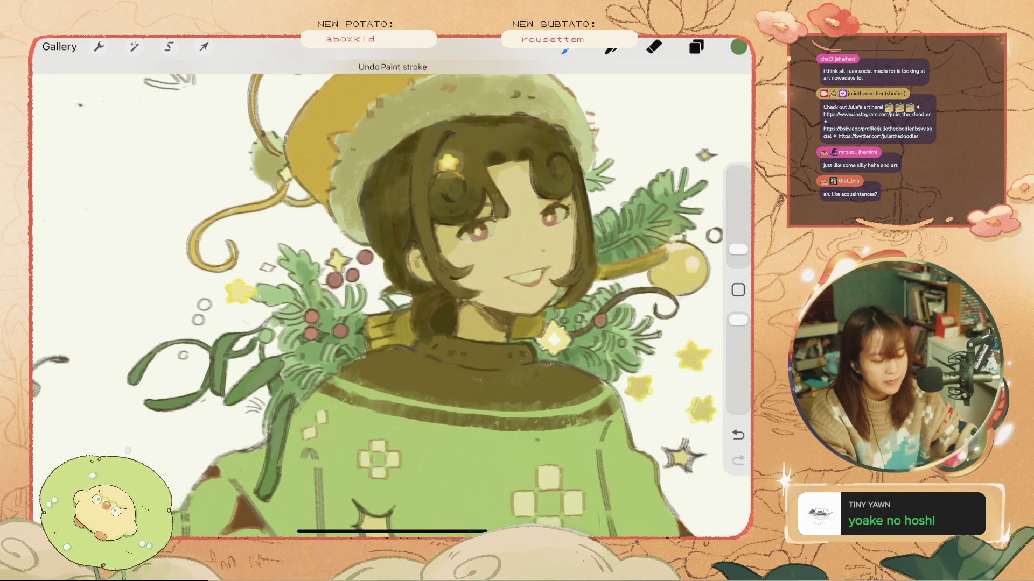
pyautogui.moveTo(353, 337); pyautogui.dragTo(355, 353)
pyautogui.moveTo(353, 317)
pyautogui.mouseDown()
pyautogui.moveTo(353, 348)
pyautogui.moveTo(346, 334)
pyautogui.mouseUp()
pyautogui.hotkey('ctrl', 'z')
pyautogui.hotkey('ctrl', 'z')
# - Sample the berry red and set the painting colour to pale pink #F1A990
pyautogui.click(341, 330)
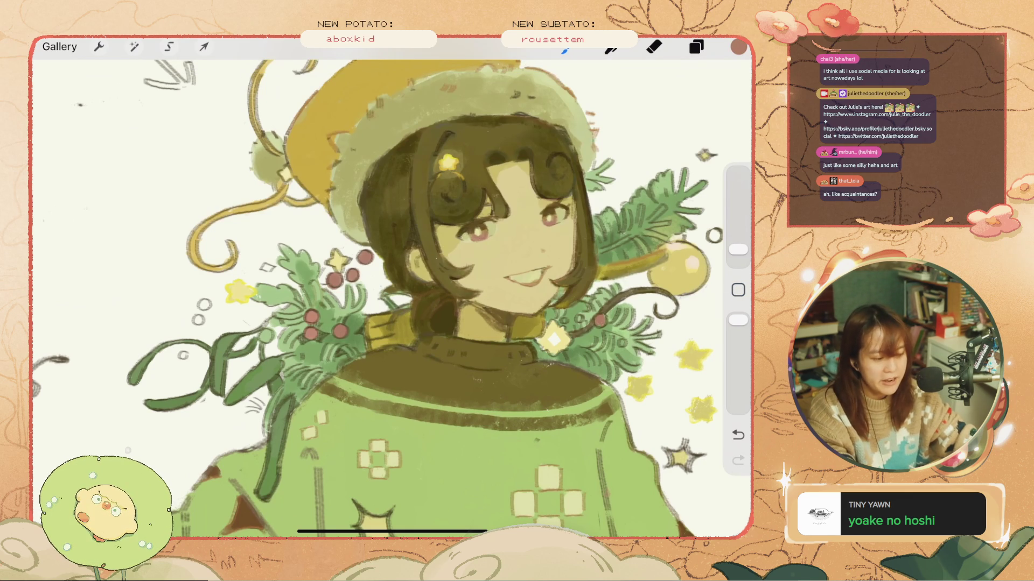
pyautogui.click(738, 47)
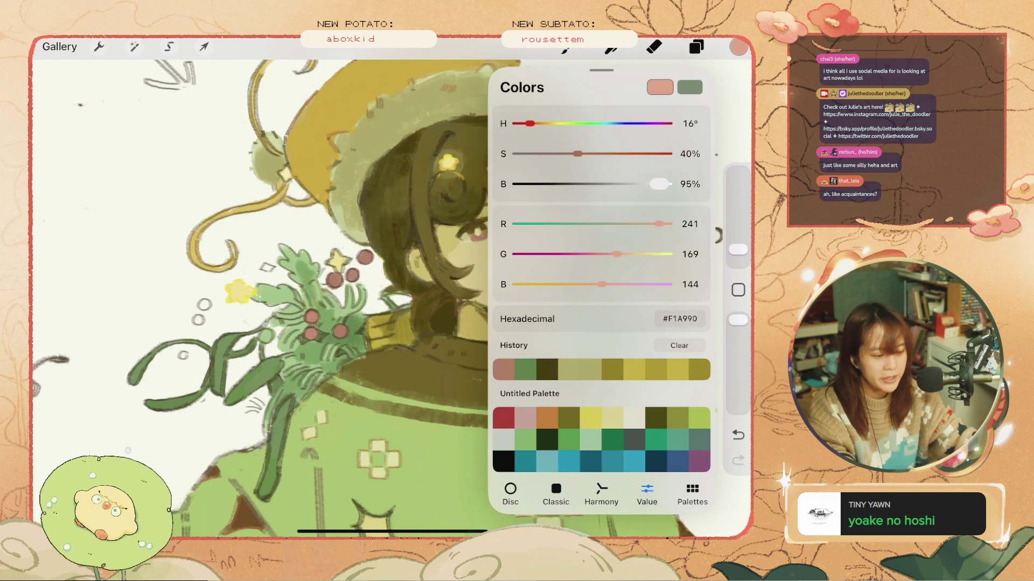
pyautogui.click(355, 277)
# - Dab pale pink highlights on the berries, remove the trial leaf strokes, and switch to the Eraser
pyautogui.moveTo(335, 278); pyautogui.dragTo(366, 259)
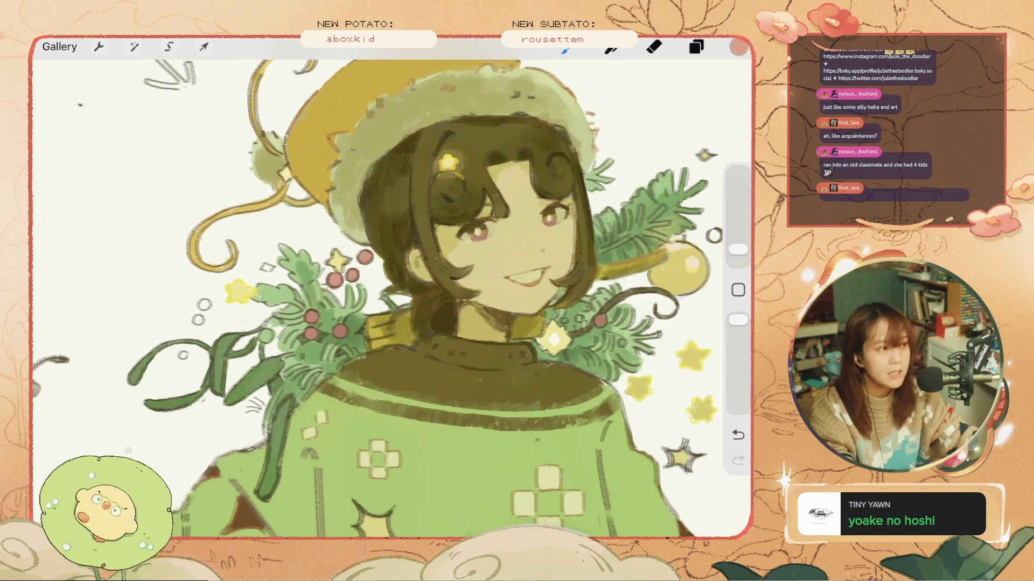
pyautogui.moveTo(294, 240); pyautogui.dragTo(297, 277)
pyautogui.hotkey('ctrl', 'z')
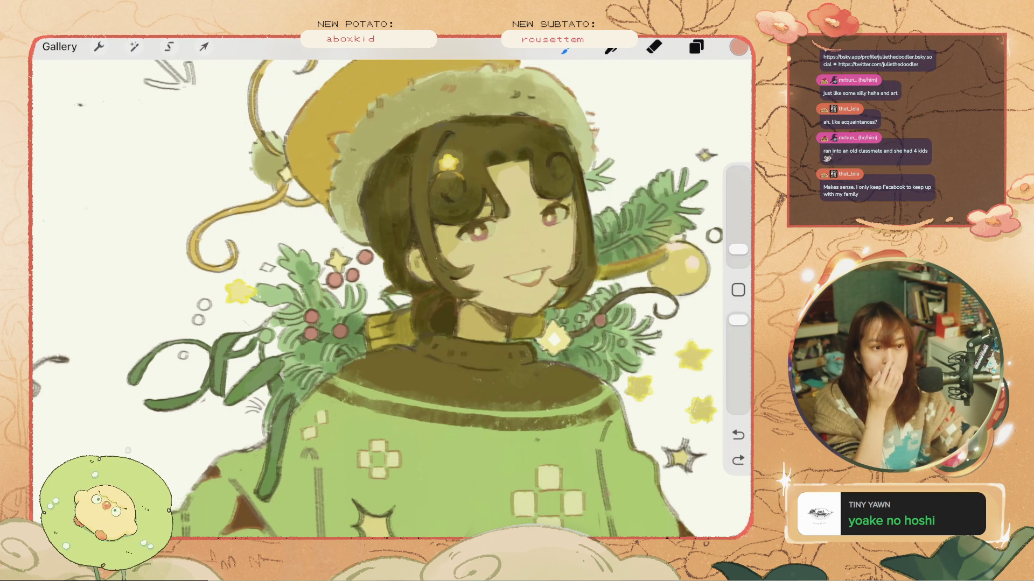
pyautogui.moveTo(280, 238)
pyautogui.mouseDown()
pyautogui.moveTo(286, 279)
pyautogui.moveTo(280, 257)
pyautogui.mouseUp()
pyautogui.hotkey('ctrl', 'z')
pyautogui.press('e')
pyautogui.click(696, 46)
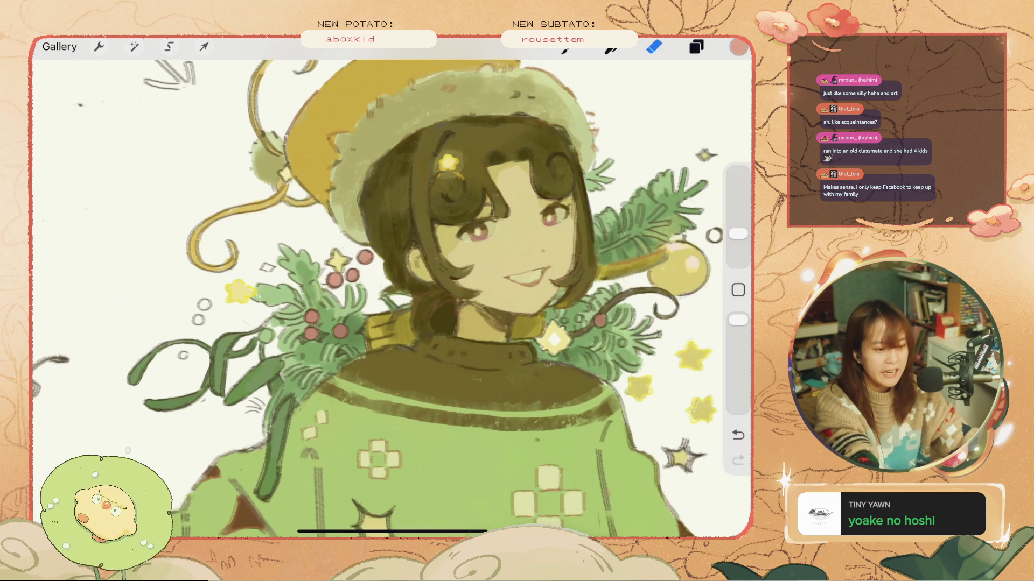
pyautogui.click(582, 353)
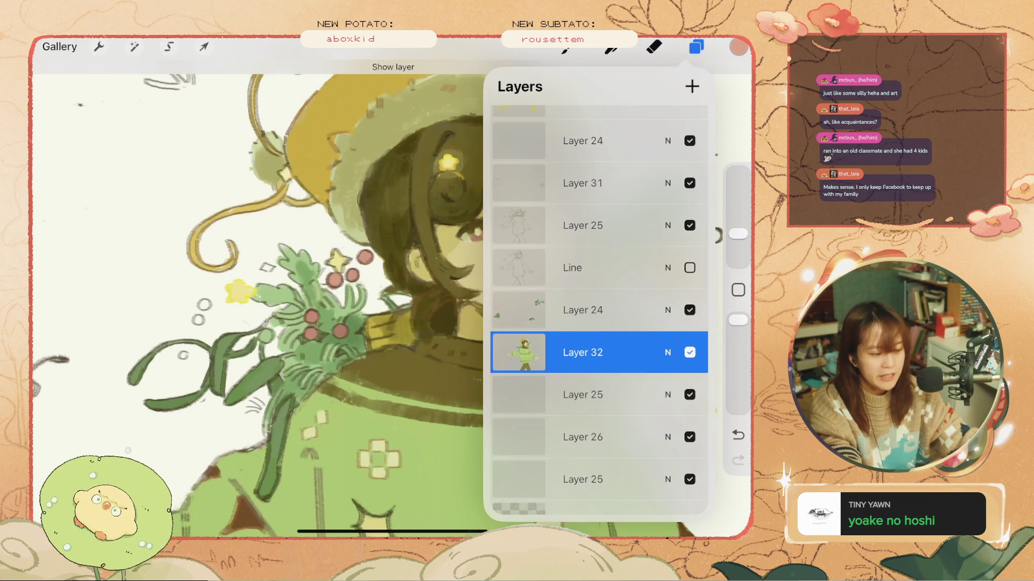
pyautogui.click(696, 47)
pyautogui.moveTo(281, 257); pyautogui.dragTo(273, 264)
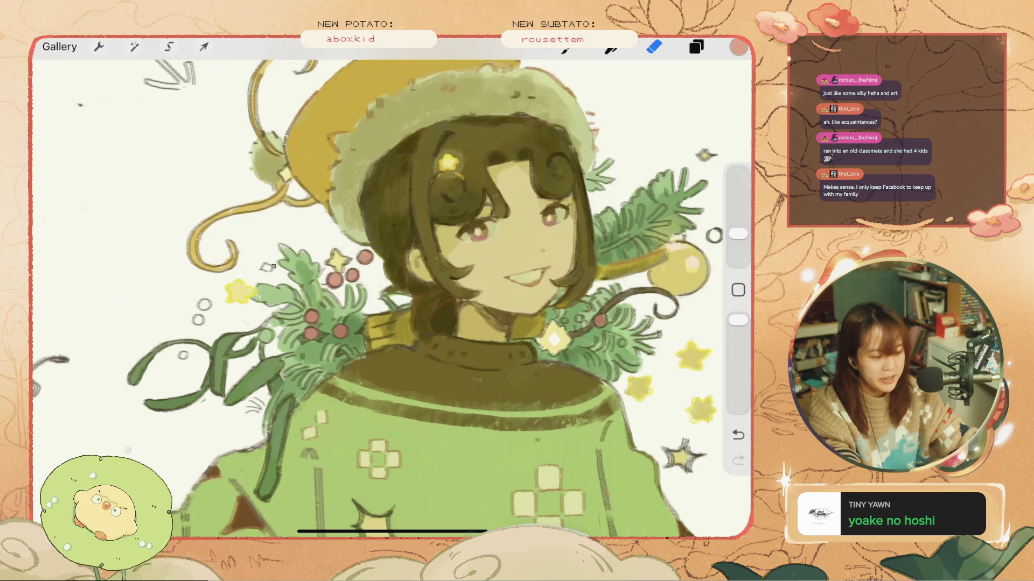
pyautogui.hotkey('ctrl', 'z')
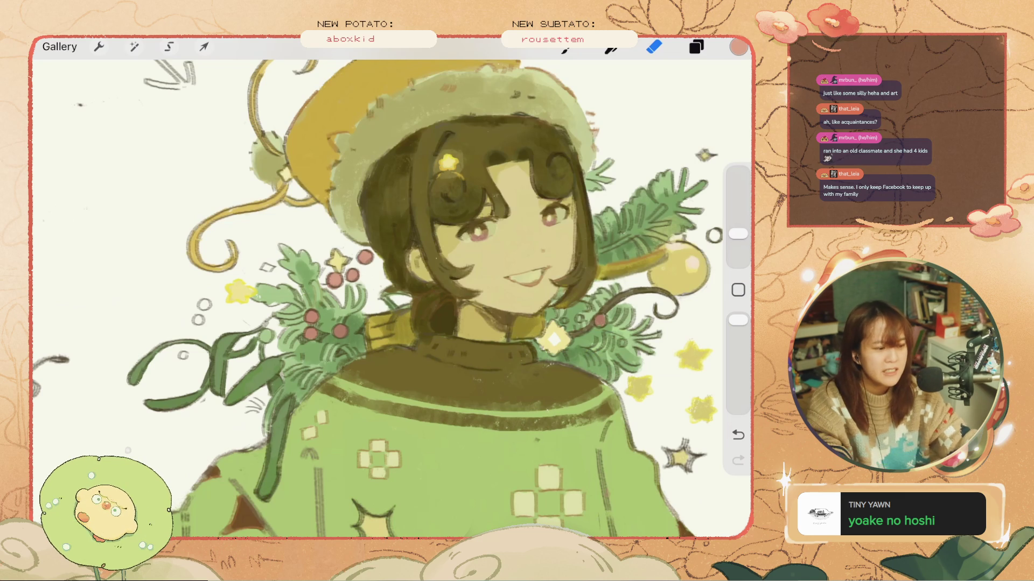
pyautogui.hotkey('ctrl', 'z')
pyautogui.hotkey('ctrl', 'z')
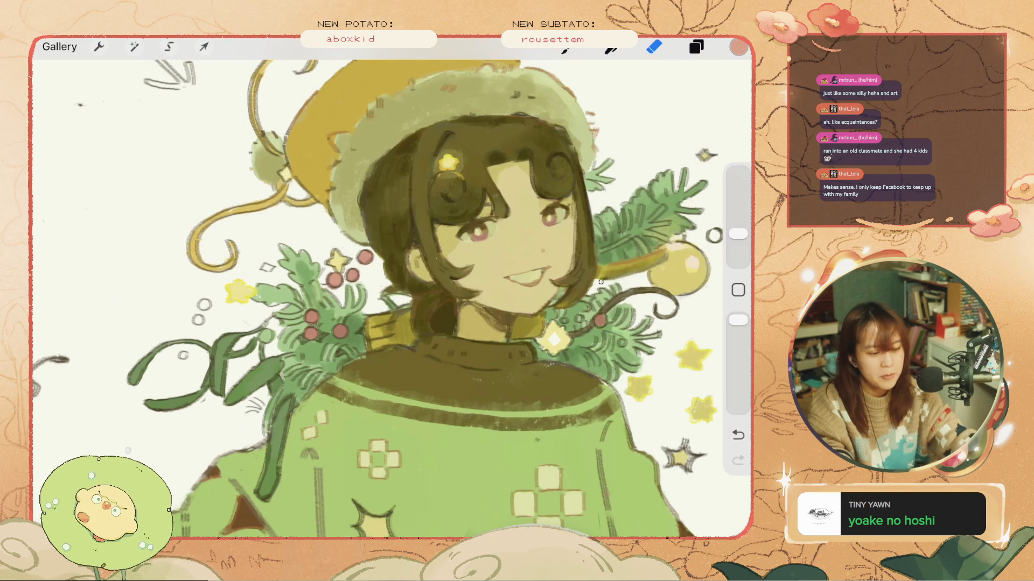
pyautogui.hotkey('ctrl', 'z')
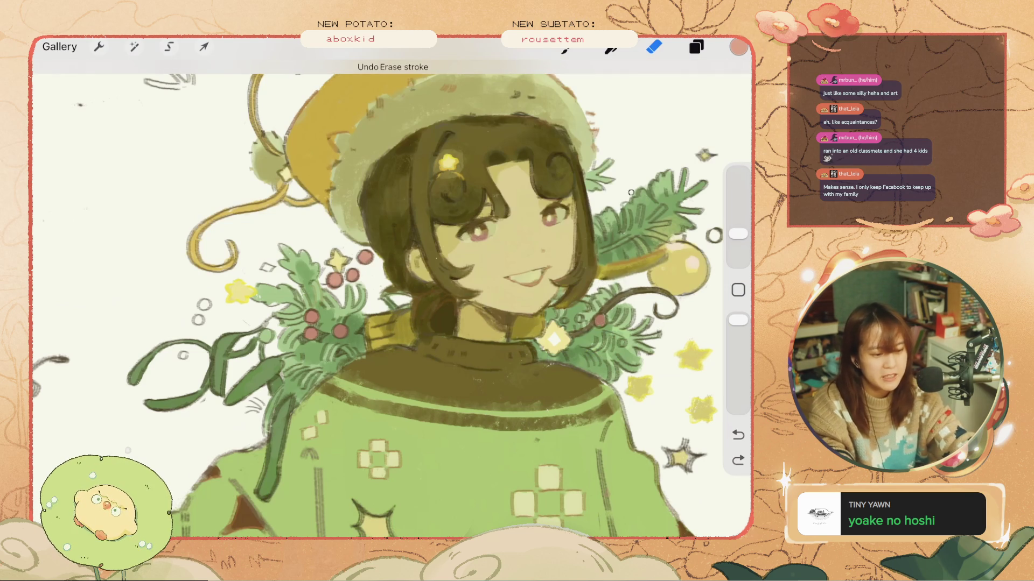
pyautogui.hotkey('ctrl', 'z')
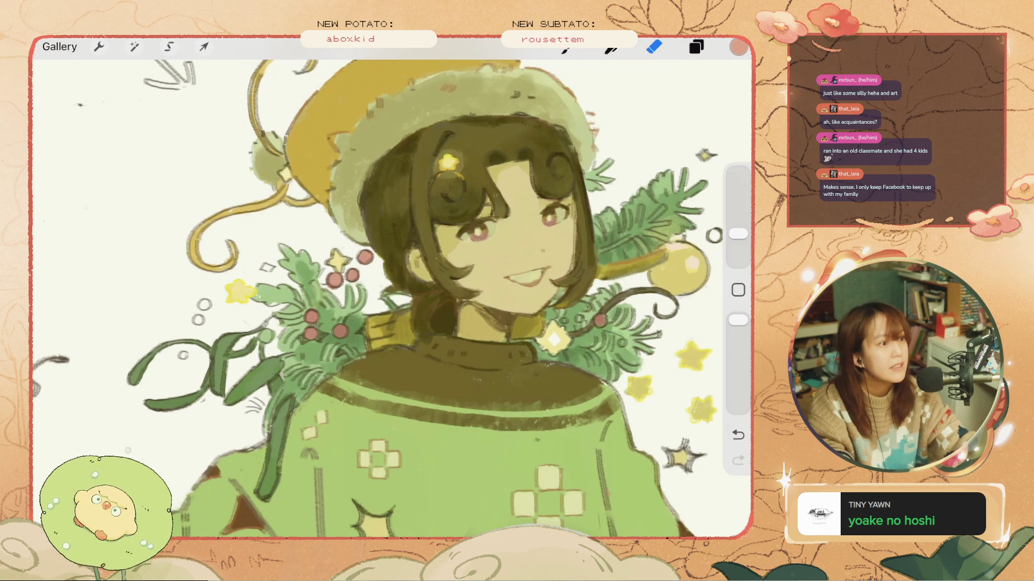
pyautogui.hotkey('ctrl', '0')
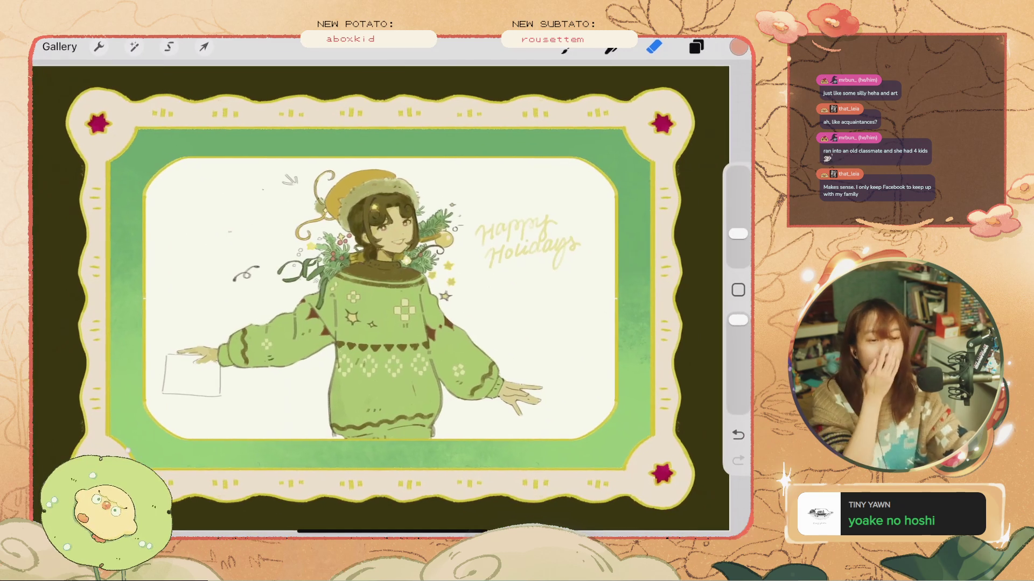
pyautogui.scroll(5, 376, 243)
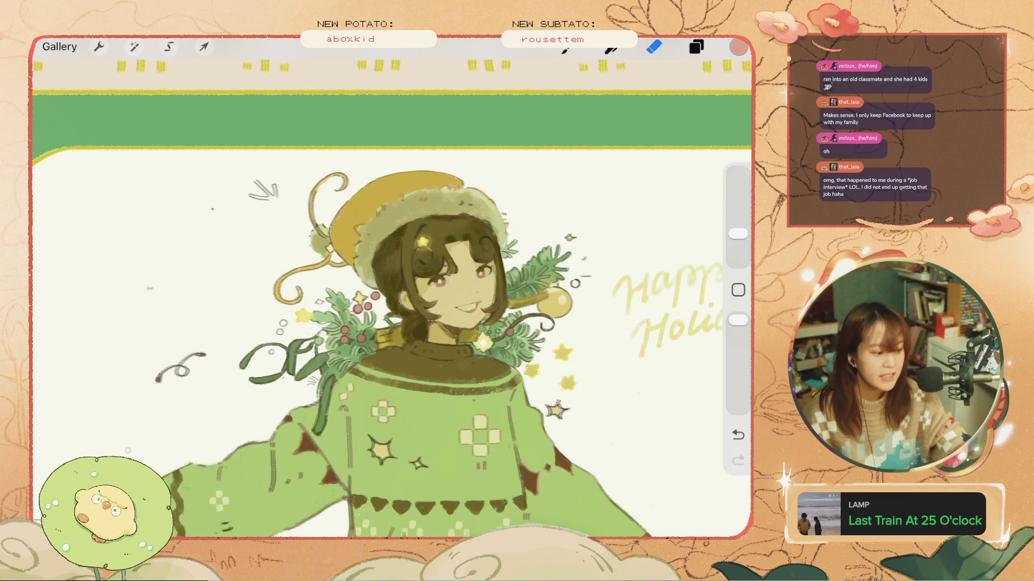
# - Select sketch Layer 25 and turn on its Alpha Lock
pyautogui.click(696, 47)
pyautogui.scroll(3, 599, 310)
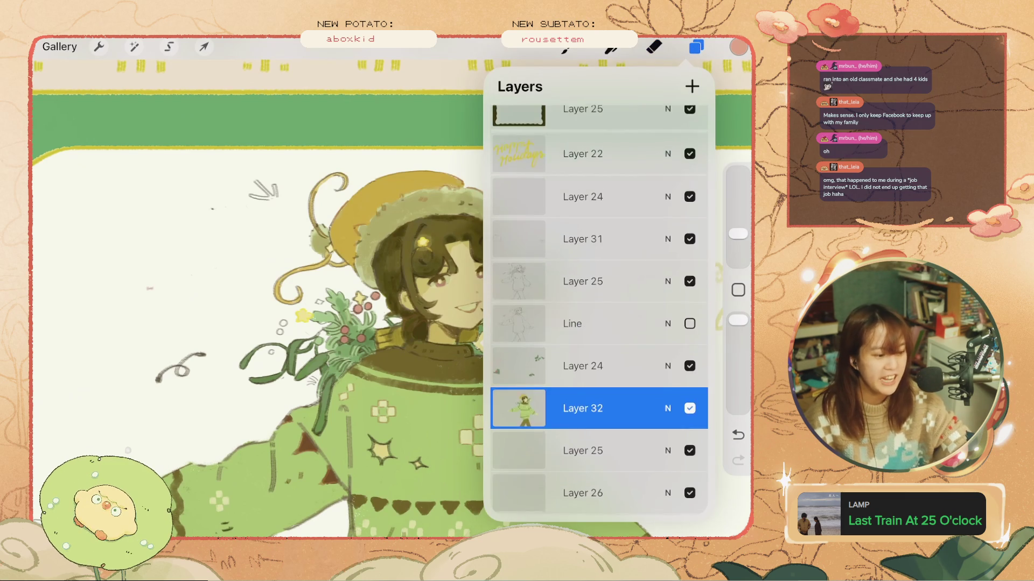
pyautogui.click(599, 279)
pyautogui.click(582, 280)
pyautogui.click(388, 257)
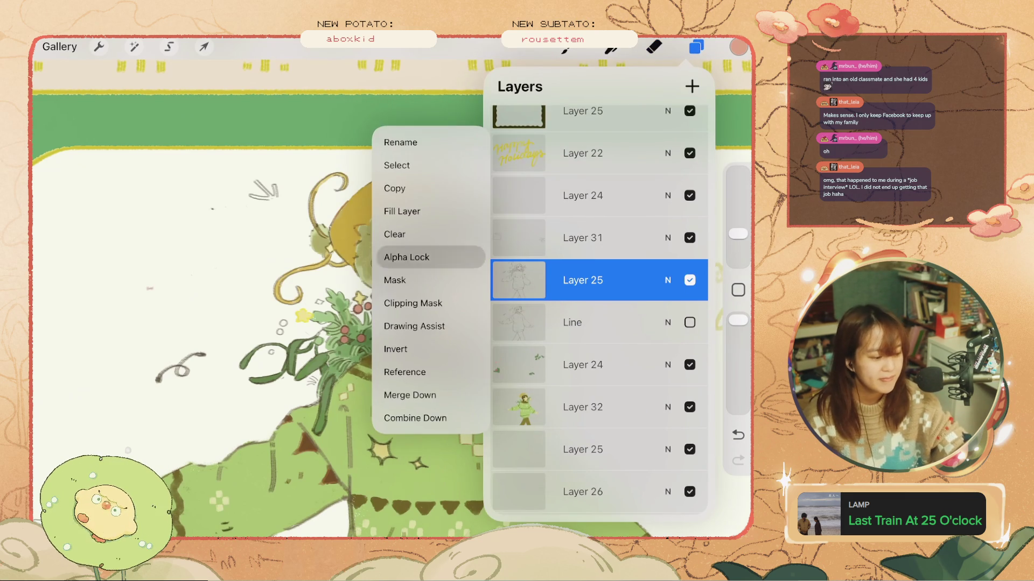
pyautogui.click(654, 47)
# - Undo an eraser stroke by the sweater, shrink the brush, and choose golden brown #B38843
pyautogui.moveTo(377, 436); pyautogui.dragTo(383, 465)
pyautogui.hotkey('ctrl', 'z')
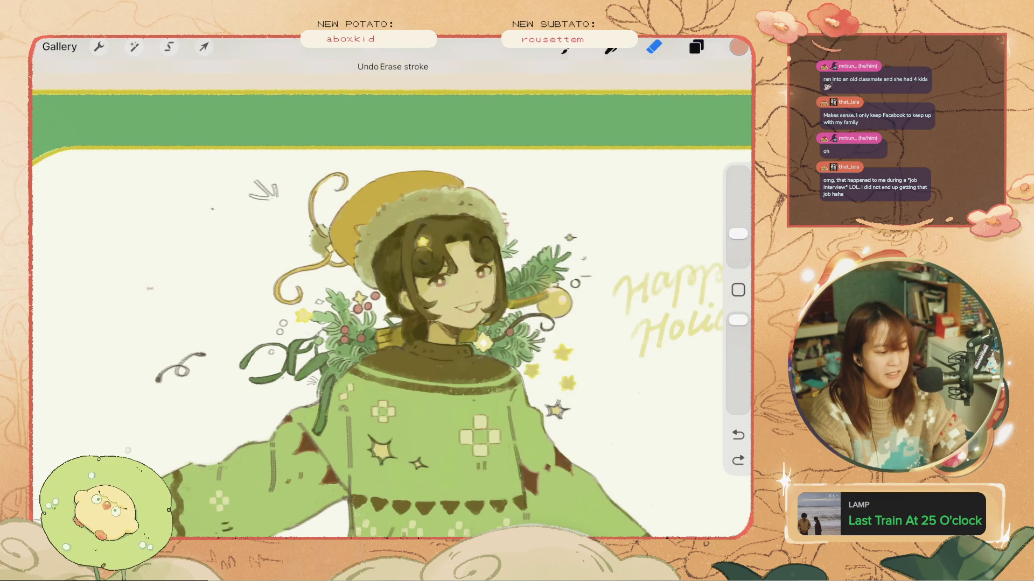
pyautogui.scroll(2, 391, 299)
pyautogui.moveTo(738, 233)
pyautogui.mouseDown()
pyautogui.moveTo(738, 250)
pyautogui.moveTo(738, 235)
pyautogui.mouseUp()
pyautogui.click(738, 46)
# - Paint dark strokes around the sweater stars, redo the misplaced ones, then shrink the brush
pyautogui.click(738, 47)
pyautogui.moveTo(431, 388)
pyautogui.mouseDown()
pyautogui.moveTo(409, 409)
pyautogui.moveTo(377, 415)
pyautogui.moveTo(420, 425)
pyautogui.mouseUp()
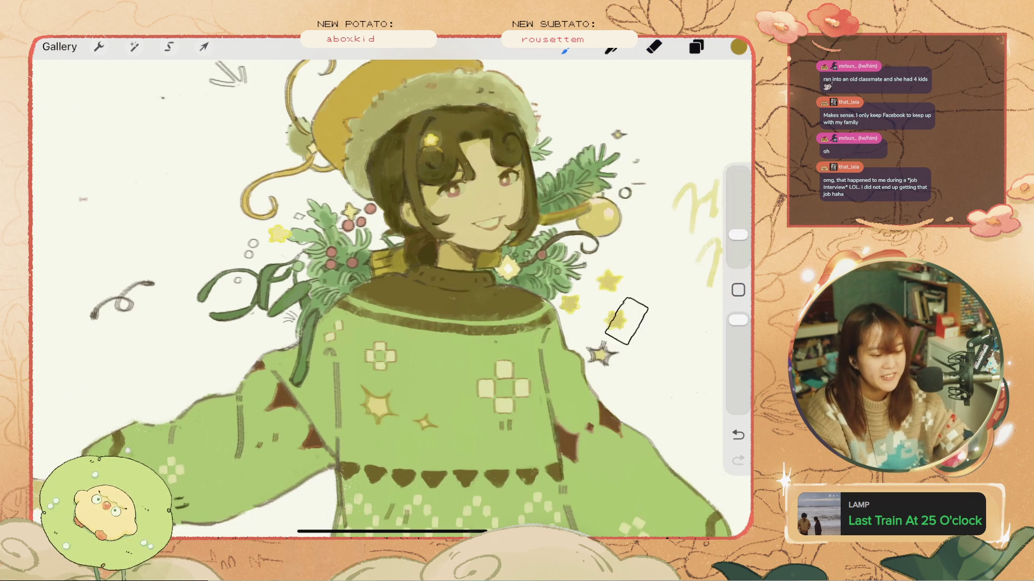
pyautogui.hotkey('ctrl', 'z')
pyautogui.moveTo(560, 294); pyautogui.dragTo(562, 318)
pyautogui.hotkey('ctrl', 'z')
pyautogui.hotkey('ctrl', 'z')
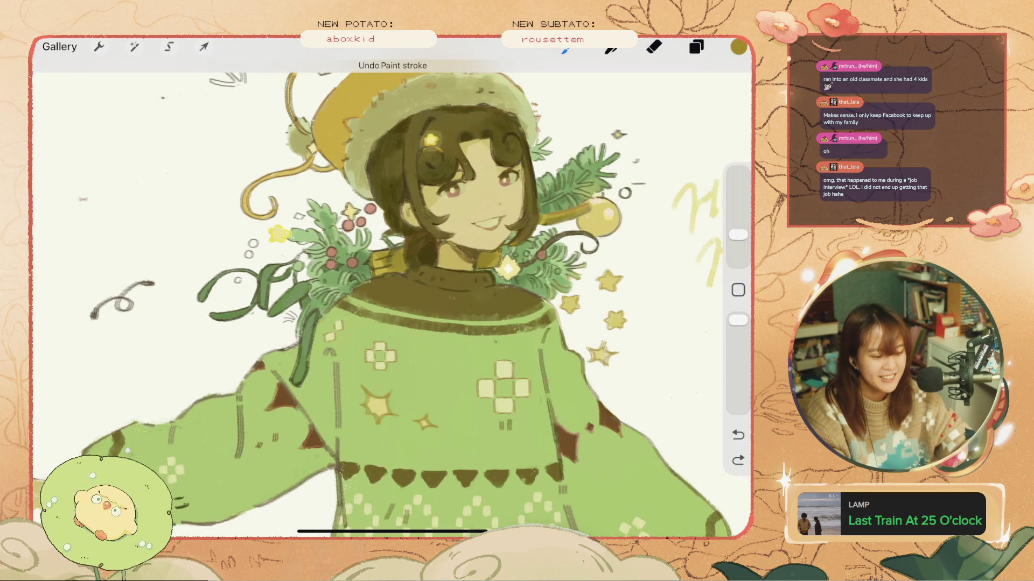
pyautogui.moveTo(587, 347)
pyautogui.mouseDown()
pyautogui.moveTo(622, 320)
pyautogui.moveTo(577, 330)
pyautogui.moveTo(655, 302)
pyautogui.mouseUp()
pyautogui.moveTo(738, 235); pyautogui.dragTo(738, 246)
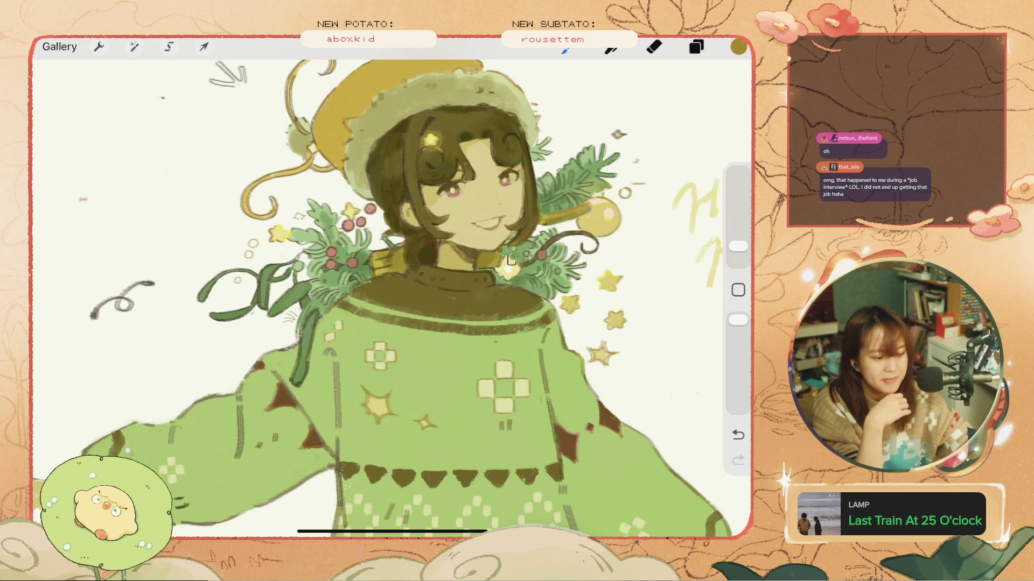
# - Remove two recent strokes and add a small dark mark on the hat curl
pyautogui.scroll(-5, 392, 291)
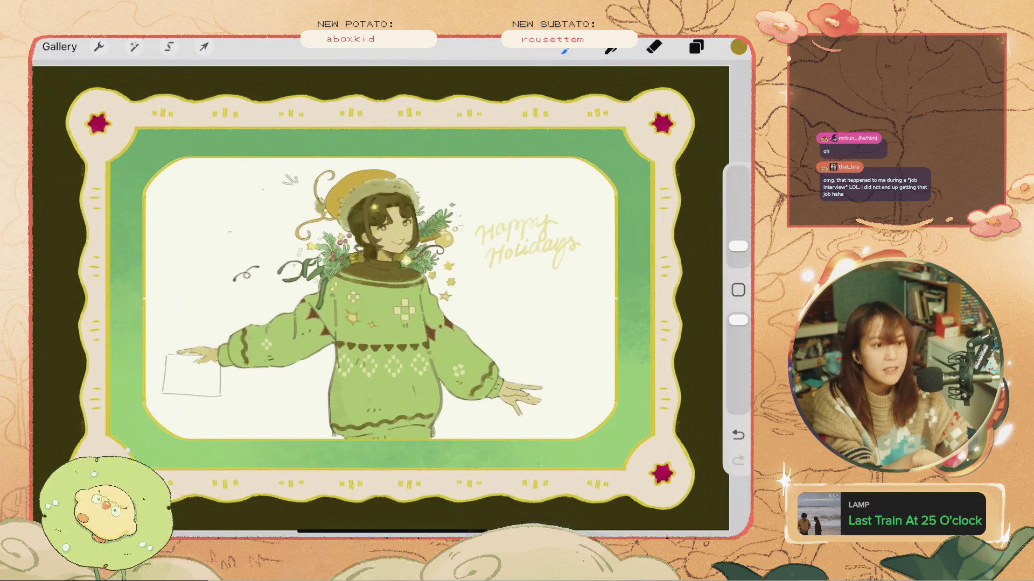
pyautogui.scroll(2, 392, 291)
pyautogui.scroll(-1, 355, 275)
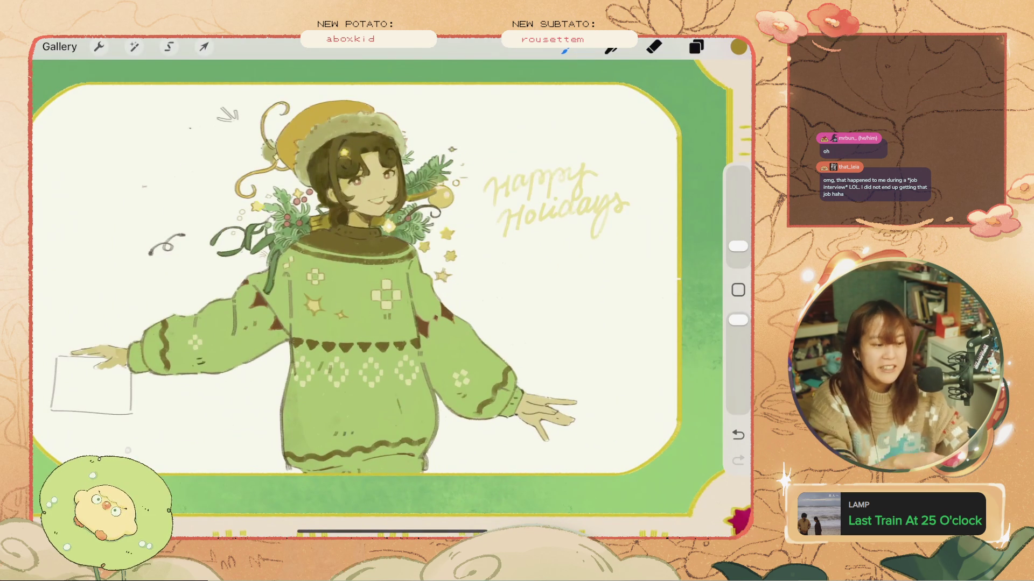
pyautogui.scroll(3, 372, 323)
pyautogui.hotkey('ctrl', 'z')
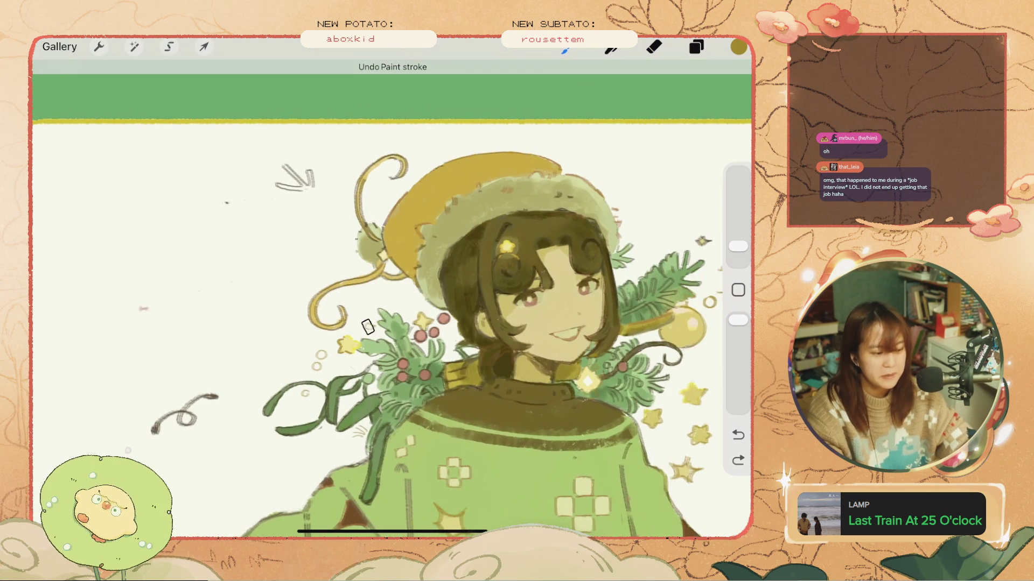
pyautogui.hotkey('ctrl', 'z')
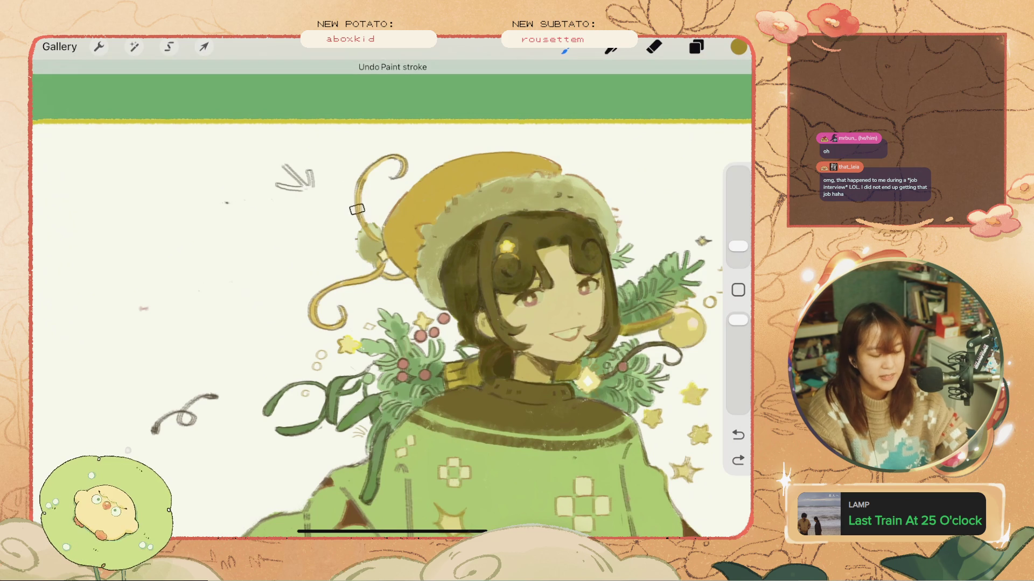
pyautogui.click(399, 169)
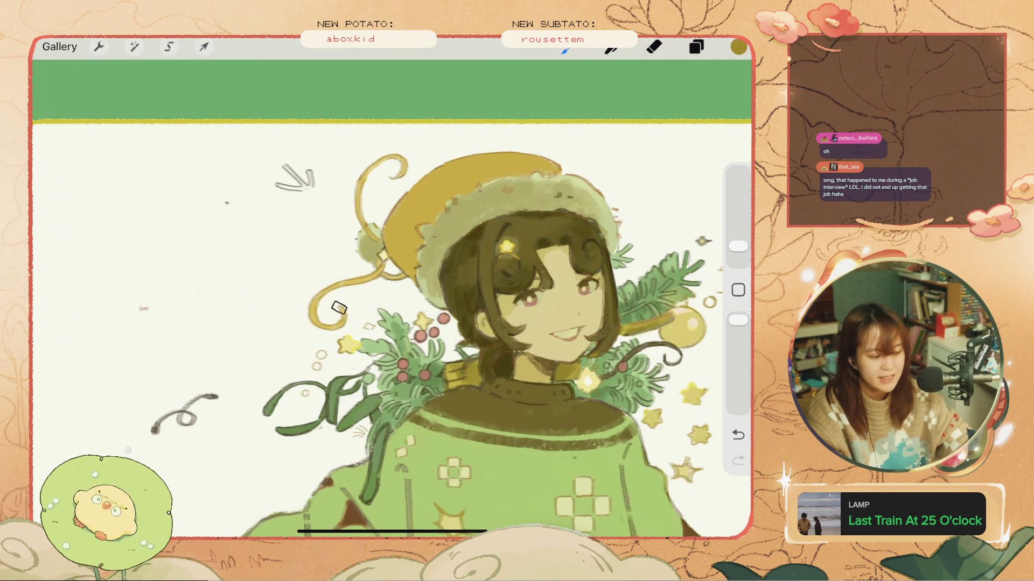
pyautogui.scroll(3, 406, 286)
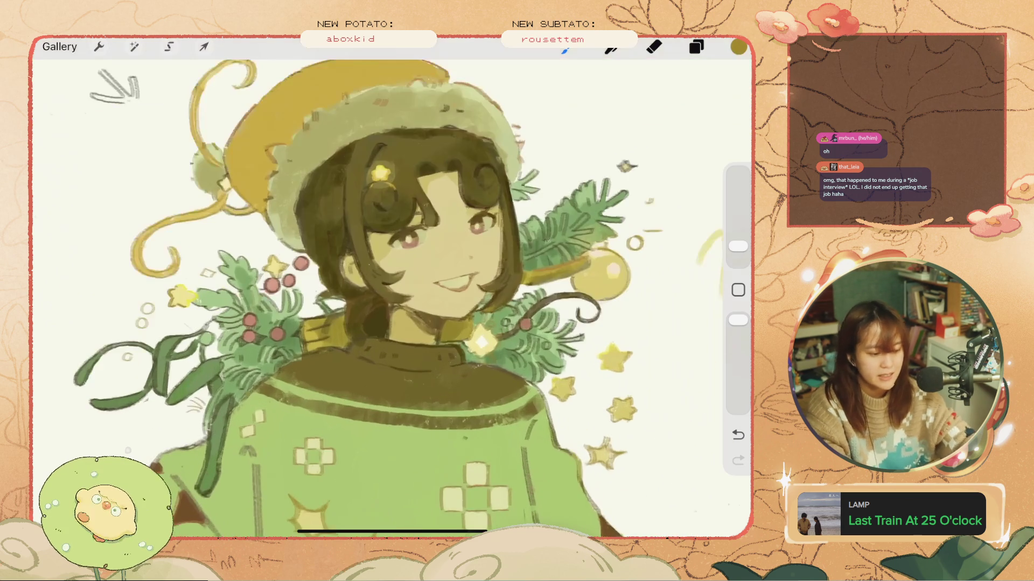
# - Darken the colour slightly, try a short stroke under the ornament, then remove the collar strokes
pyautogui.click(738, 47)
pyautogui.moveTo(598, 179); pyautogui.dragTo(592, 179)
pyautogui.click(739, 47)
pyautogui.moveTo(527, 269); pyautogui.dragTo(560, 277)
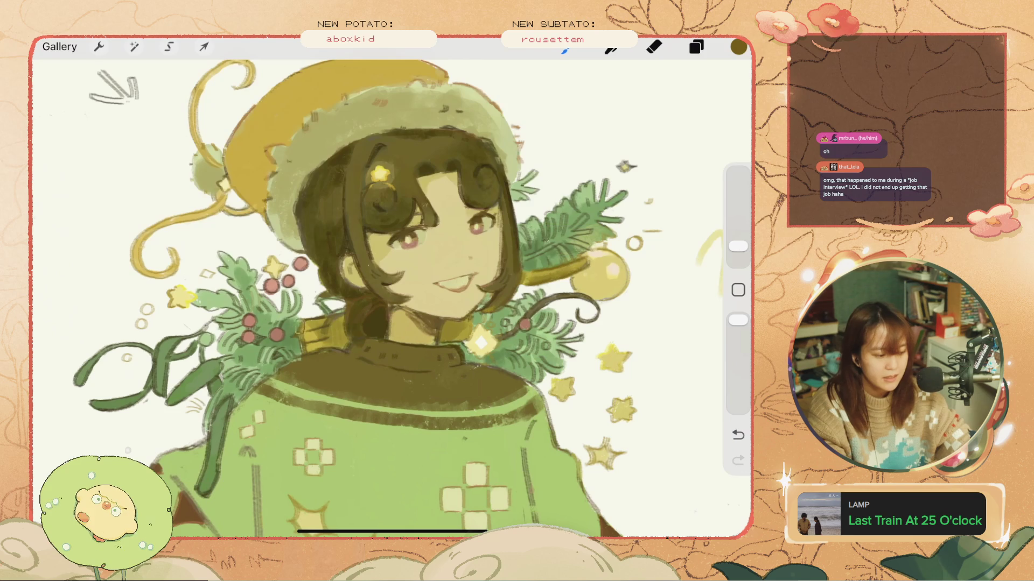
pyautogui.scroll(-3, 392, 296)
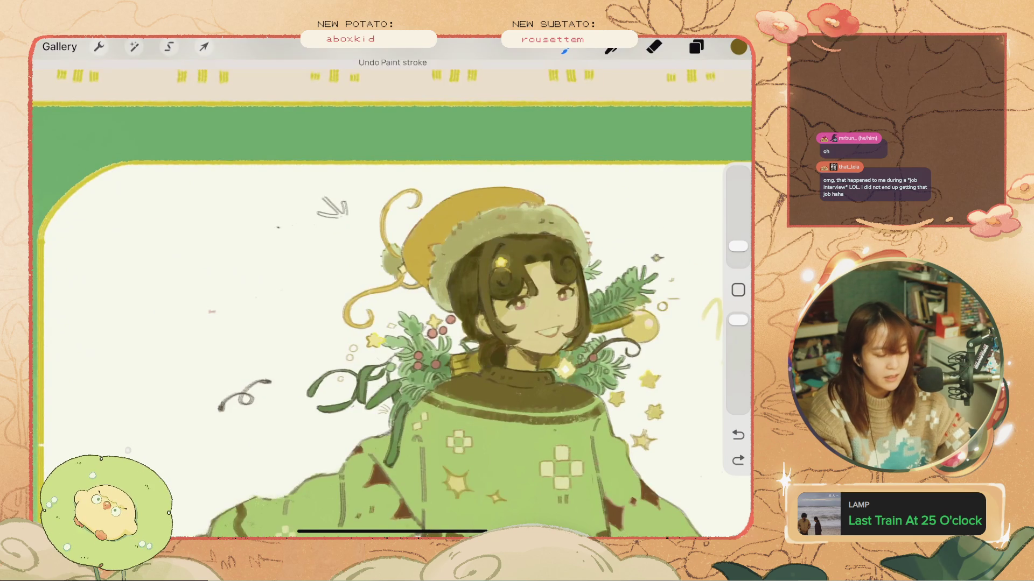
pyautogui.scroll(3, 392, 296)
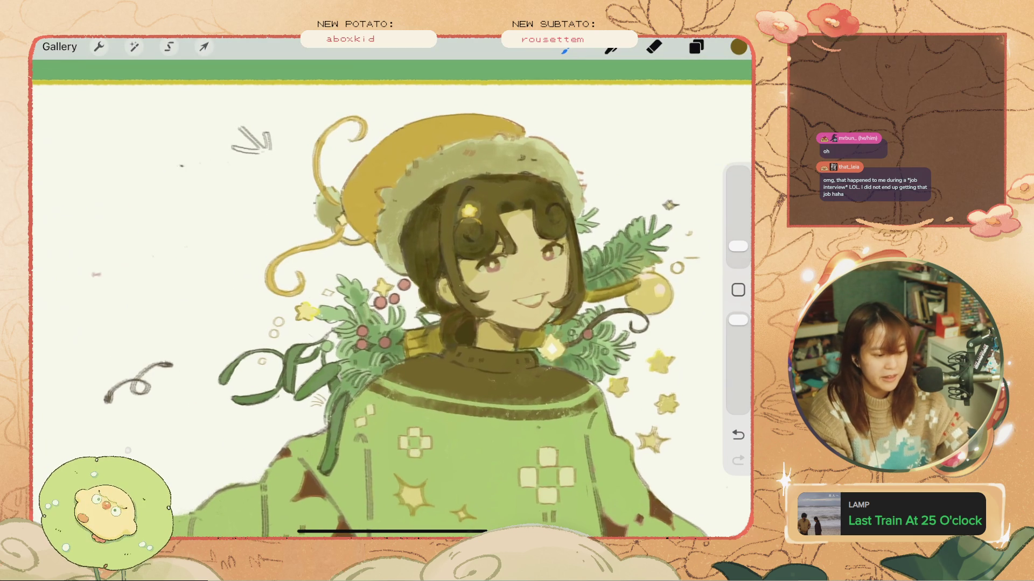
pyautogui.hotkey('ctrl', 'z')
pyautogui.hotkey('ctrl', 'z')
pyautogui.hotkey('ctrl', 'z')
pyautogui.hotkey('ctrl', 'z')
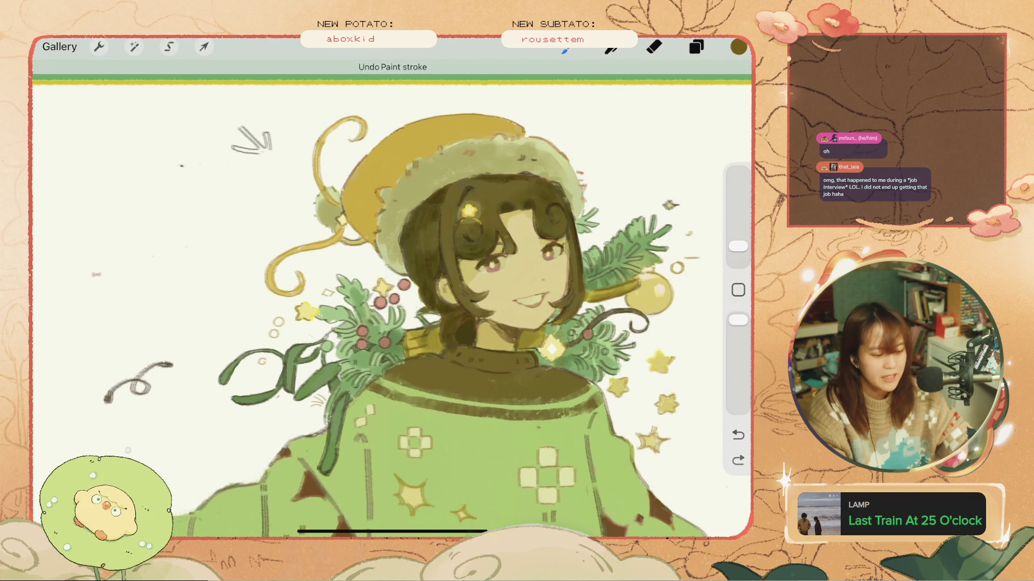
pyautogui.hotkey('ctrl', 'z')
pyautogui.hotkey('ctrl', 'z')
pyautogui.hotkey('ctrl', 'z')
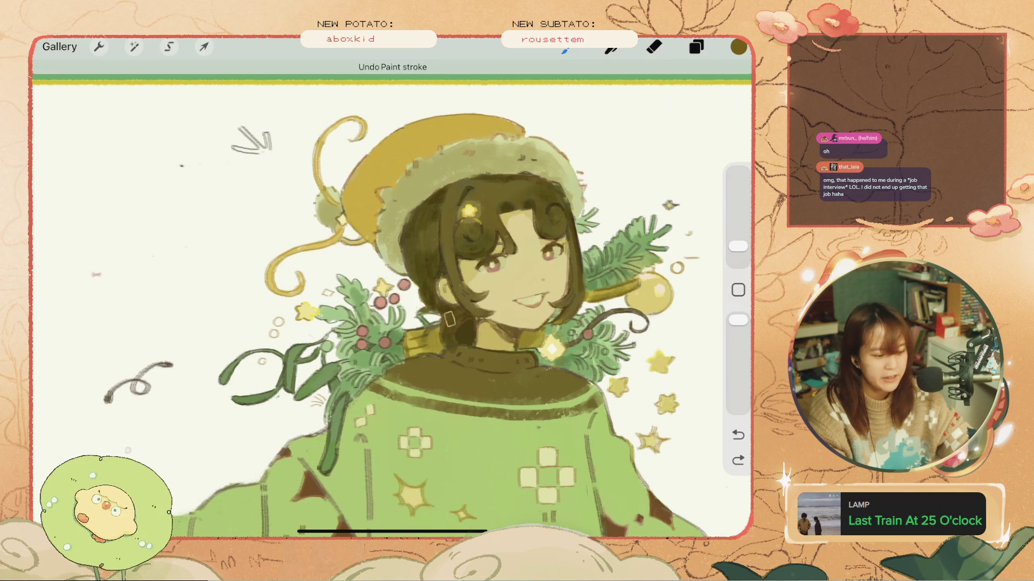
# - Switch to a darker brown and repaint small touch-up strokes at the collar
pyautogui.click(738, 47)
pyautogui.click(612, 369)
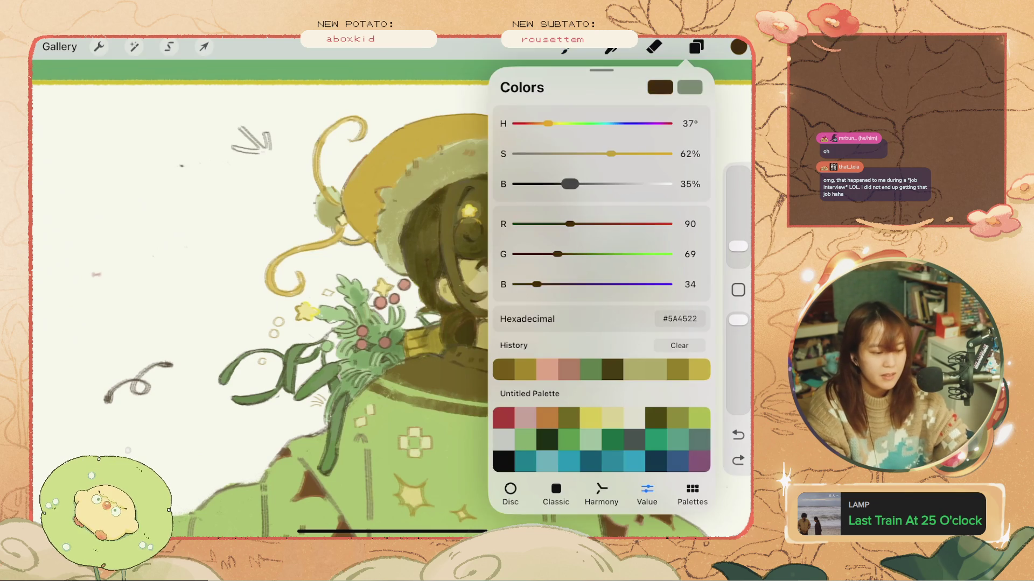
pyautogui.click(738, 47)
pyautogui.hotkey('ctrl', 'z')
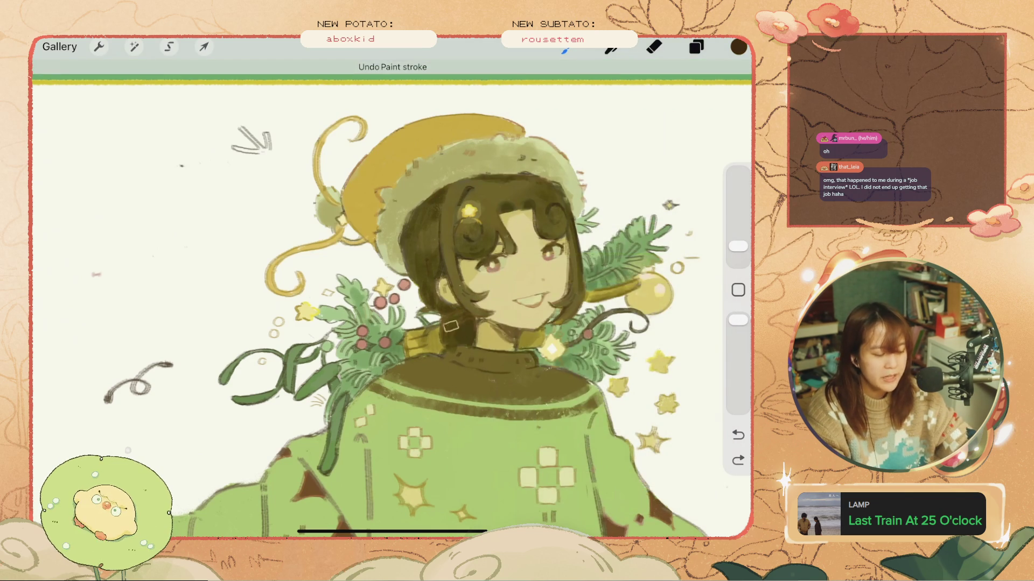
pyautogui.hotkey('ctrl', 'z')
pyautogui.moveTo(441, 323); pyautogui.dragTo(464, 320)
pyautogui.moveTo(412, 342); pyautogui.dragTo(433, 323)
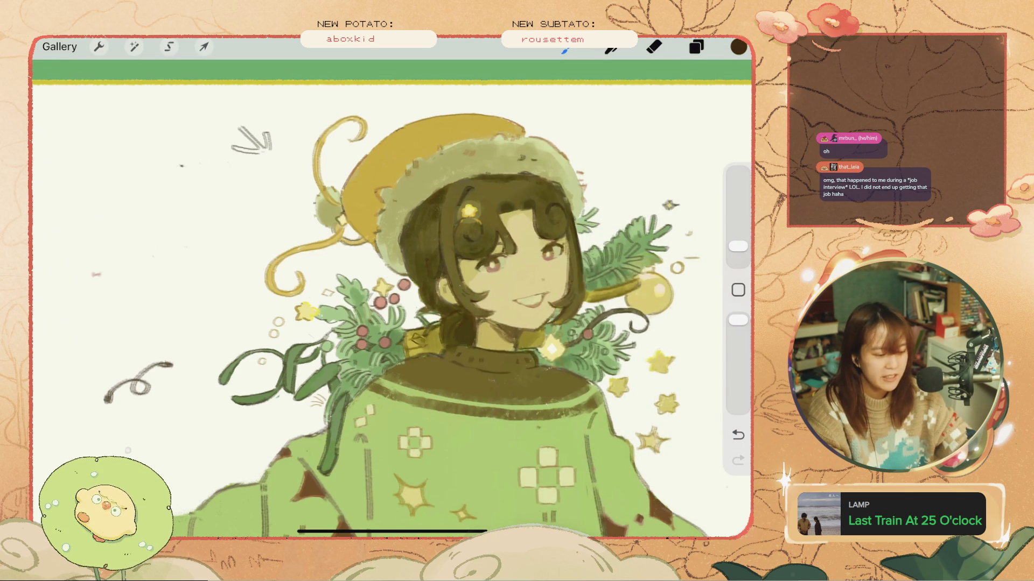
pyautogui.hotkey('ctrl', 'z')
# - Add small dark-brown strokes in the hair, including one near the top of the head
pyautogui.moveTo(409, 283); pyautogui.dragTo(422, 272)
pyautogui.moveTo(461, 204); pyautogui.dragTo(456, 245)
pyautogui.hotkey('ctrl', 'z')
pyautogui.hotkey('ctrl', 'shift', 'z')
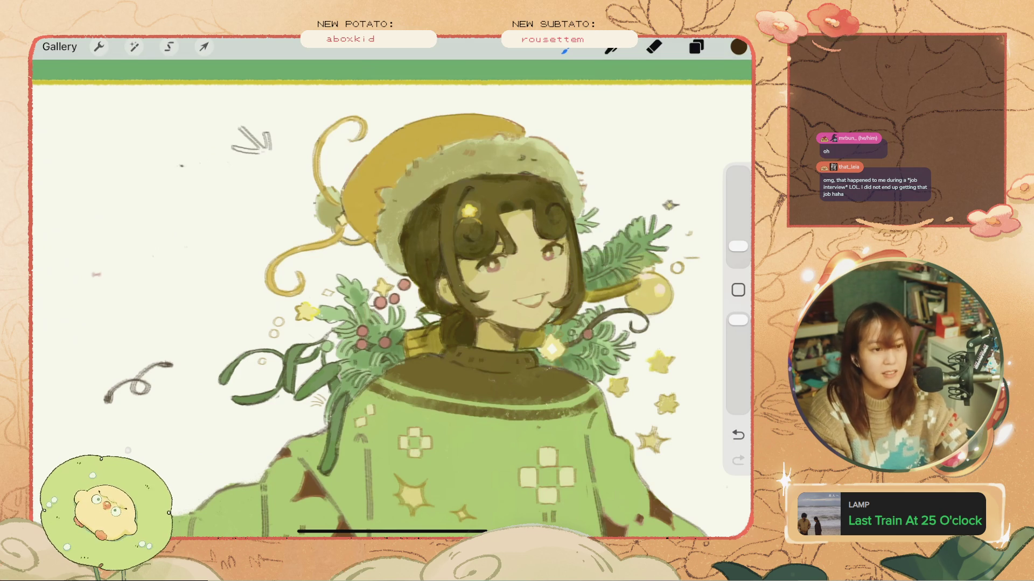
pyautogui.scroll(-3, 391, 301)
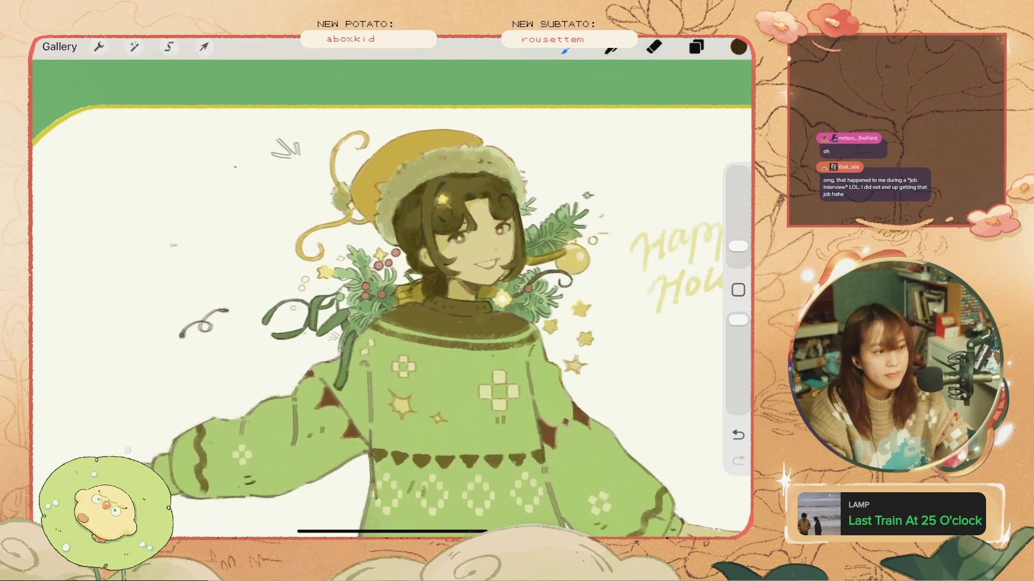
pyautogui.scroll(-3, 392, 299)
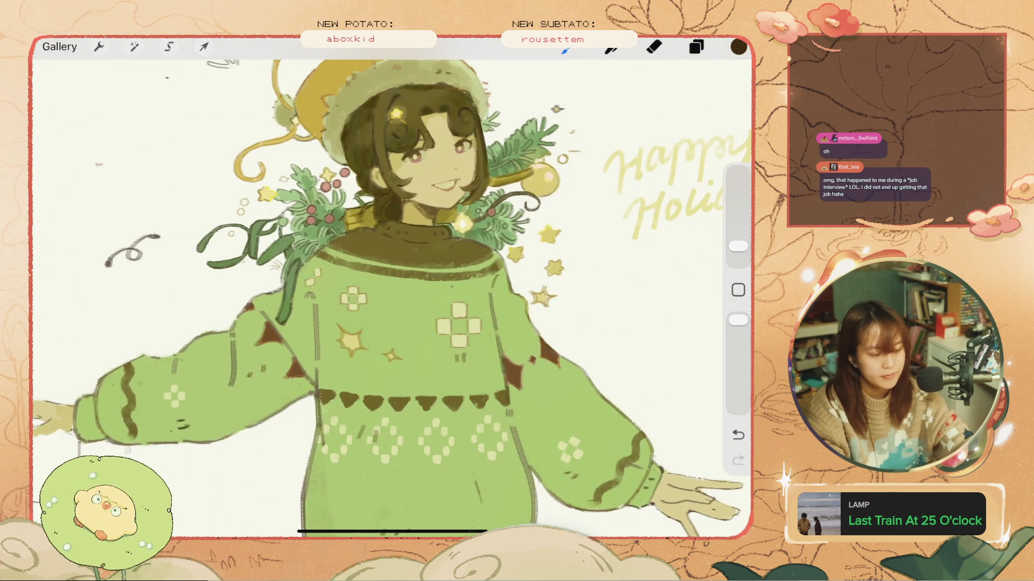
pyautogui.scroll(-2, 392, 298)
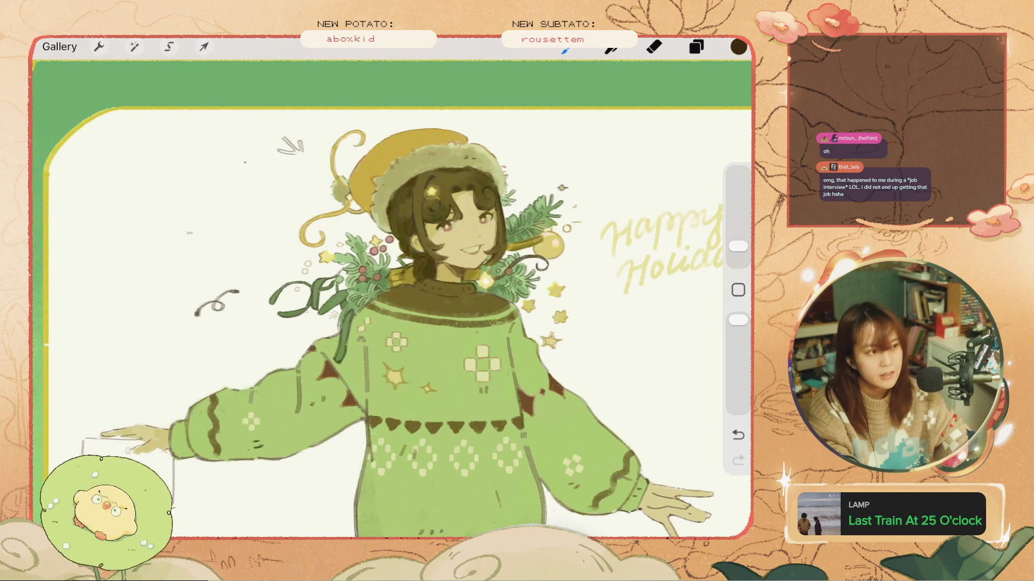
pyautogui.scroll(-5, 391, 298)
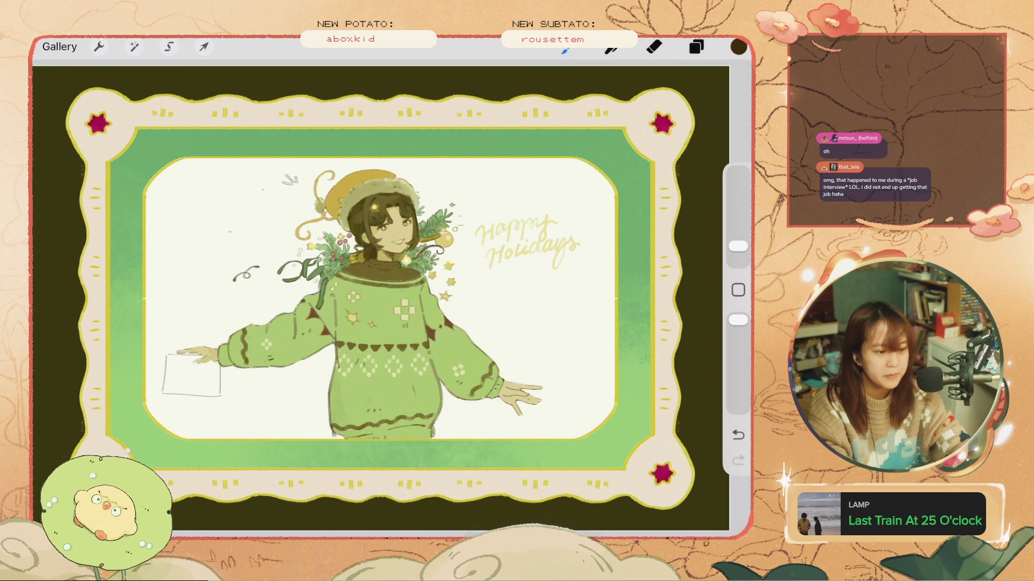
# - Sample the card border's yellow with the eyedropper as the painting colour
pyautogui.click(566, 47)
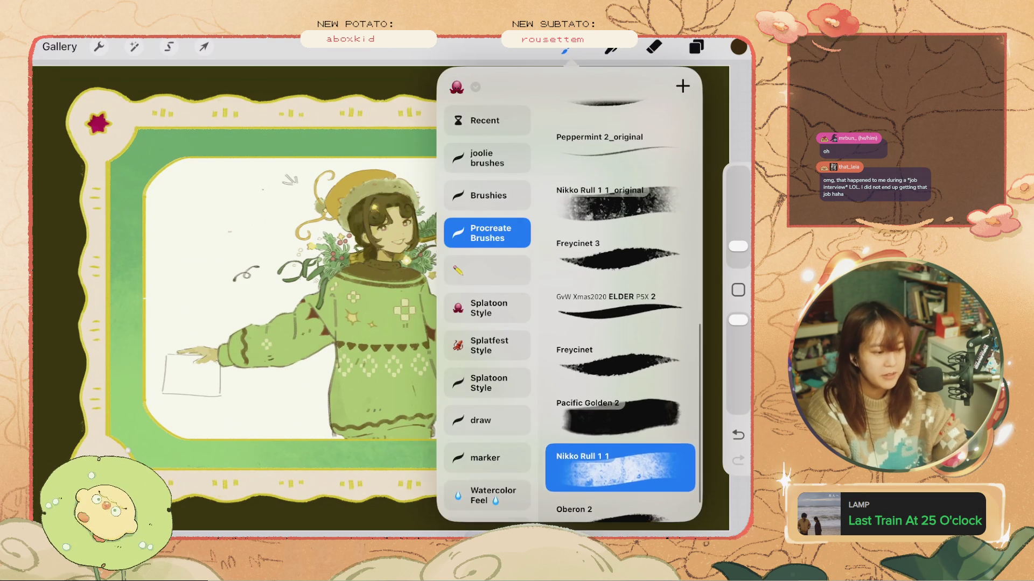
pyautogui.click(738, 290)
pyautogui.click(617, 361)
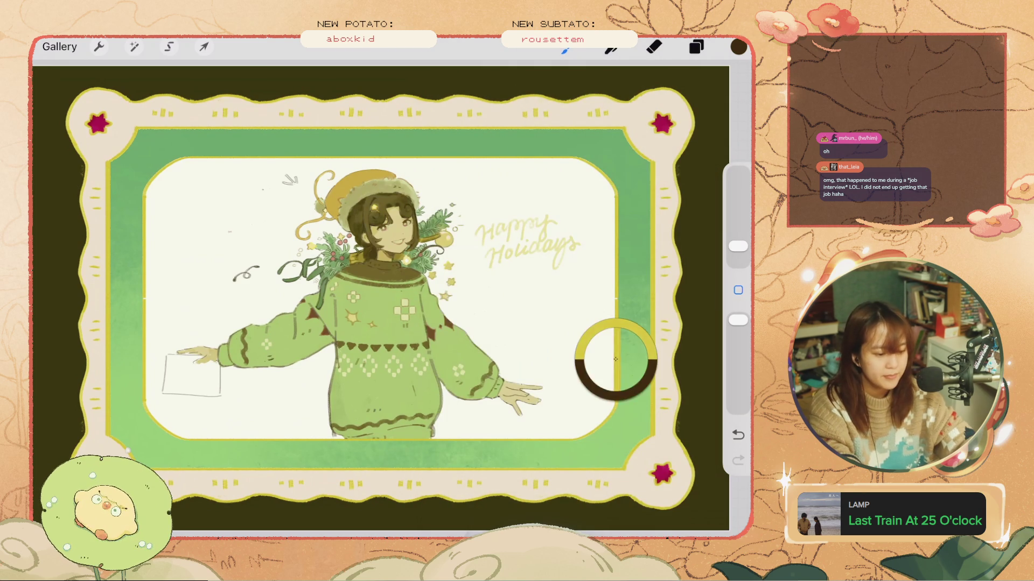
pyautogui.click(738, 435)
# - Select the Border layer and add a new blank layer above it
pyautogui.click(696, 46)
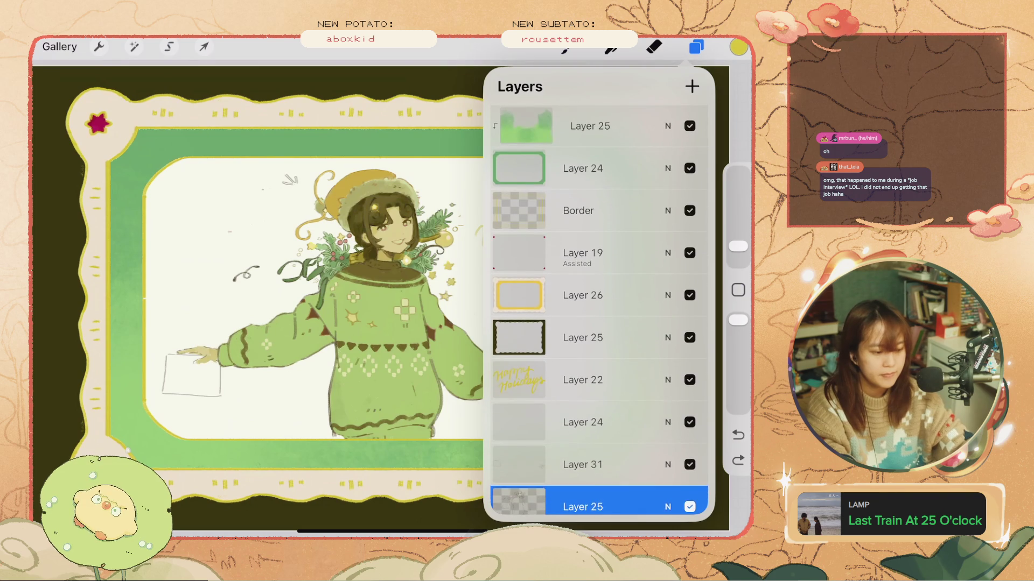
pyautogui.click(578, 210)
pyautogui.click(578, 210)
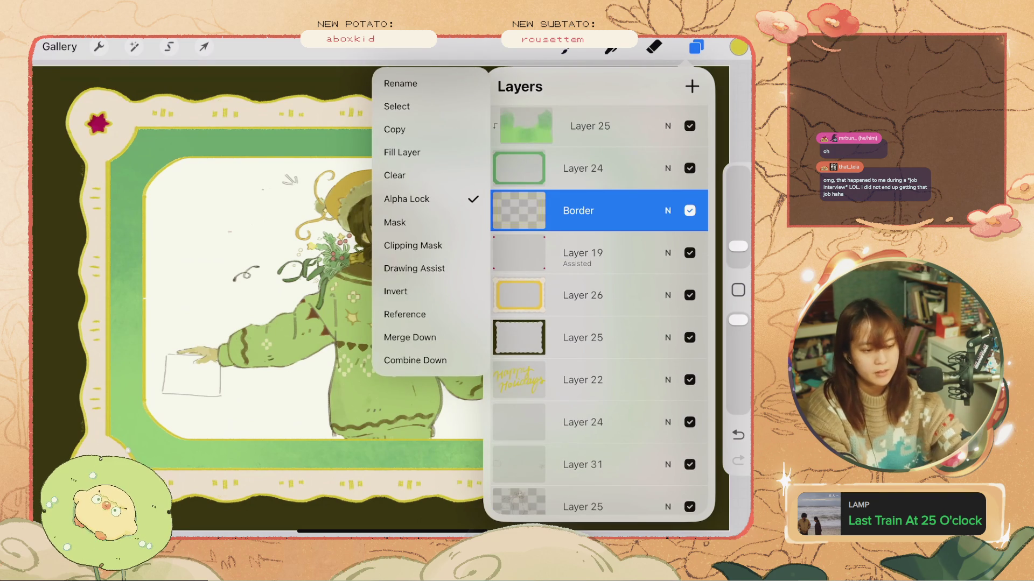
pyautogui.click(577, 211)
pyautogui.click(692, 86)
pyautogui.click(696, 46)
# - Try a yellow stroke on the frame, then remove it
pyautogui.moveTo(232, 249); pyautogui.dragTo(299, 200)
pyautogui.click(738, 434)
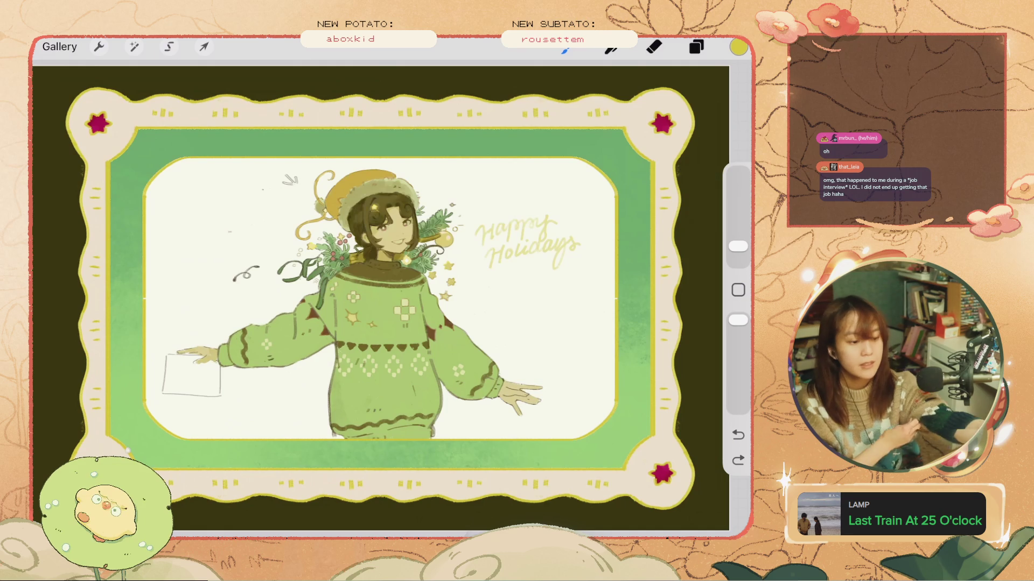
pyautogui.click(410, 84)
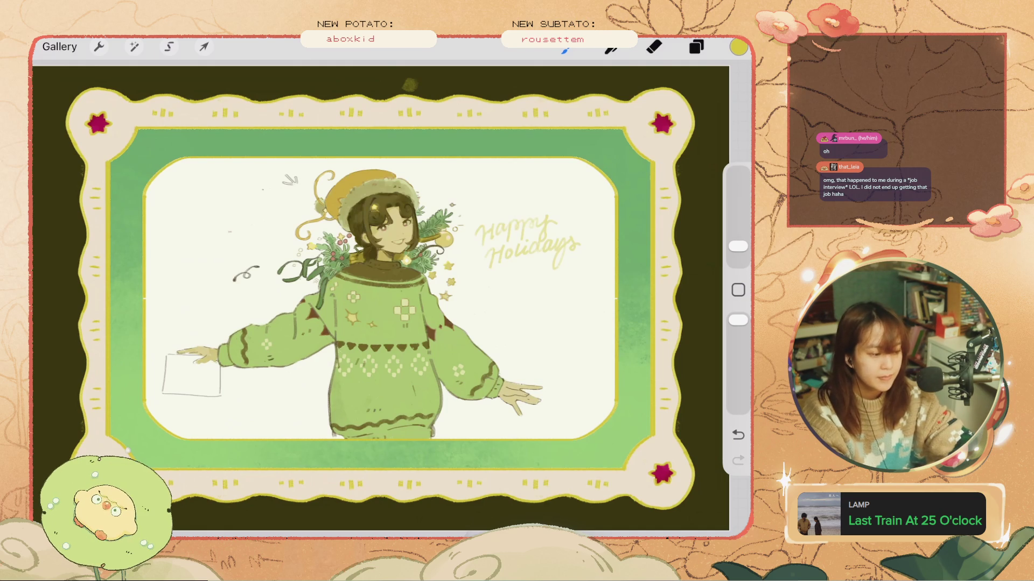
pyautogui.scroll(5, 387, 215)
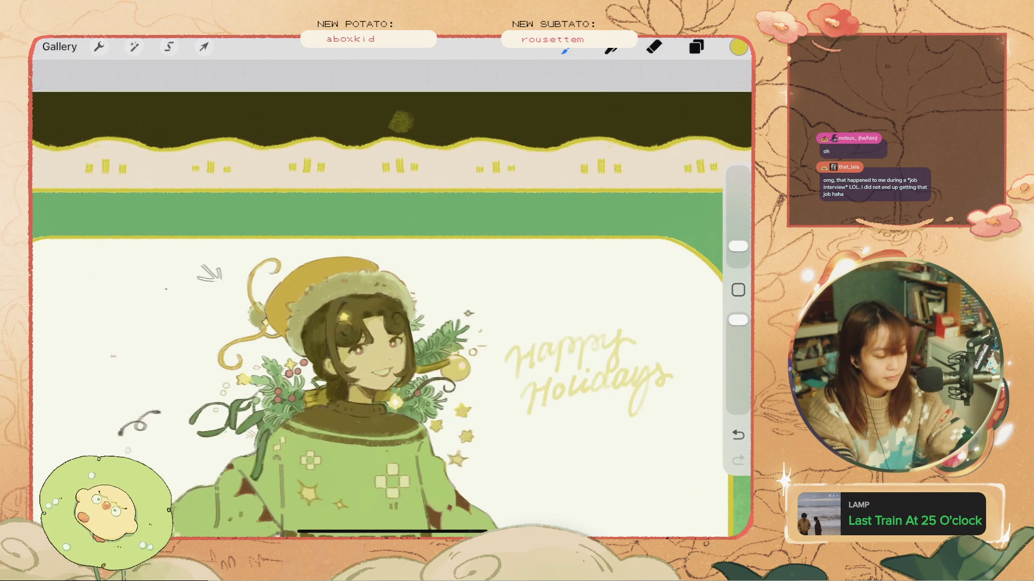
# - Switch to the 'draw' brush from the QuickMenu
pyautogui.click(473, 469)
pyautogui.click(474, 428)
pyautogui.scroll(3, 388, 269)
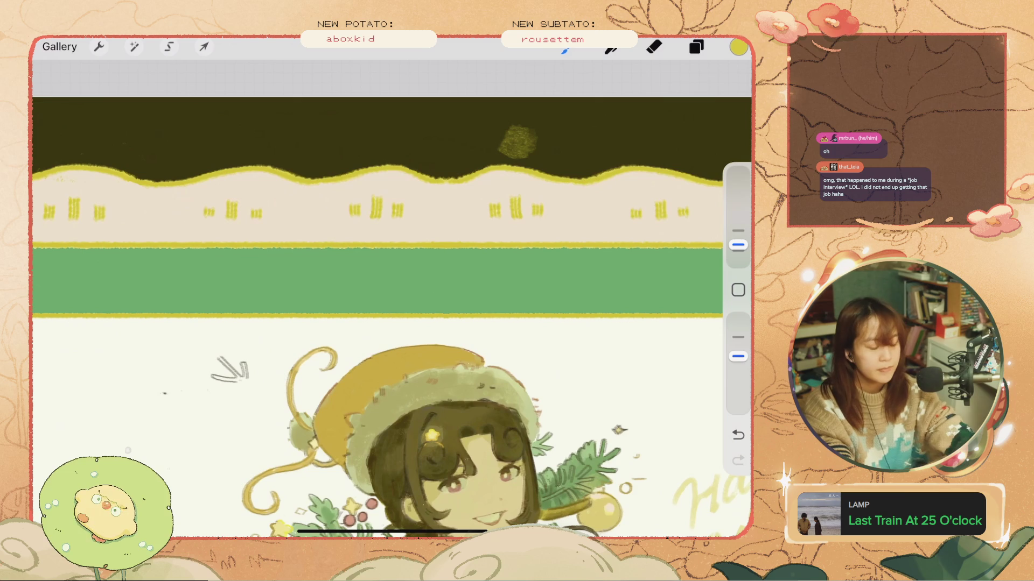
# - Delete the extra empty Layer 25 and add a fresh layer for the ornament
pyautogui.click(696, 47)
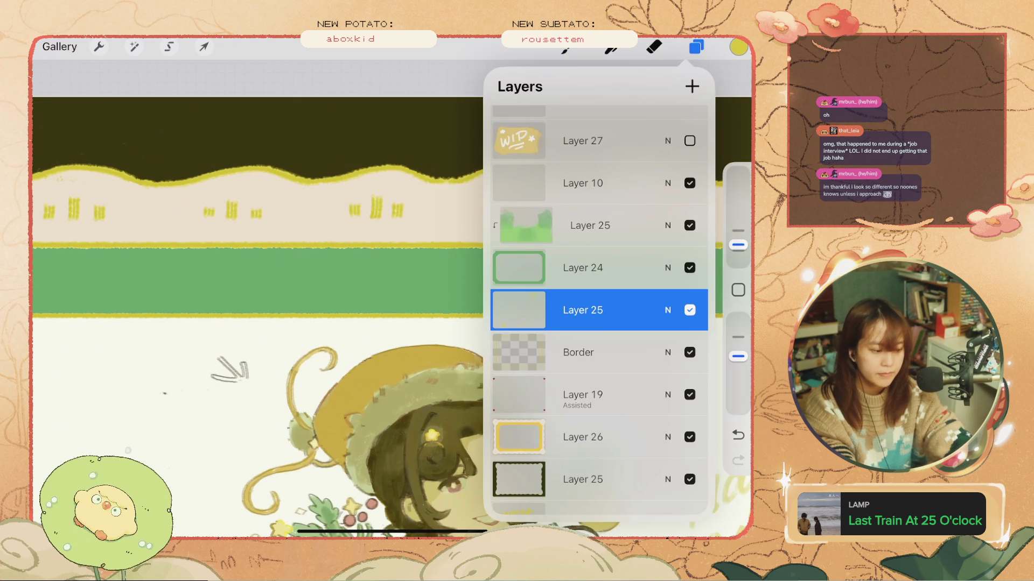
pyautogui.click(696, 47)
pyautogui.click(696, 47)
pyautogui.moveTo(619, 310); pyautogui.dragTo(538, 310)
pyautogui.click(682, 310)
pyautogui.click(590, 225)
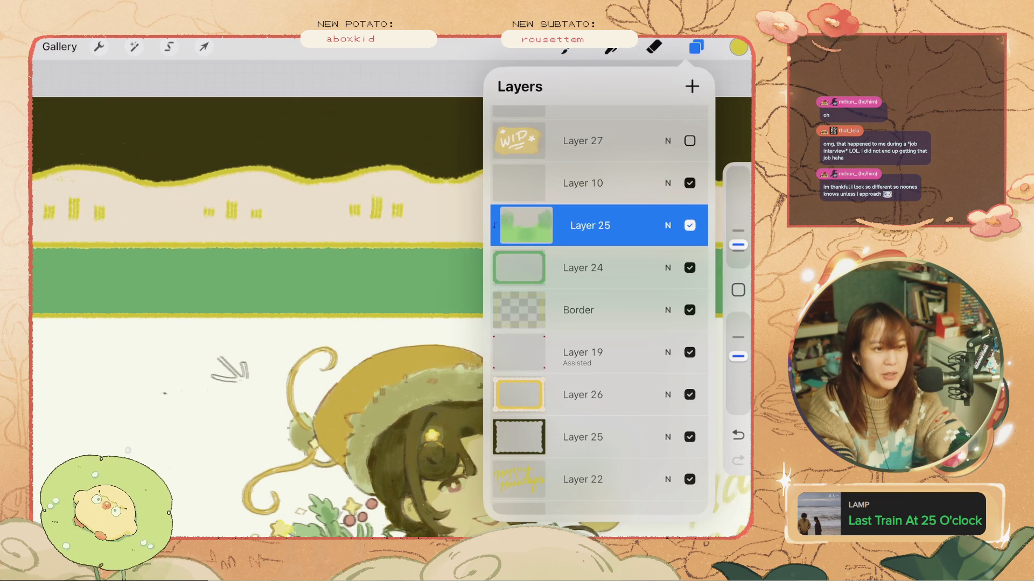
pyautogui.click(692, 86)
pyautogui.click(564, 48)
# - Enlarge the brush and try trial arcs on the green band, removing each one
pyautogui.moveTo(738, 247); pyautogui.dragTo(738, 245)
pyautogui.moveTo(383, 299); pyautogui.dragTo(441, 293)
pyautogui.hotkey('ctrl', 'z')
pyautogui.moveTo(738, 245); pyautogui.dragTo(738, 236)
pyautogui.moveTo(393, 295)
pyautogui.mouseDown()
pyautogui.moveTo(423, 264)
pyautogui.moveTo(440, 278)
pyautogui.mouseUp()
pyautogui.hotkey('ctrl', 'z')
pyautogui.hotkey('ctrl', 'z')
pyautogui.hotkey('ctrl', 'z')
pyautogui.hotkey('ctrl', 'z')
pyautogui.scroll(-3, 376, 318)
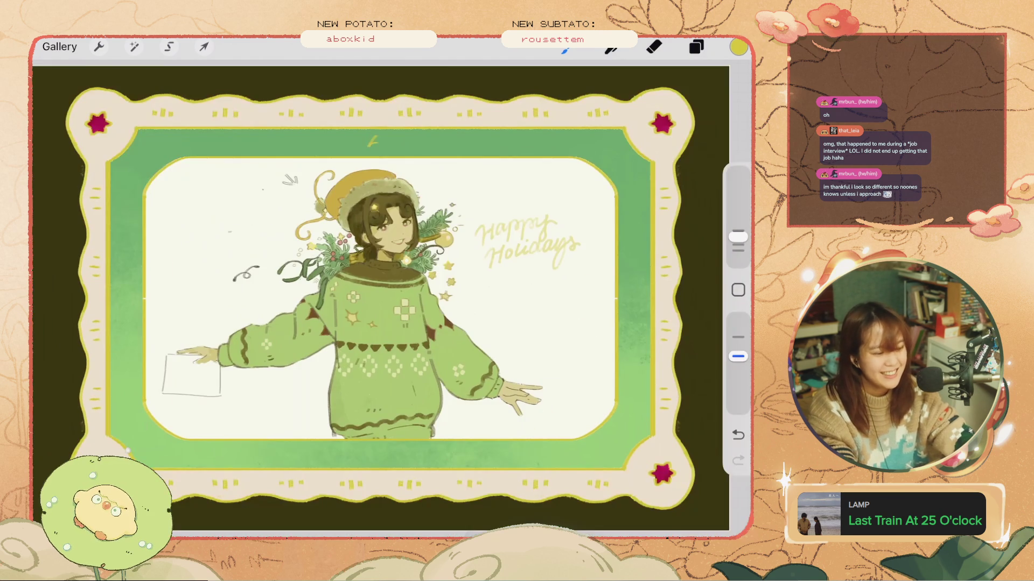
pyautogui.hotkey('ctrl', 'z')
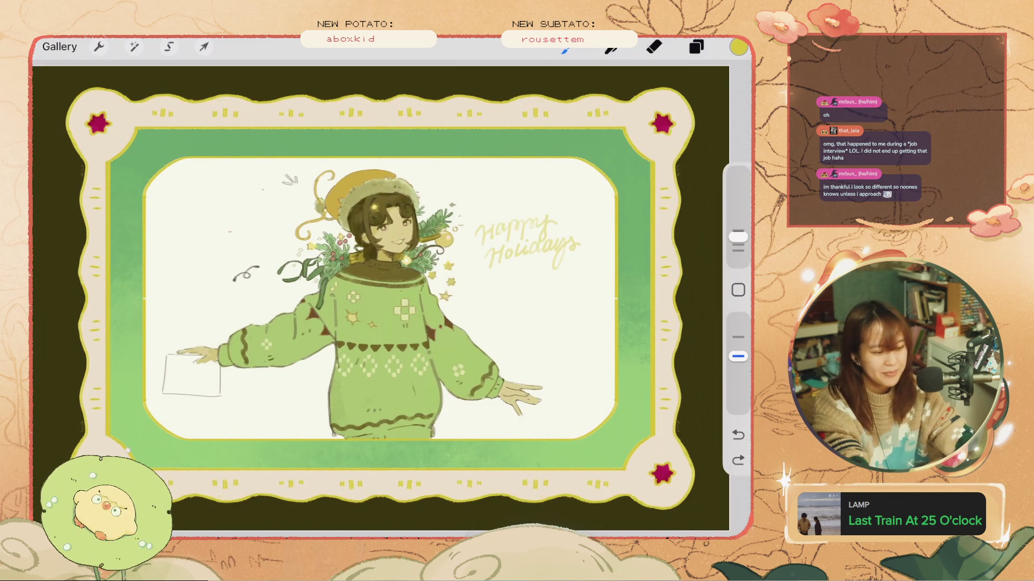
pyautogui.scroll(3, 302, 194)
# - Sketch small yellow star marks on the green band, discarding unsatisfying attempts
pyautogui.moveTo(413, 234)
pyautogui.mouseDown()
pyautogui.moveTo(447, 228)
pyautogui.moveTo(414, 226)
pyautogui.mouseUp()
pyautogui.hotkey('ctrl', 'z')
pyautogui.scroll(2, 377, 323)
pyautogui.hotkey('ctrl', 'z')
pyautogui.hotkey('ctrl', 'z')
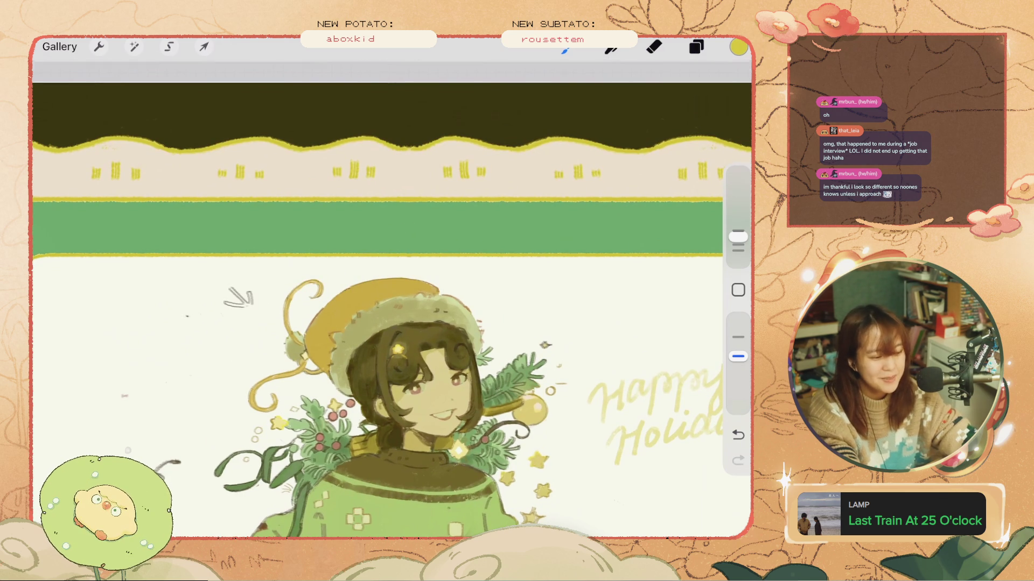
pyautogui.hotkey('ctrl', 'z')
pyautogui.hotkey('ctrl', 'z')
pyautogui.moveTo(401, 239); pyautogui.dragTo(422, 226)
pyautogui.hotkey('ctrl', 'z')
pyautogui.moveTo(398, 213)
pyautogui.mouseDown()
pyautogui.moveTo(400, 238)
pyautogui.moveTo(402, 223)
pyautogui.moveTo(422, 226)
pyautogui.moveTo(402, 239)
pyautogui.moveTo(422, 226)
pyautogui.mouseUp()
pyautogui.hotkey('ctrl', 'z')
pyautogui.hotkey('ctrl', 'z')
pyautogui.hotkey('ctrl', 'z')
pyautogui.hotkey('ctrl', 'z')
pyautogui.hotkey('ctrl', 'z')
pyautogui.hotkey('ctrl', 'z')
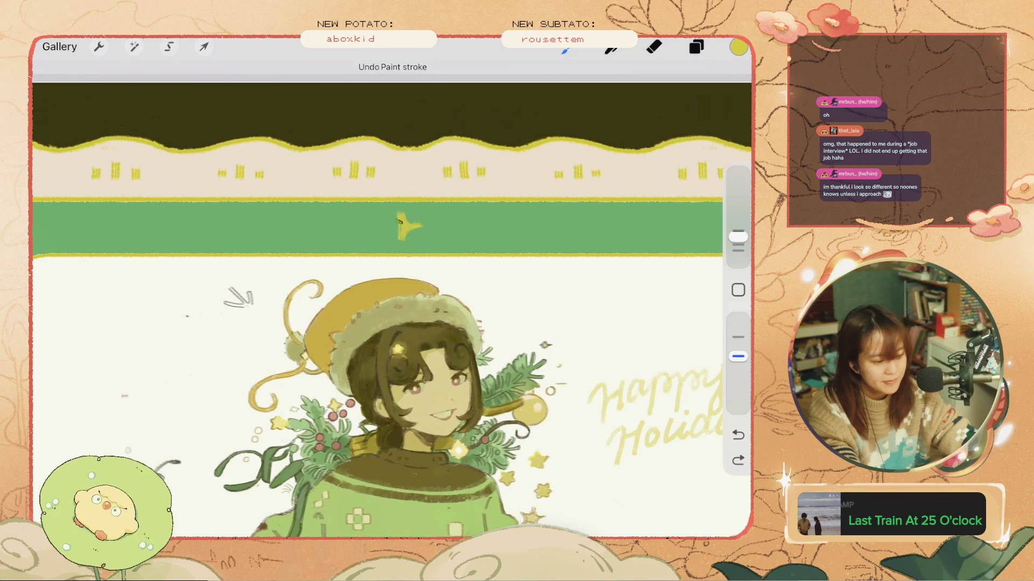
# - Draw the gold sparkle star's arms on the green band above the girl
pyautogui.moveTo(399, 227); pyautogui.dragTo(376, 227)
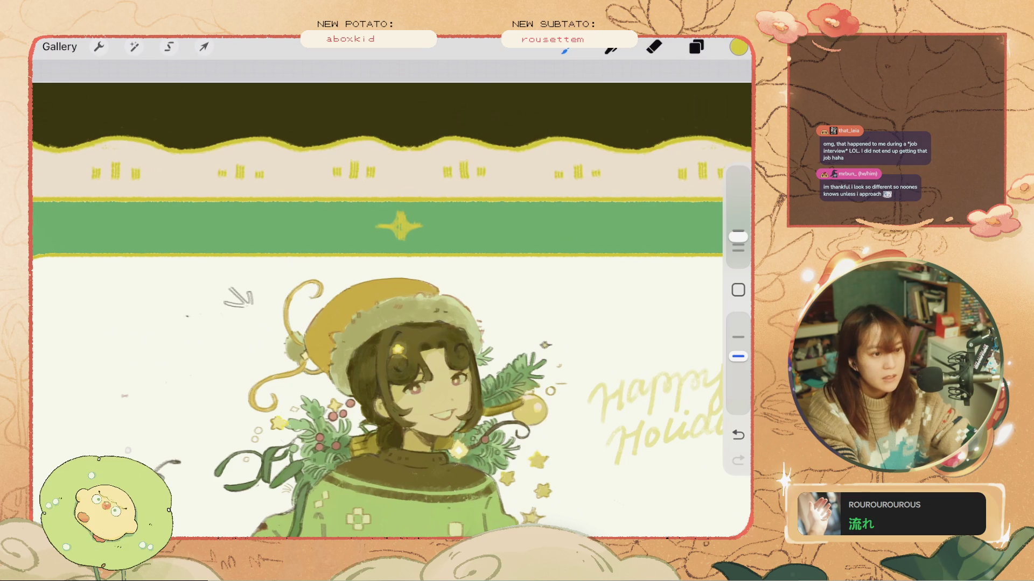
pyautogui.moveTo(397, 222); pyautogui.dragTo(397, 239)
pyautogui.hotkey('ctrl', 'z')
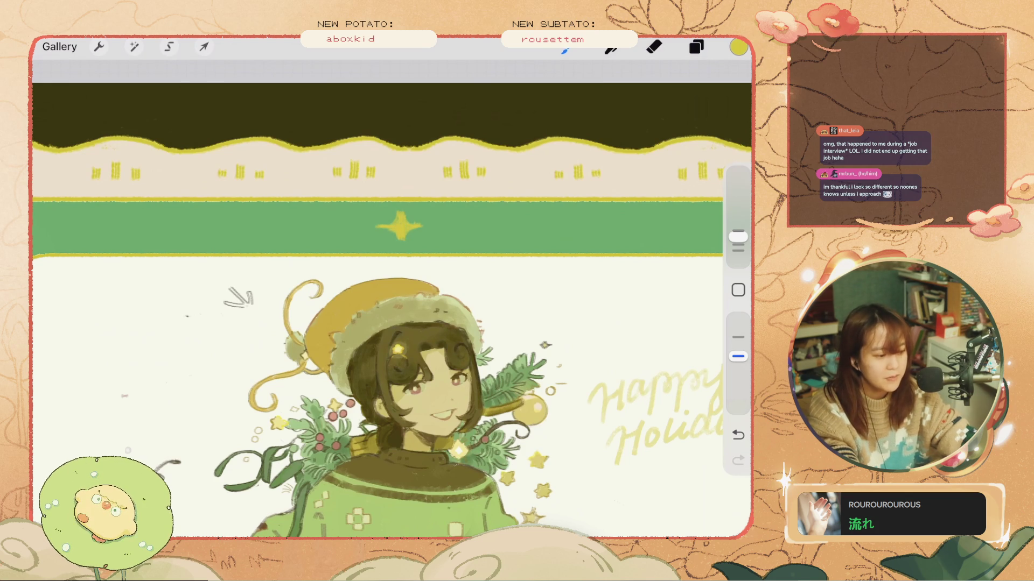
pyautogui.scroll(-5, 392, 301)
pyautogui.scroll(4, 391, 301)
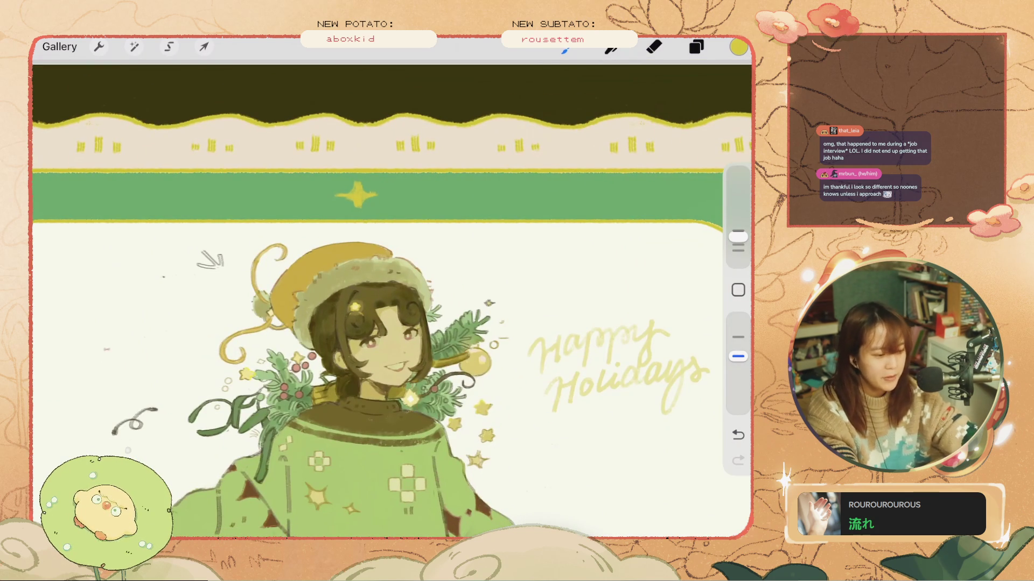
# - Draw a long wavy gold line across the band to the right of the star
pyautogui.moveTo(425, 192); pyautogui.dragTo(590, 196)
pyautogui.hotkey('ctrl', 'z')
pyautogui.hotkey('ctrl', 'shift', 'z')
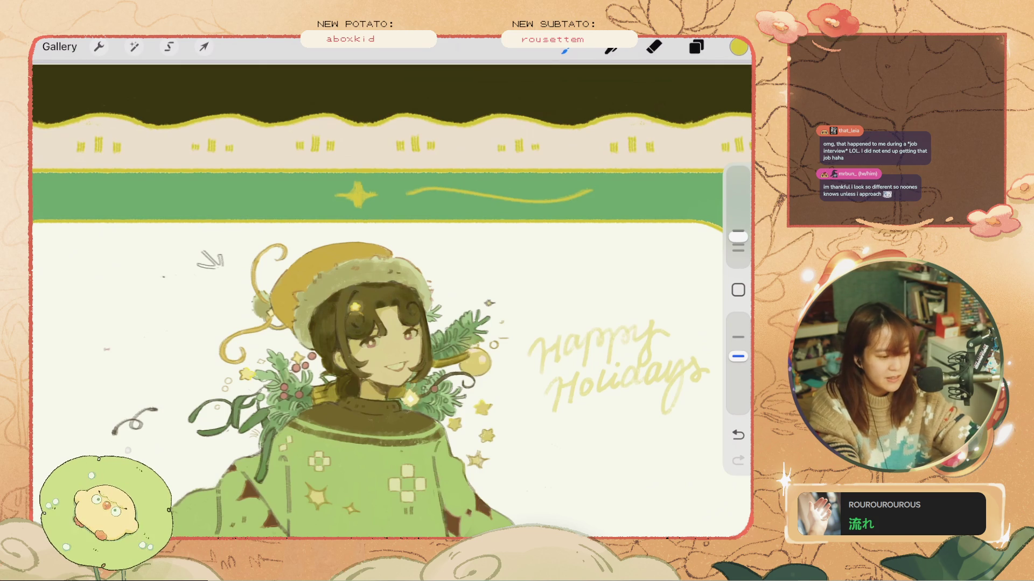
pyautogui.moveTo(399, 194); pyautogui.dragTo(421, 191)
pyautogui.moveTo(586, 192); pyautogui.dragTo(605, 184)
pyautogui.hotkey('ctrl', 'z')
pyautogui.hotkey('ctrl', 'z')
pyautogui.hotkey('ctrl', 'z')
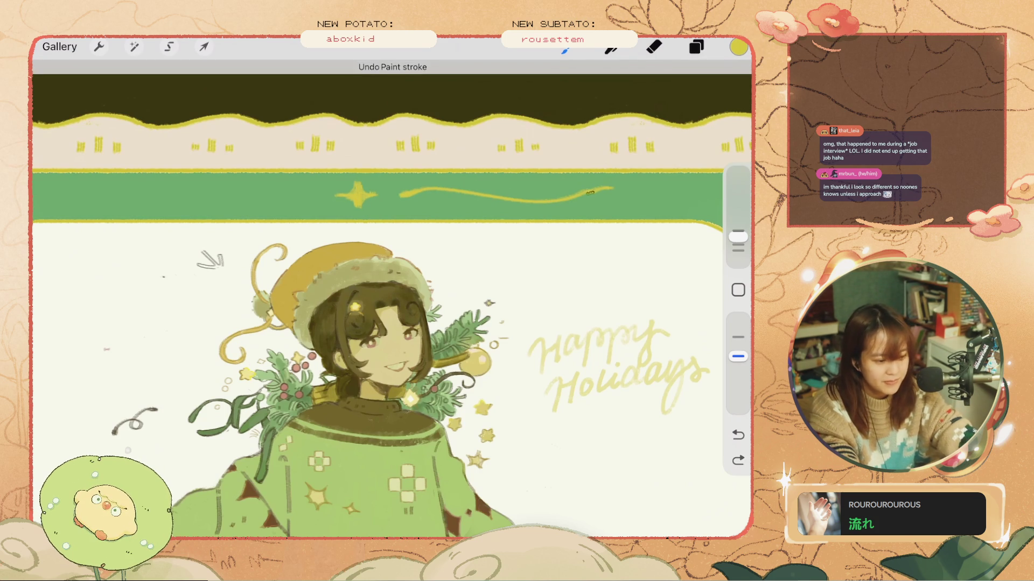
pyautogui.hotkey('ctrl', 'z')
# - Redraw the wavy line's end as a shorter tail
pyautogui.moveTo(597, 190); pyautogui.dragTo(620, 187)
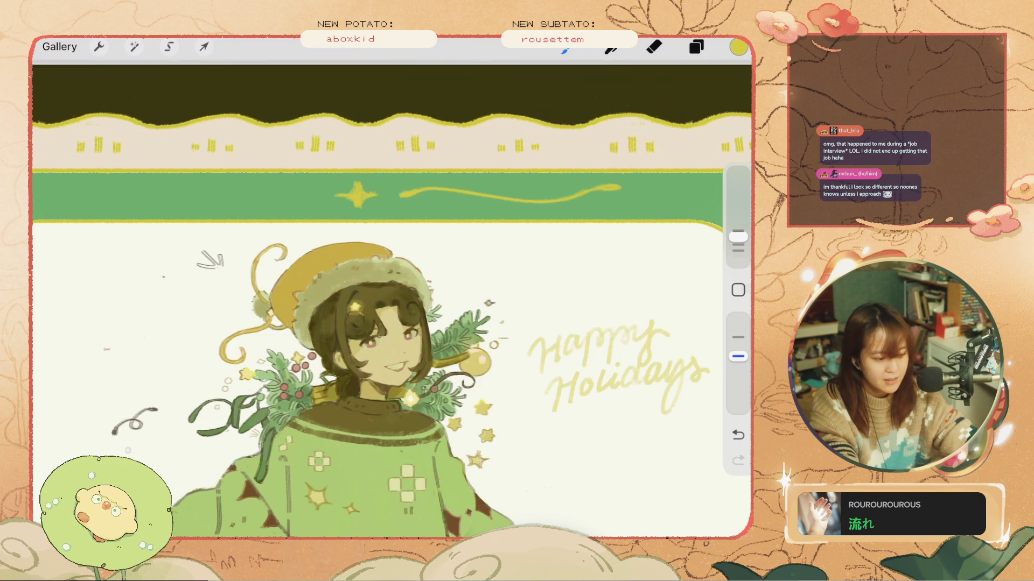
pyautogui.scroll(-5, 392, 300)
pyautogui.scroll(5, 392, 300)
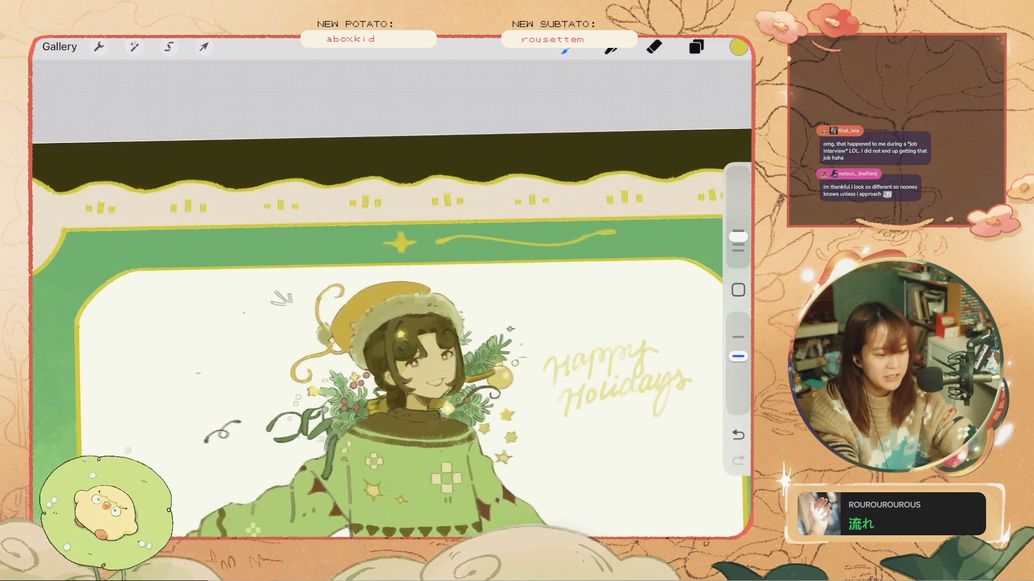
pyautogui.hotkey('ctrl', 'z')
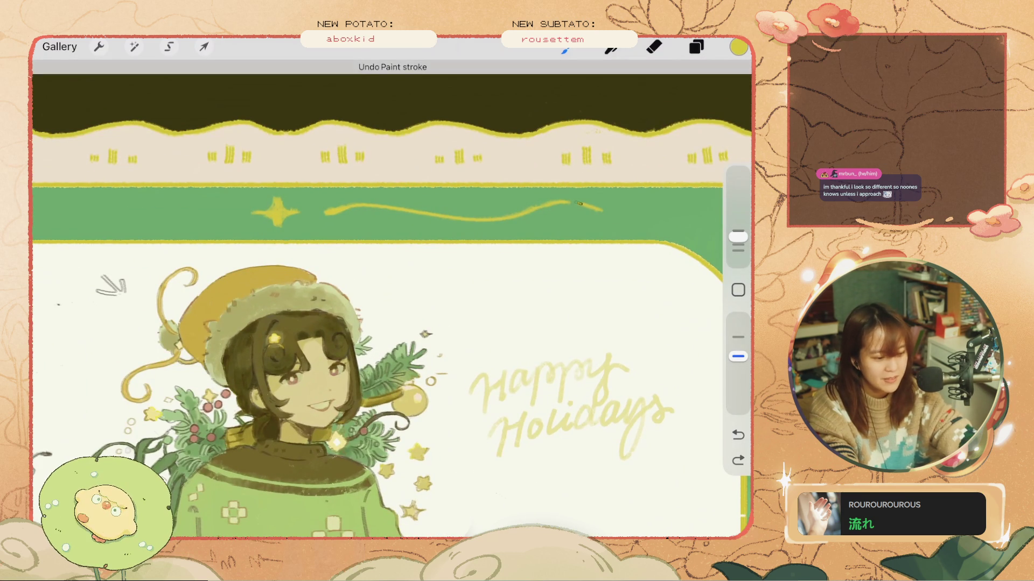
pyautogui.moveTo(565, 203); pyautogui.dragTo(602, 208)
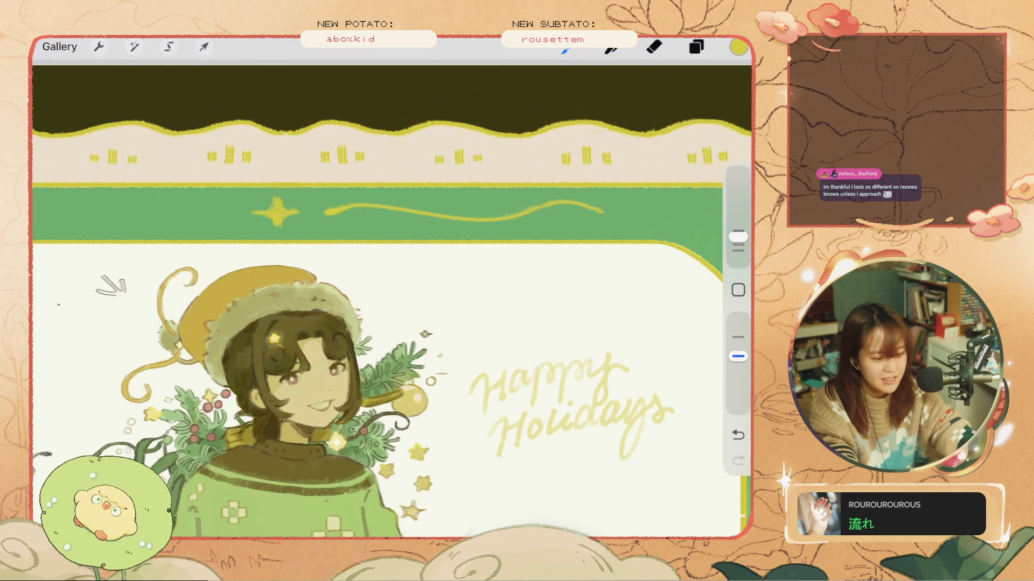
pyautogui.scroll(-5, 392, 301)
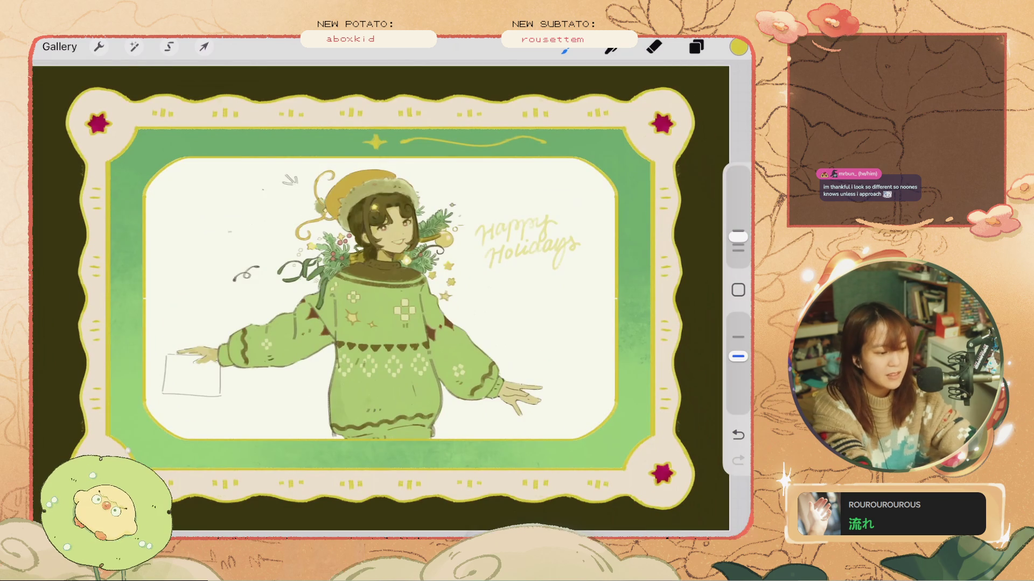
pyautogui.scroll(5, 392, 300)
pyautogui.scroll(-4, 392, 300)
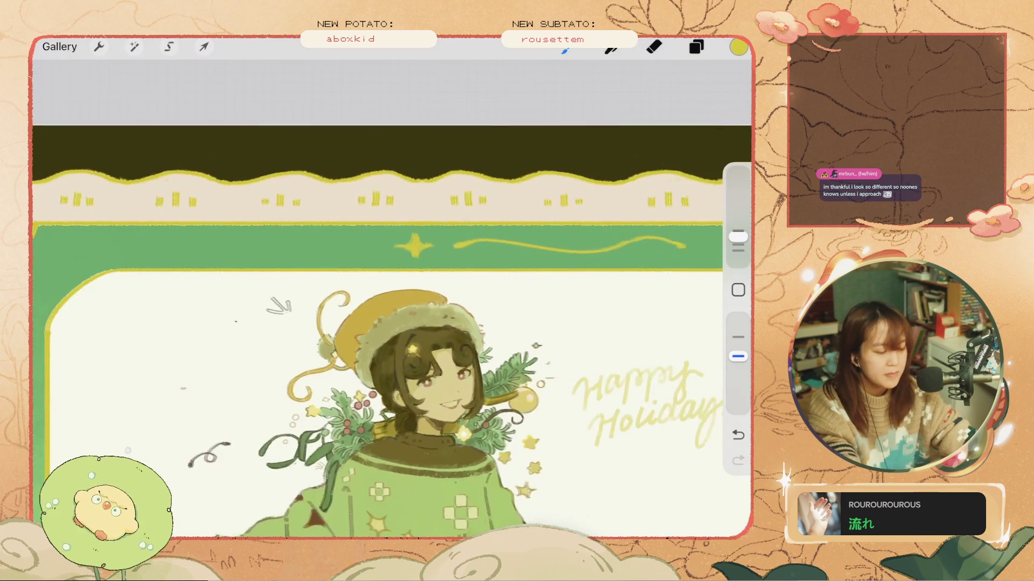
pyautogui.click(696, 47)
# - Duplicate the ornament layer, flip the copy horizontally and move it left of the star
pyautogui.moveTo(646, 295); pyautogui.dragTo(538, 295)
pyautogui.click(627, 295)
pyautogui.click(203, 47)
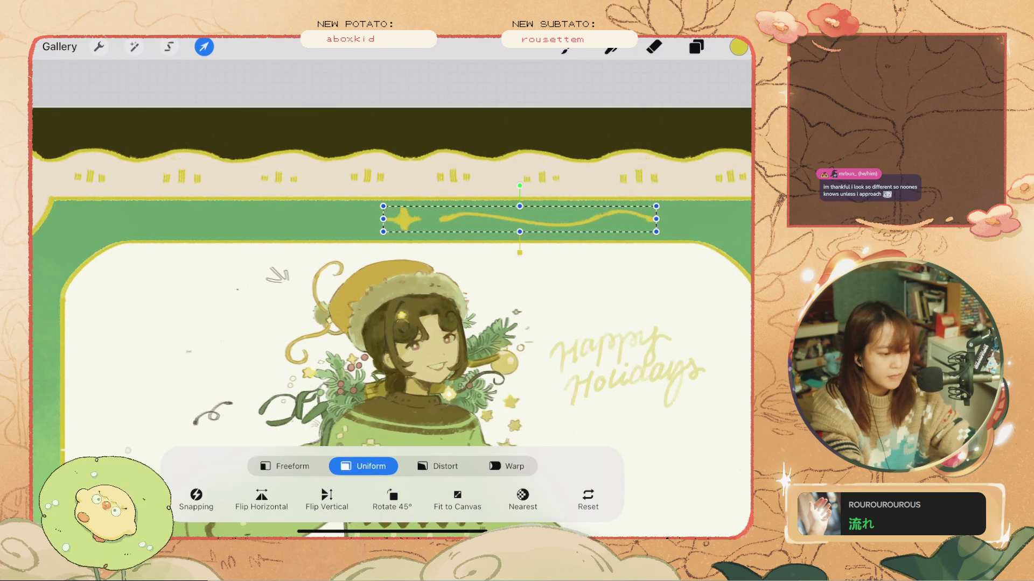
pyautogui.click(261, 498)
pyautogui.moveTo(520, 219)
pyautogui.mouseDown()
pyautogui.moveTo(282, 211)
pyautogui.moveTo(287, 218)
pyautogui.mouseUp()
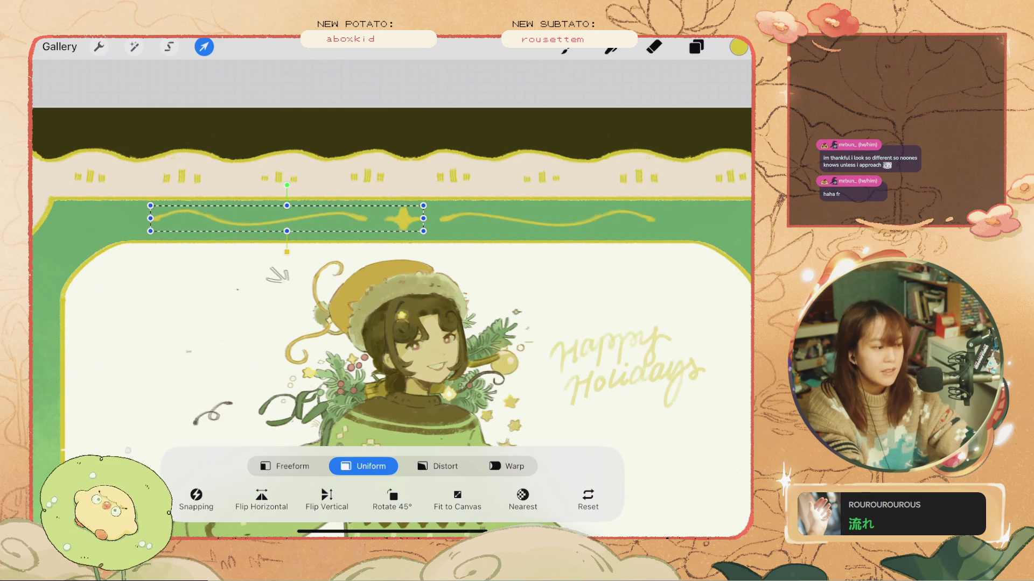
pyautogui.click(565, 48)
pyautogui.click(696, 46)
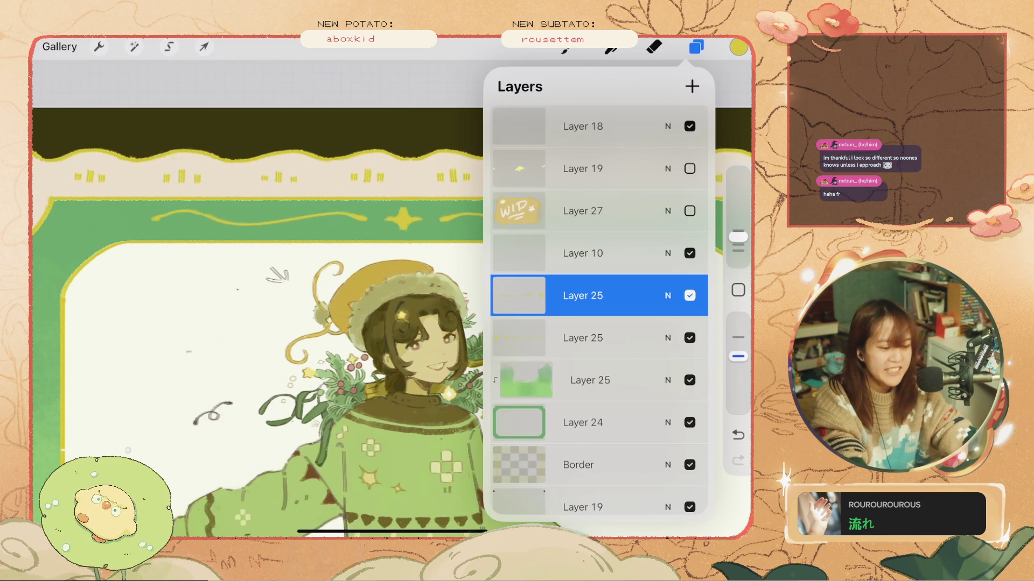
# - Merge the mirrored ornament copy into the original Layer 25
pyautogui.moveTo(582, 294)
pyautogui.mouseDown()
pyautogui.moveTo(582, 332)
pyautogui.moveTo(582, 294)
pyautogui.mouseUp()
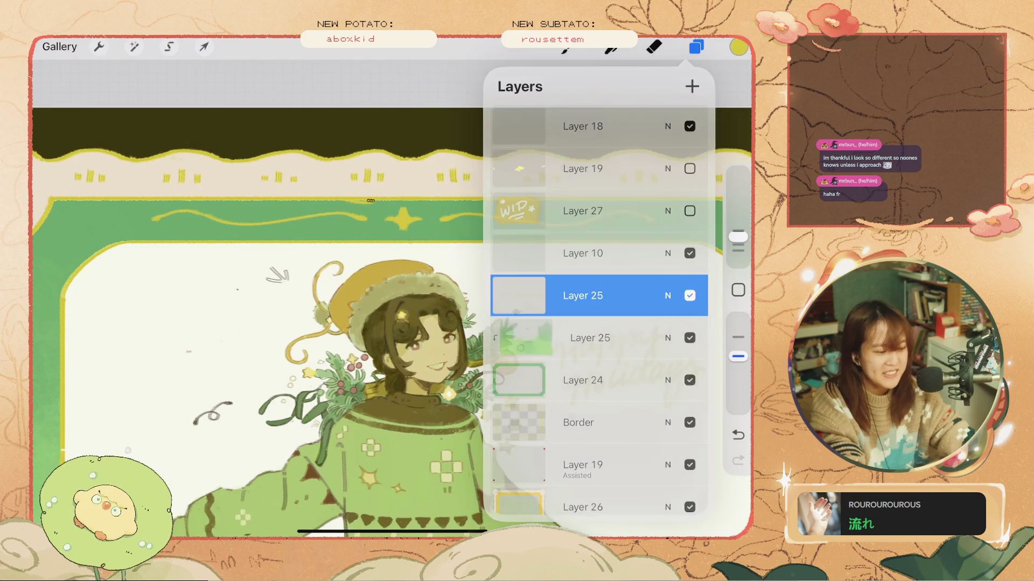
pyautogui.click(696, 47)
pyautogui.click(738, 434)
# - Remove, restore, then remove again the small gold ribbon-end stroke at the band's end
pyautogui.hotkey('ctrl', 'z')
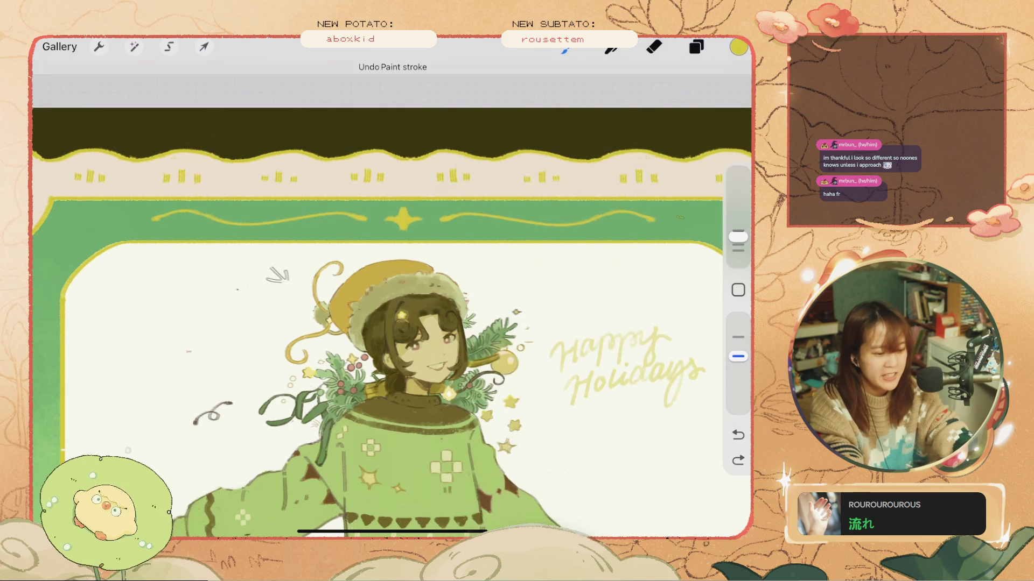
pyautogui.scroll(3, 377, 323)
pyautogui.click(738, 460)
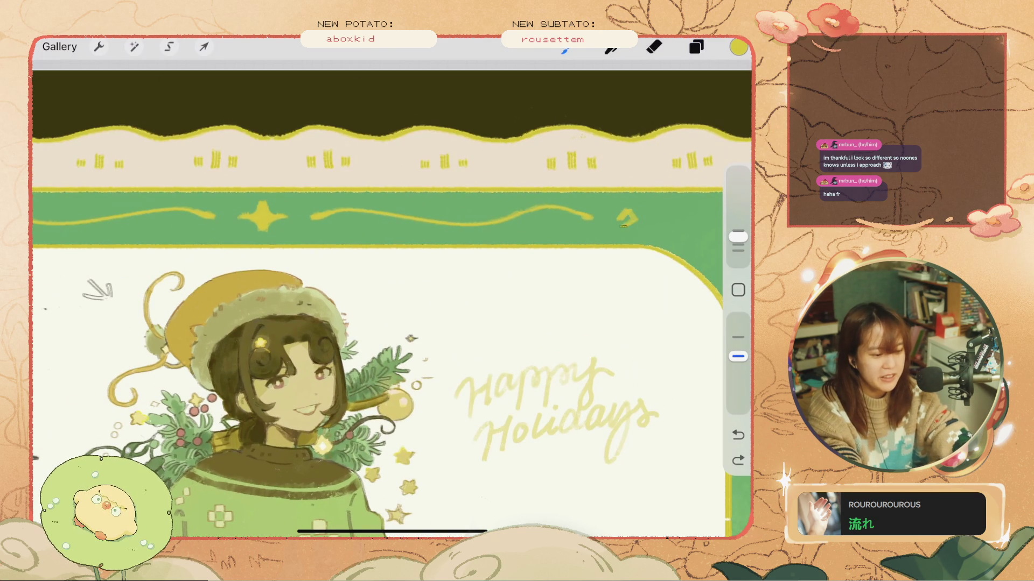
pyautogui.scroll(-5, 376, 301)
pyautogui.hotkey('ctrl', 'z')
pyautogui.scroll(-3, 377, 301)
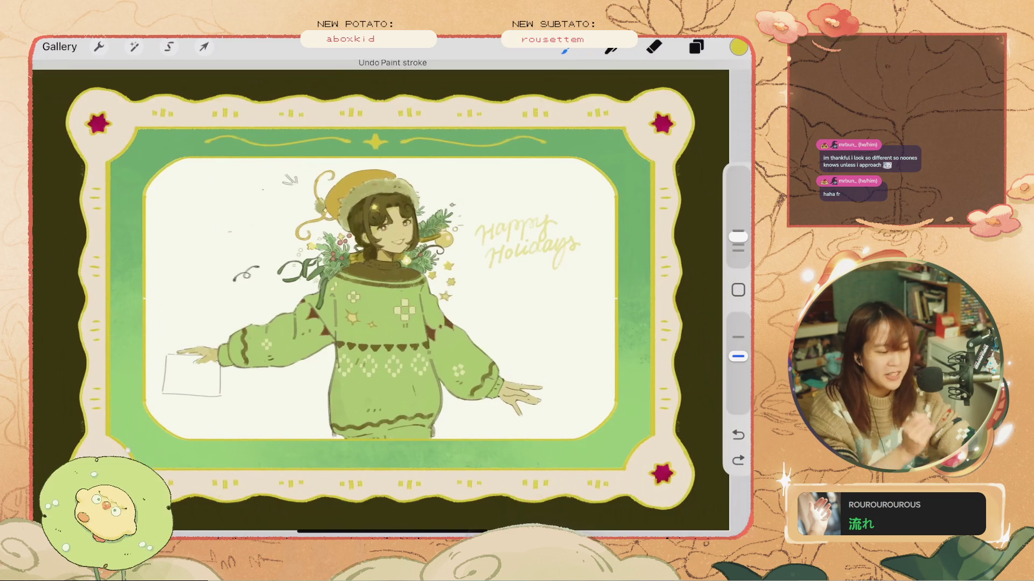
pyautogui.scroll(3, 377, 301)
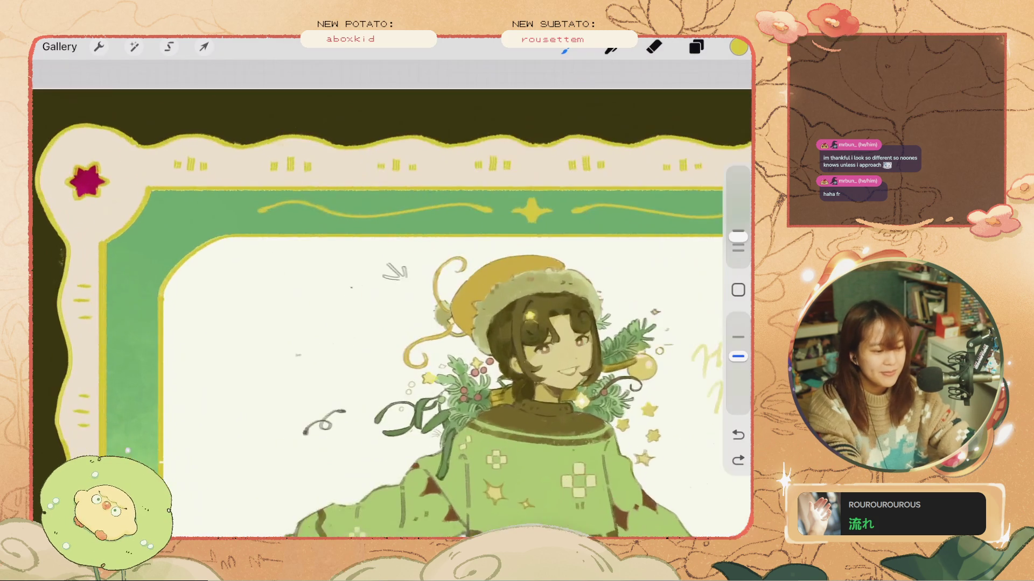
pyautogui.scroll(-3, 376, 301)
pyautogui.scroll(3, 377, 302)
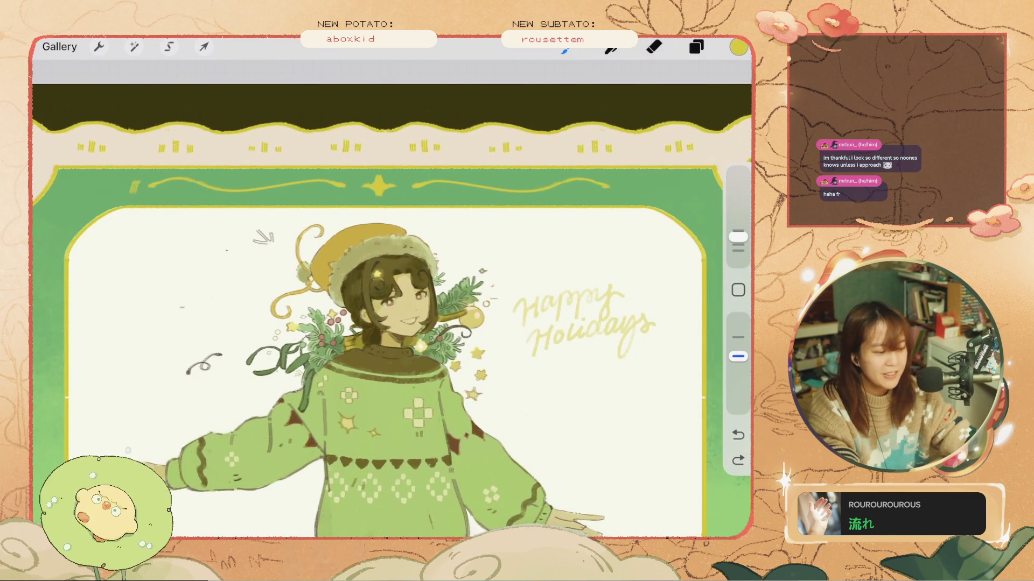
# - Compare the small gold arrow tip at the band's left end by repeatedly undoing and redoing it
pyautogui.hotkey('ctrl', 'z')
pyautogui.hotkey('ctrl', 'shift', 'z')
pyautogui.hotkey('ctrl', 'z')
pyautogui.hotkey('ctrl', 'shift', 'z')
pyautogui.hotkey('ctrl', 'z')
pyautogui.hotkey('ctrl', 'shift', 'z')
pyautogui.hotkey('ctrl', 'z')
pyautogui.hotkey('ctrl', 'shift', 'z')
pyautogui.hotkey('ctrl', 'z')
pyautogui.hotkey('ctrl', 'shift', 'z')
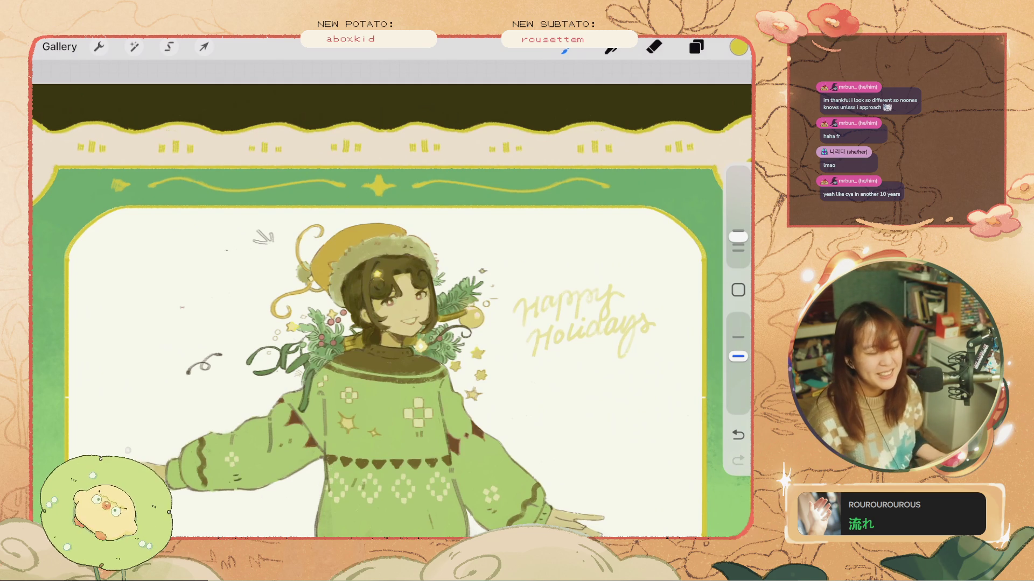
pyautogui.hotkey('ctrl', 'z')
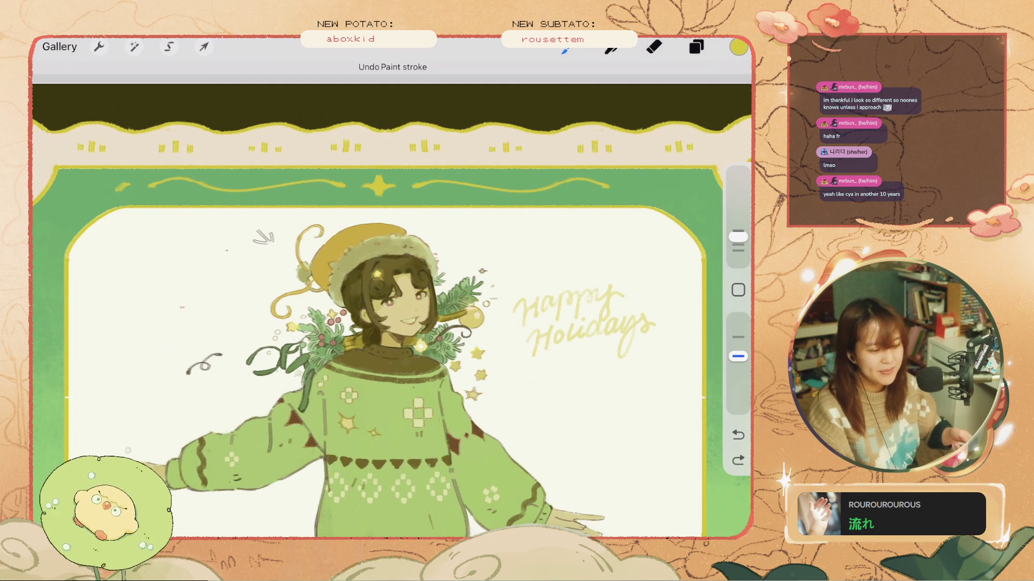
# - Undo the trial gold strokes on the frame
pyautogui.scroll(-3, 392, 300)
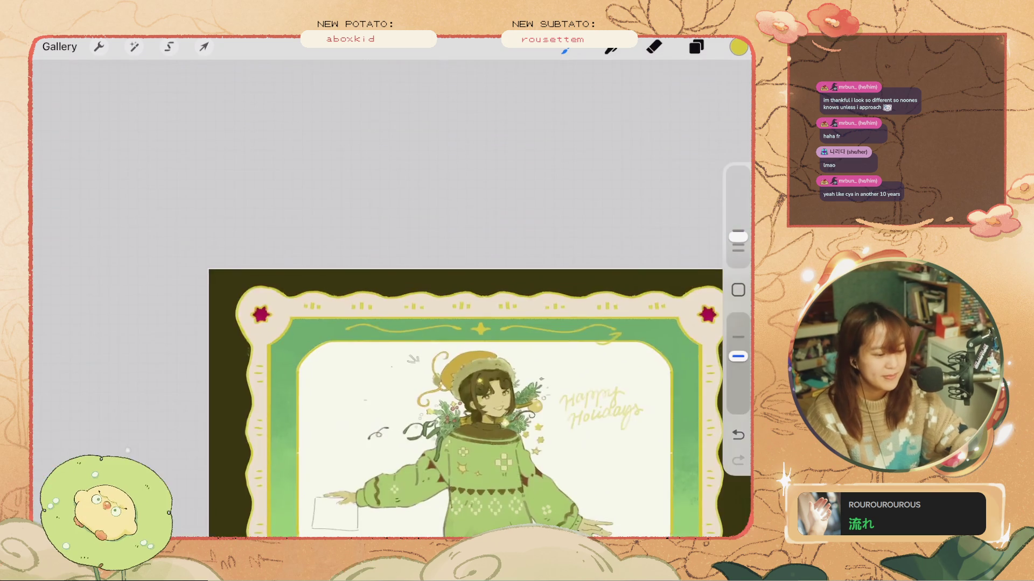
pyautogui.hotkey('ctrl', 'z')
pyautogui.scroll(2, 377, 360)
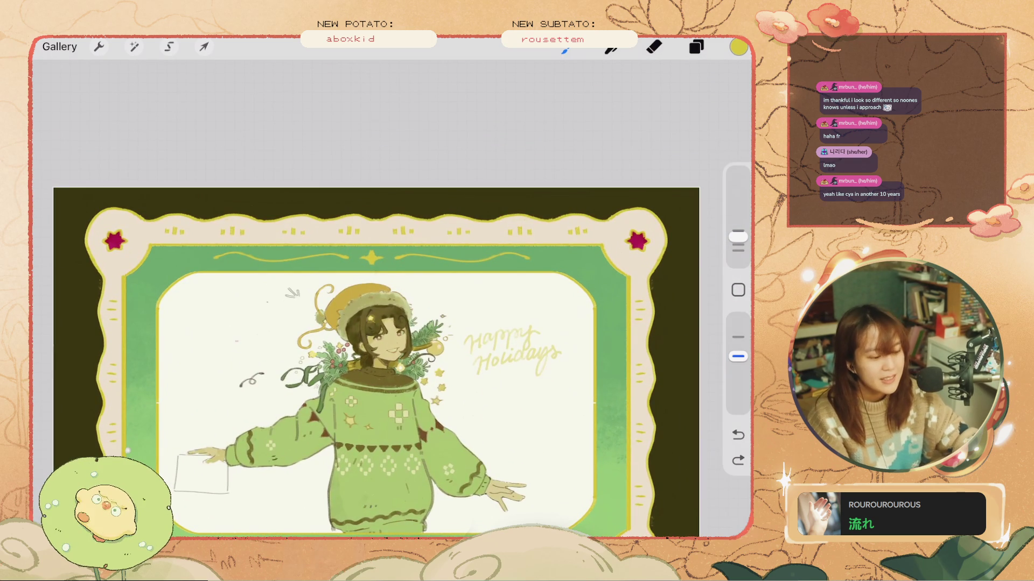
pyautogui.hotkey('ctrl', 'z')
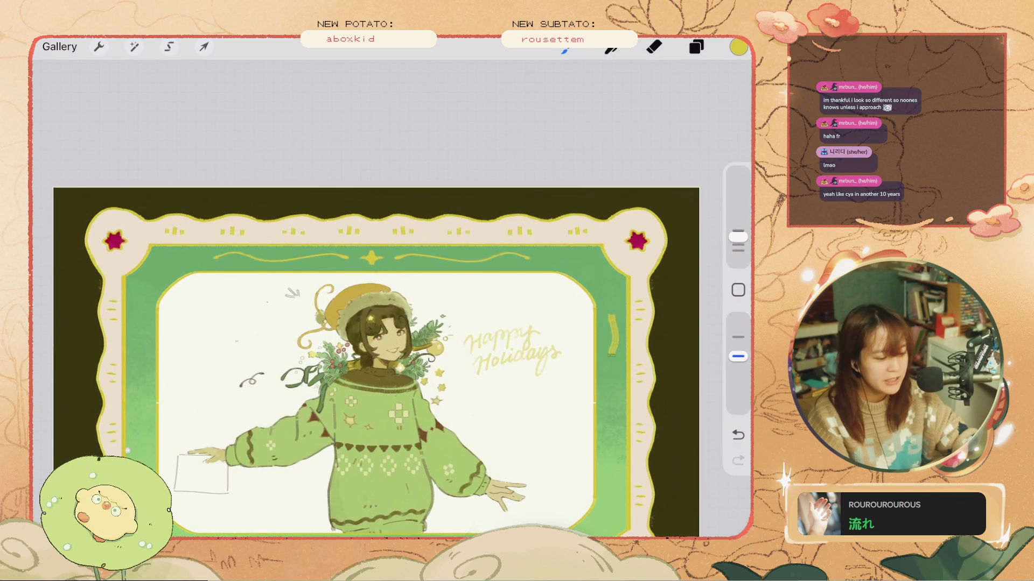
pyautogui.hotkey('ctrl', 'z')
# - Add a new empty layer above the ornament layer
pyautogui.click(696, 47)
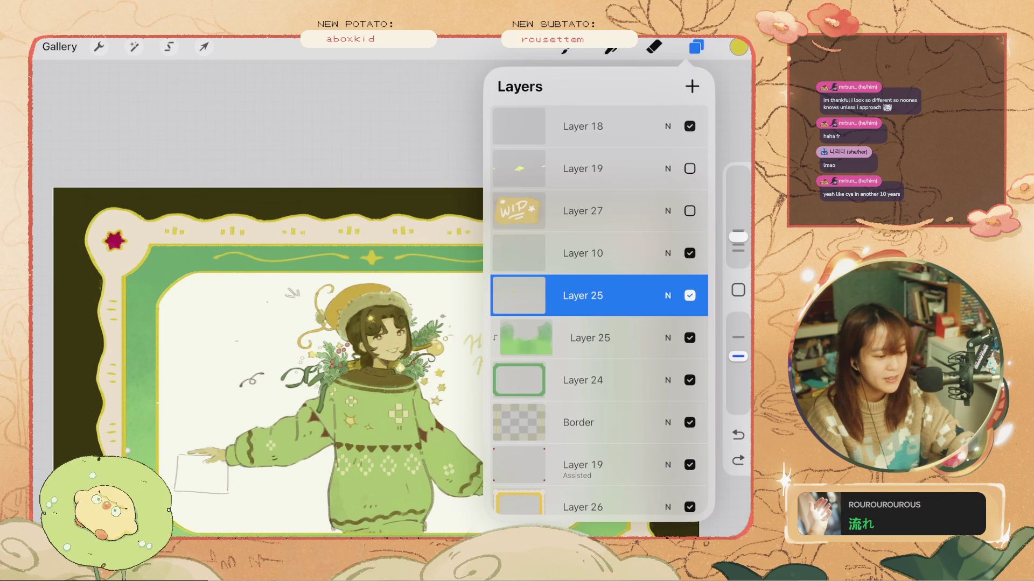
pyautogui.click(691, 86)
pyautogui.click(696, 47)
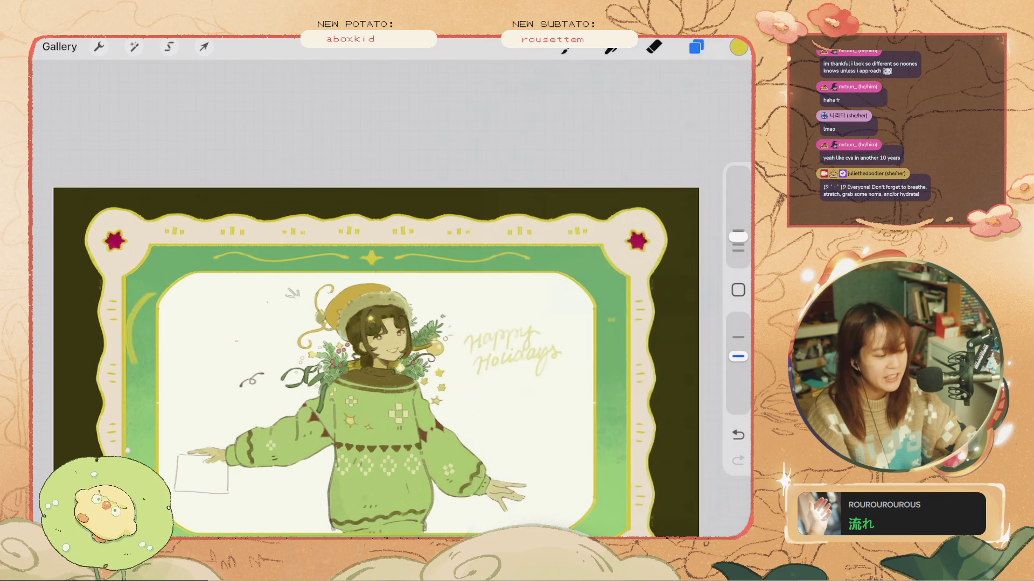
# - Test a gold arc on the left green band, undo it, and shrink the brush
pyautogui.moveTo(140, 301); pyautogui.dragTo(139, 328)
pyautogui.hotkey('ctrl', 'z')
pyautogui.moveTo(738, 237); pyautogui.dragTo(738, 245)
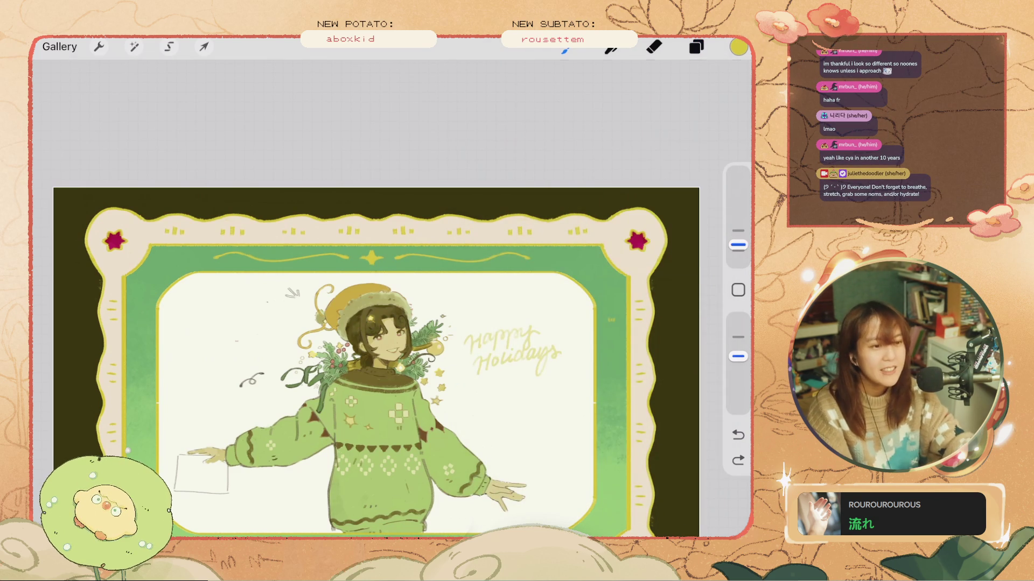
pyautogui.hotkey('ctrl', 'z')
pyautogui.scroll(2, 376, 334)
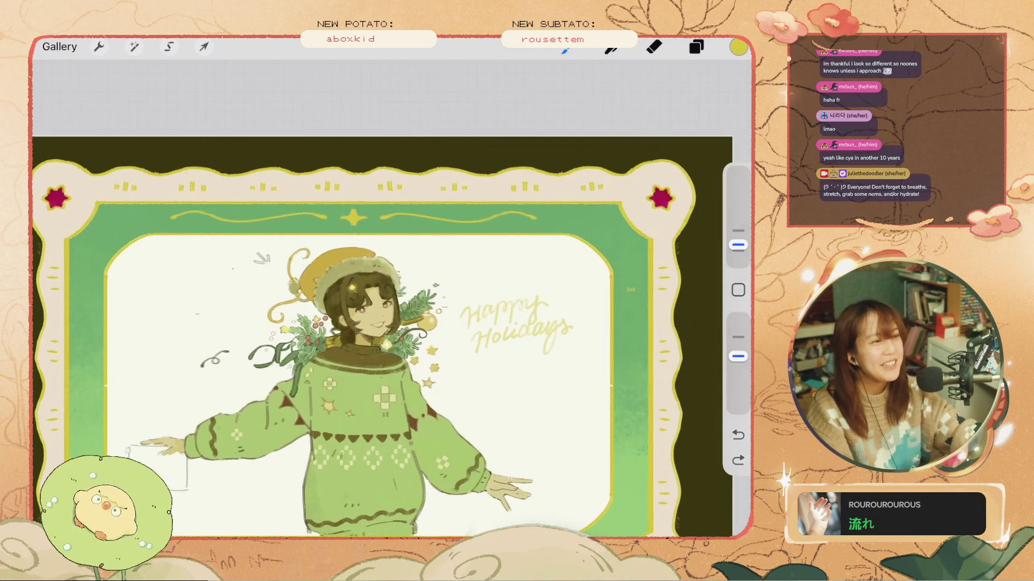
pyautogui.scroll(-3, 399, 344)
pyautogui.scroll(5, 376, 323)
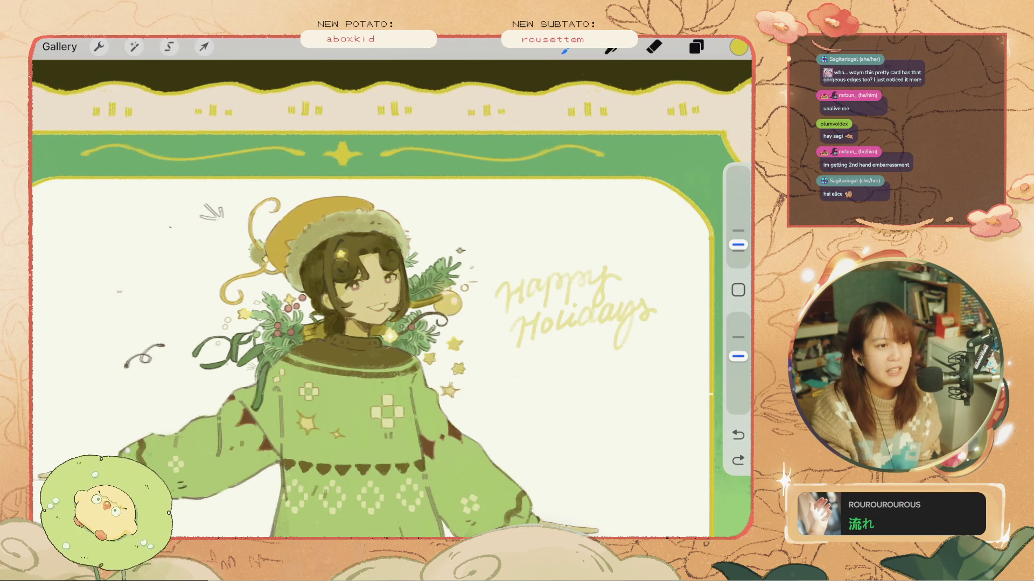
pyautogui.scroll(-5, 380, 296)
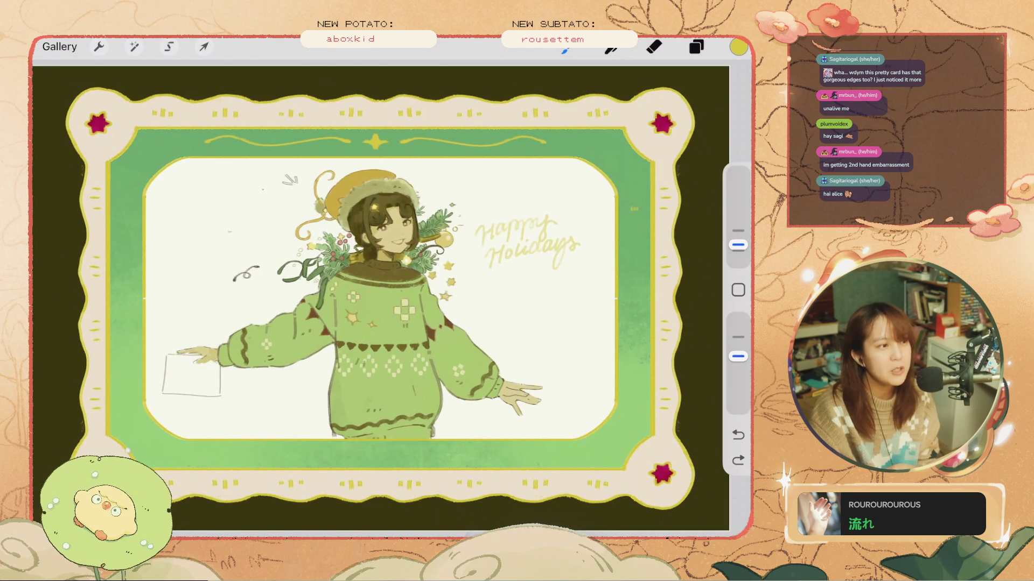
pyautogui.scroll(5, 380, 231)
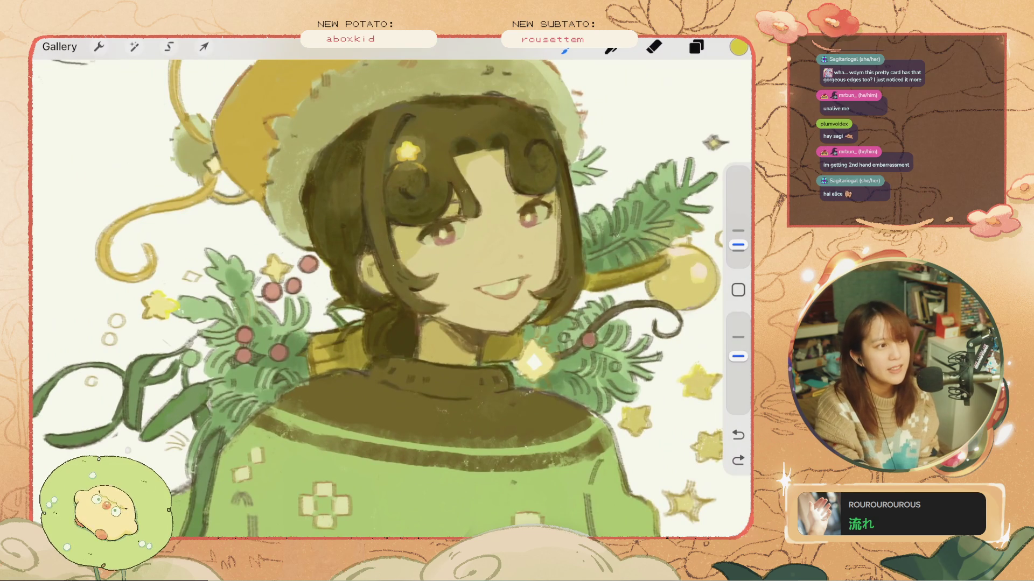
pyautogui.scroll(-5, 380, 296)
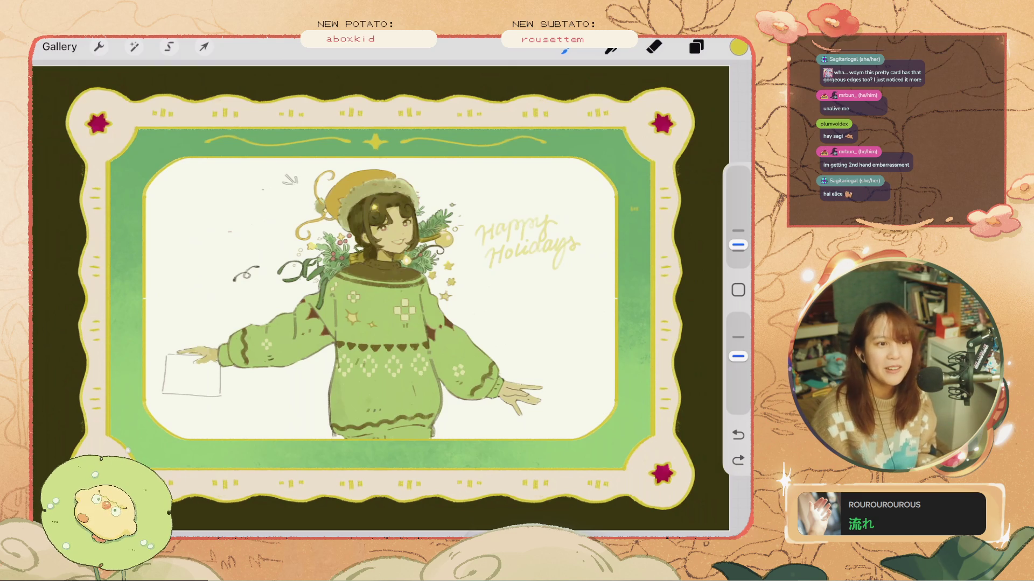
pyautogui.scroll(3, 377, 291)
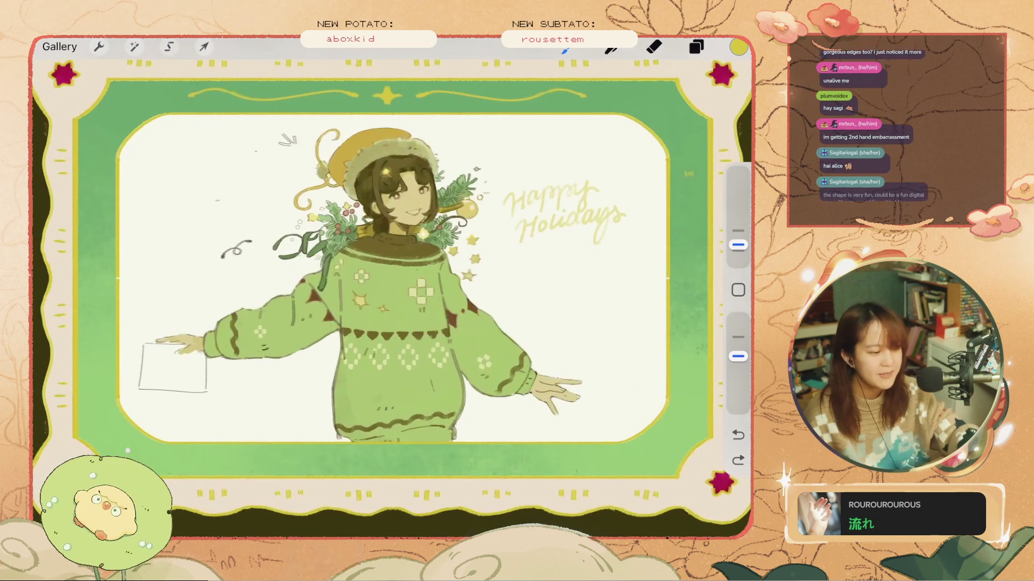
# - Hide the dark background layer to check the artwork, then show it again
pyautogui.scroll(-3, 392, 290)
pyautogui.scroll(-1, 408, 272)
pyautogui.moveTo(350, 285); pyautogui.dragTo(234, 315)
pyautogui.click(696, 46)
pyautogui.scroll(-5, 597, 302)
pyautogui.scroll(-8, 599, 307)
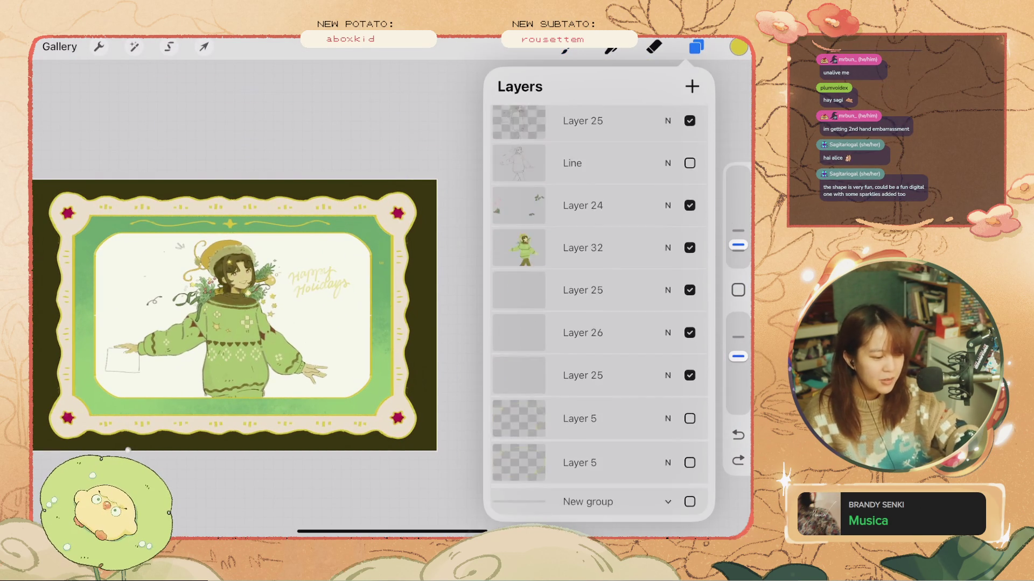
pyautogui.scroll(8, 599, 307)
pyautogui.scroll(3, 599, 307)
pyautogui.click(690, 355)
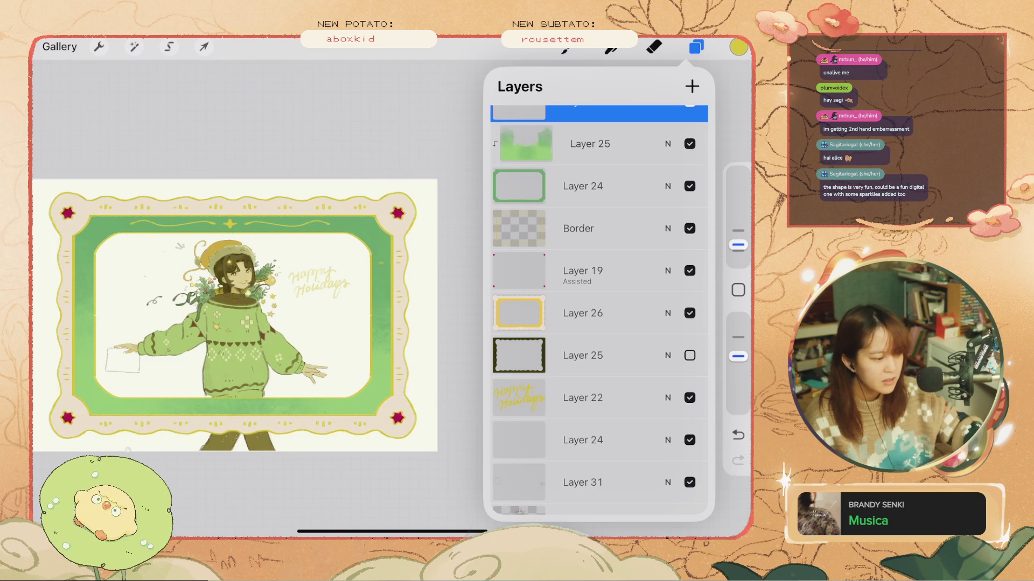
pyautogui.scroll(3, 257, 320)
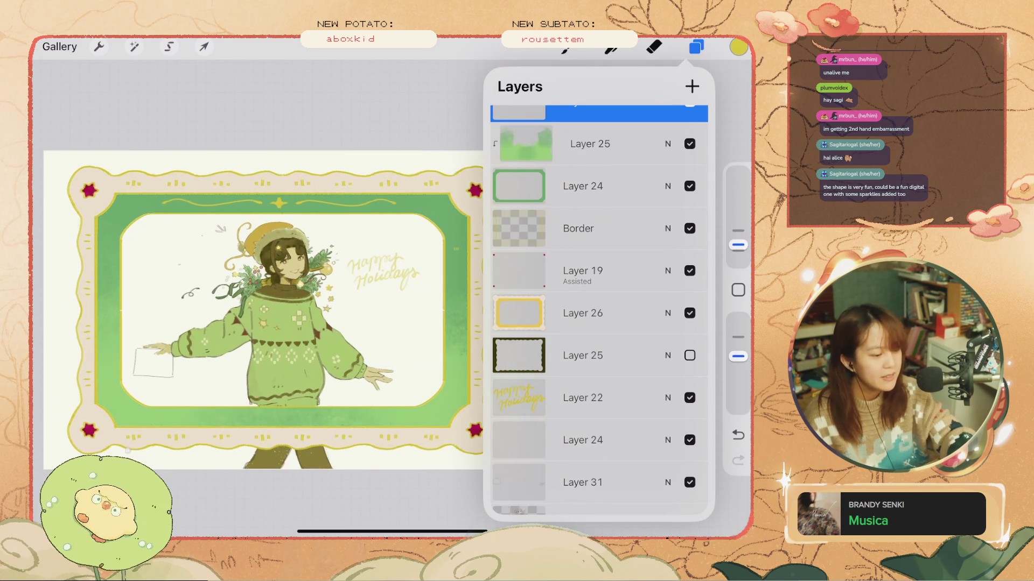
pyautogui.click(689, 355)
pyautogui.hotkey('ctrl', 'z')
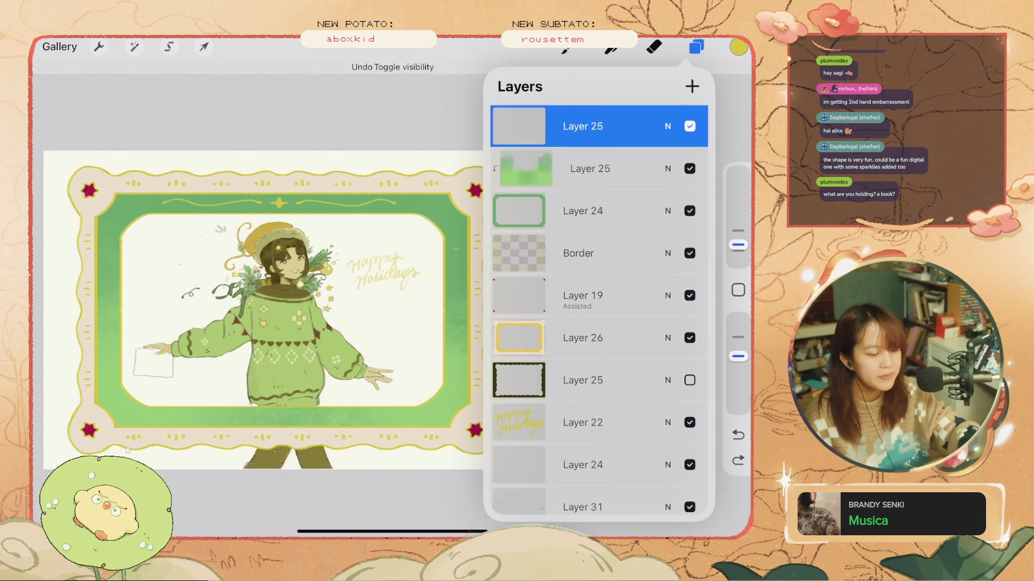
pyautogui.hotkey('ctrl', 'shift', 'z')
# - Select Layer 25 and draw a small yellow V test stroke left of the girl
pyautogui.scroll(-1, 599, 312)
pyautogui.click(579, 218)
pyautogui.scroll(-2, 599, 312)
pyautogui.scroll(5, 279, 243)
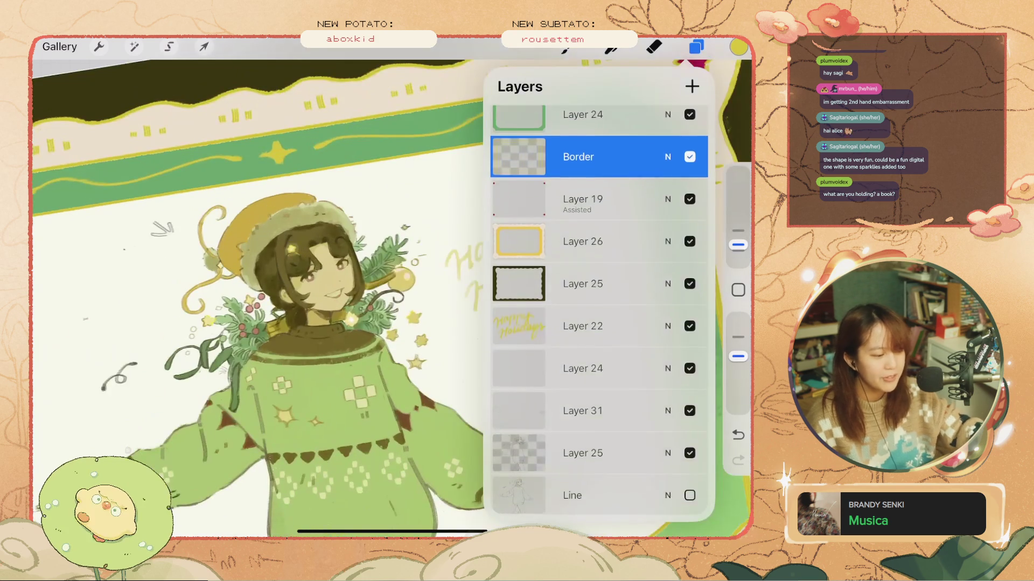
pyautogui.scroll(4, 598, 313)
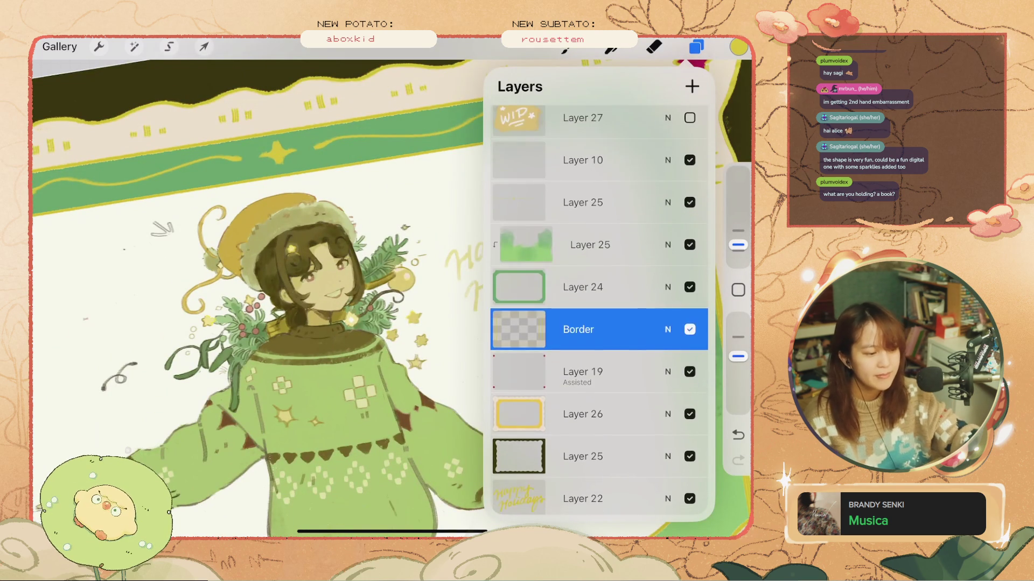
pyautogui.click(582, 203)
pyautogui.scroll(-5, 258, 269)
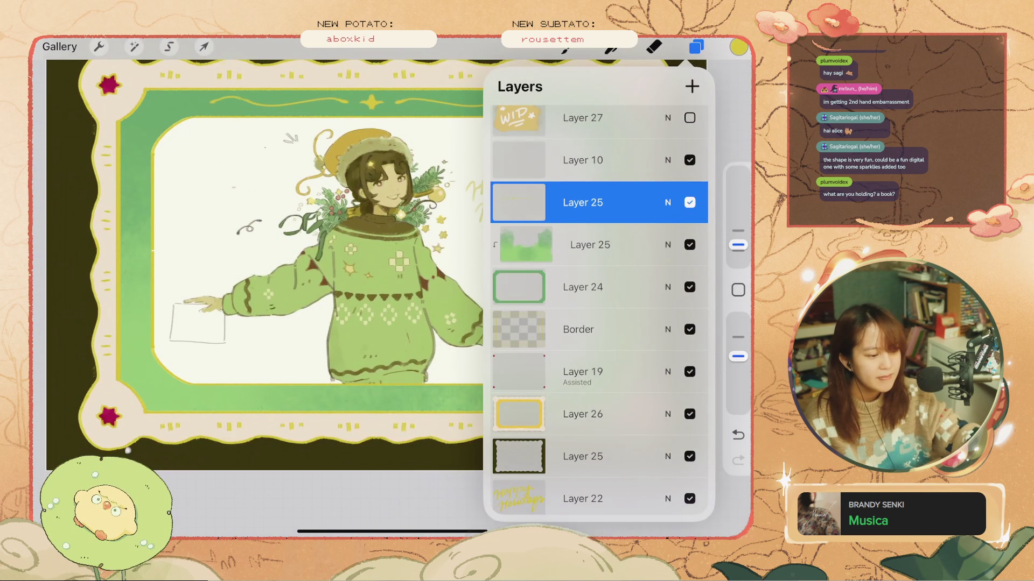
pyautogui.click(518, 202)
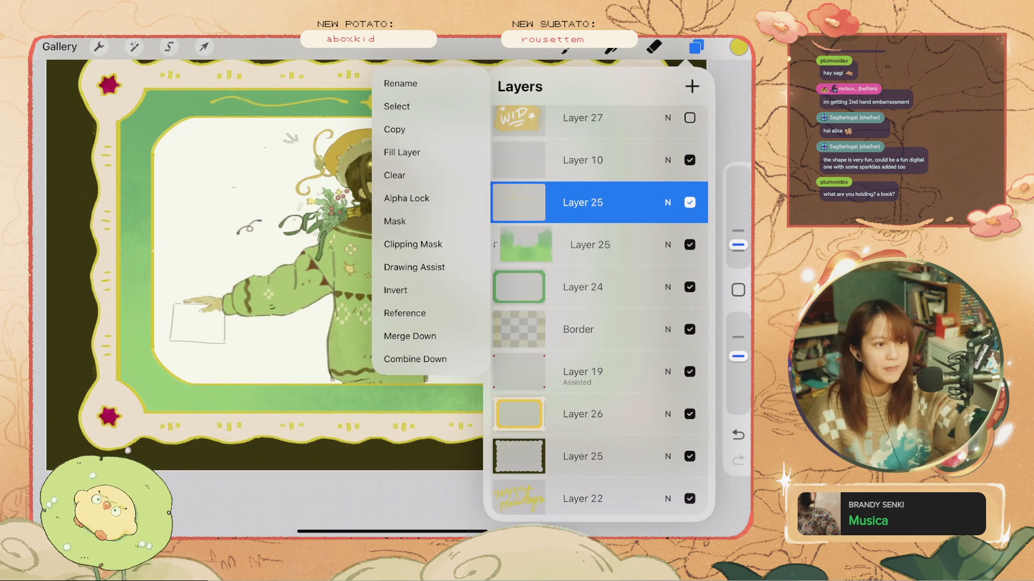
pyautogui.click(518, 202)
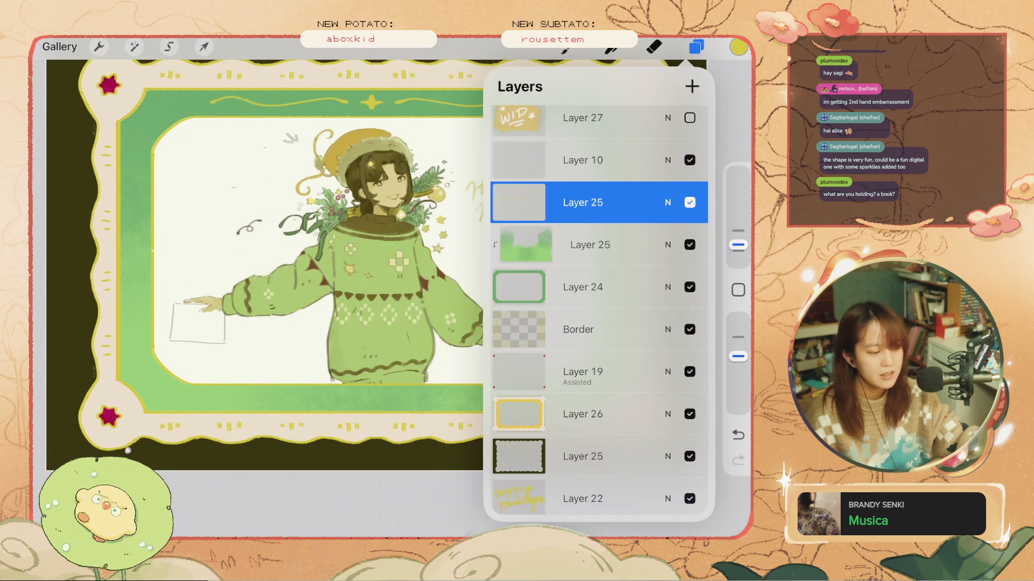
pyautogui.scroll(-2, 258, 269)
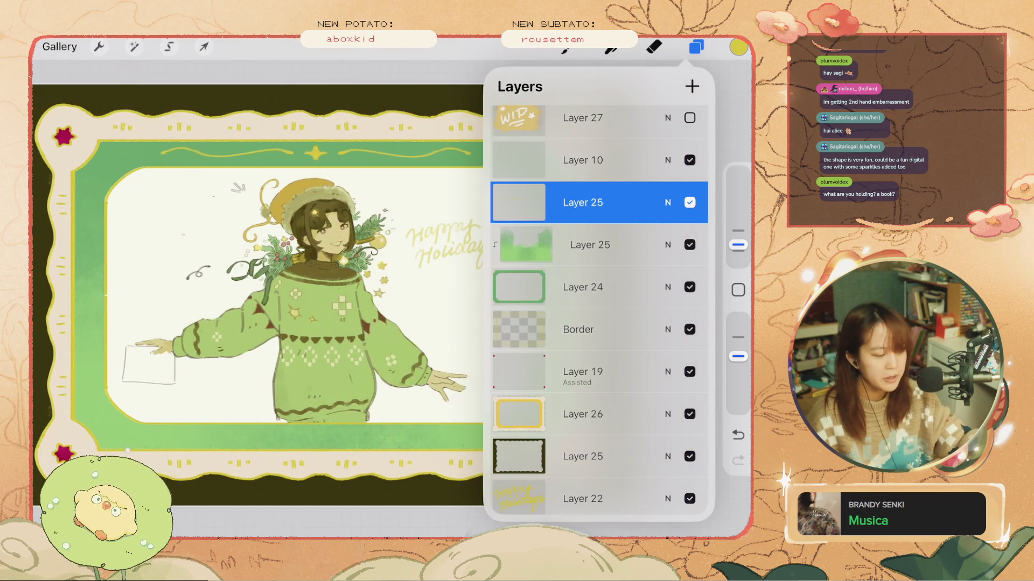
pyautogui.moveTo(117, 295); pyautogui.dragTo(142, 293)
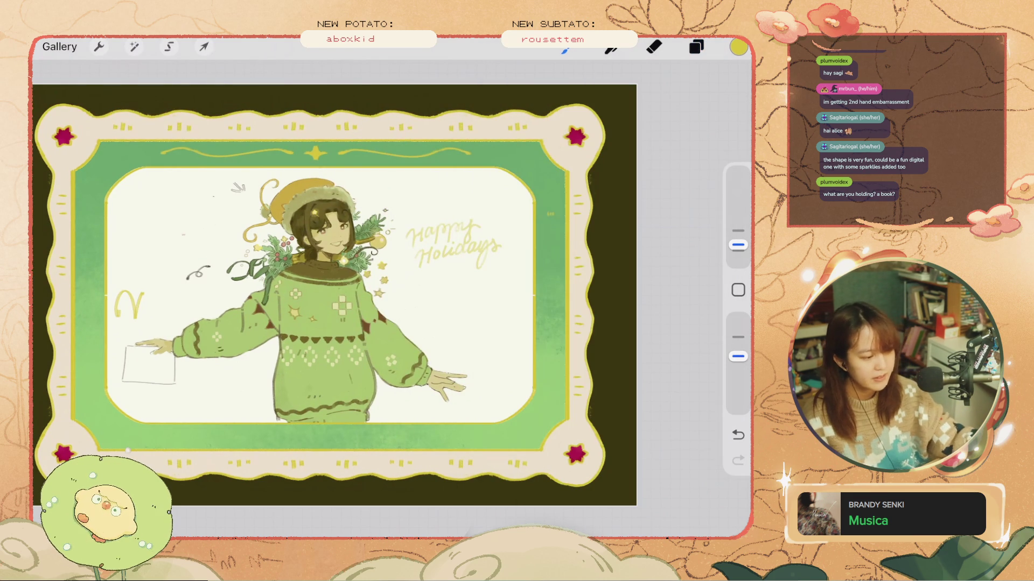
# - Remove the V test stroke, try a larger brush, then return to the smaller size
pyautogui.hotkey('ctrl', 'z')
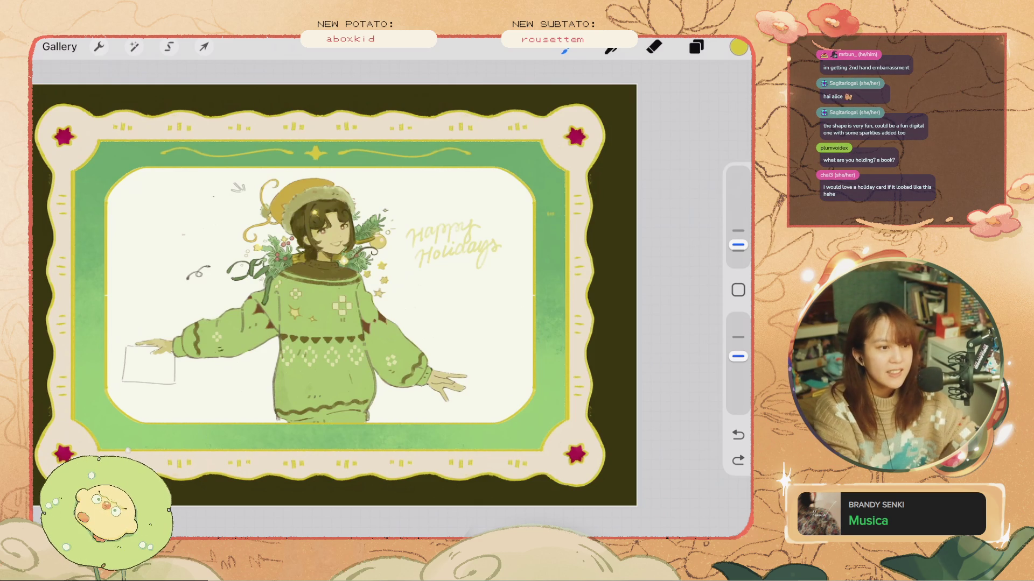
pyautogui.scroll(3, 334, 296)
pyautogui.click(737, 461)
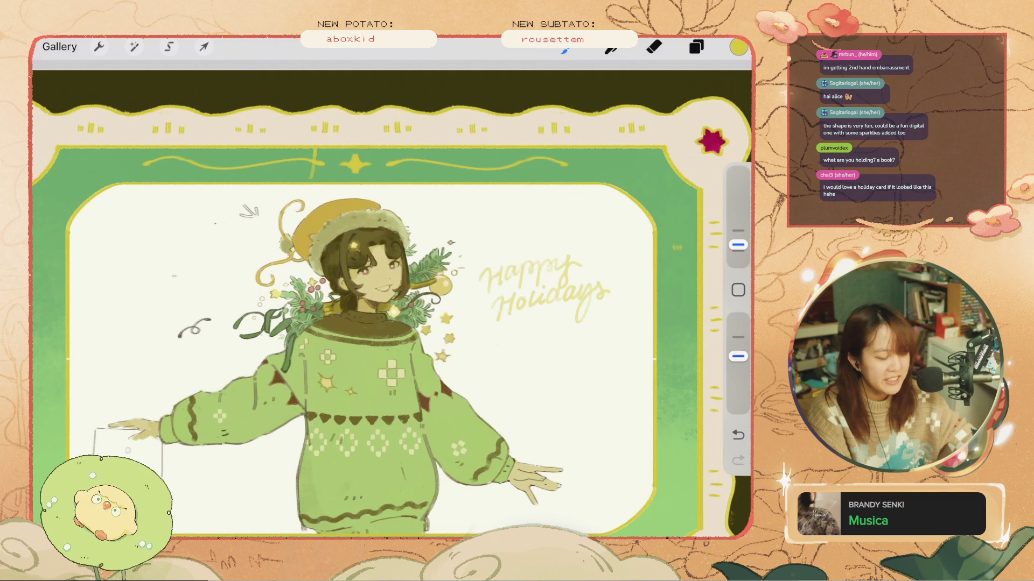
pyautogui.moveTo(738, 245); pyautogui.dragTo(738, 231)
pyautogui.moveTo(514, 166); pyautogui.dragTo(481, 213)
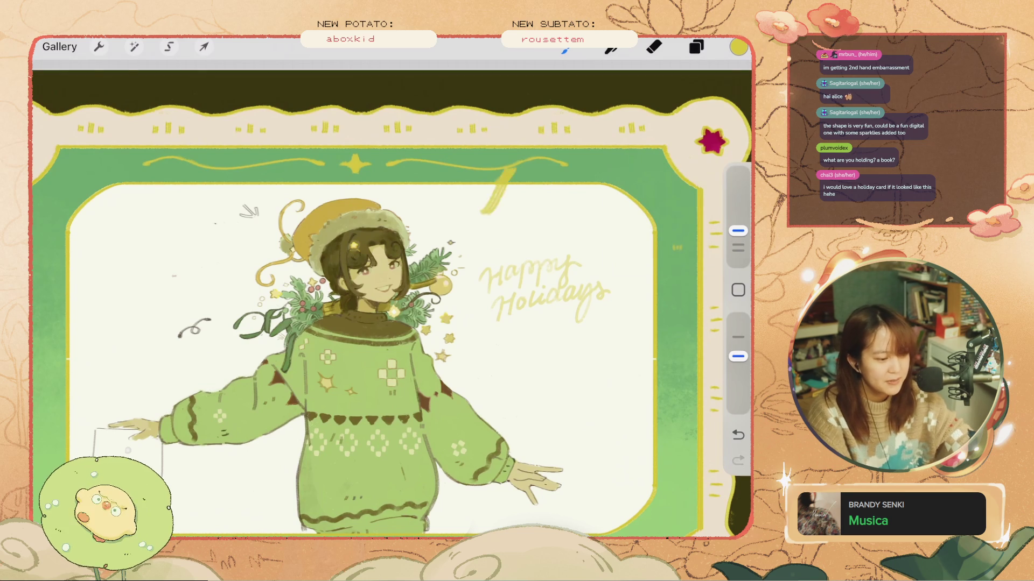
pyautogui.hotkey('ctrl', 'z')
pyautogui.moveTo(737, 230); pyautogui.dragTo(737, 245)
pyautogui.hotkey('ctrl', 'z')
# - Raise the yellow's brightness to 100% (#FFD454) and undo the accidental fill
pyautogui.click(738, 47)
pyautogui.moveTo(651, 184); pyautogui.dragTo(670, 183)
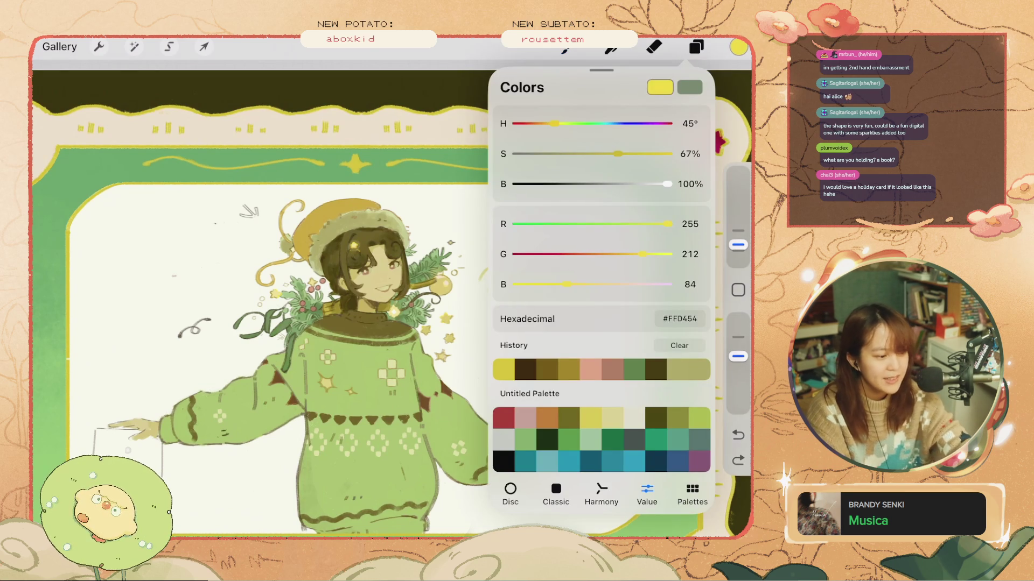
pyautogui.moveTo(738, 47); pyautogui.dragTo(539, 290)
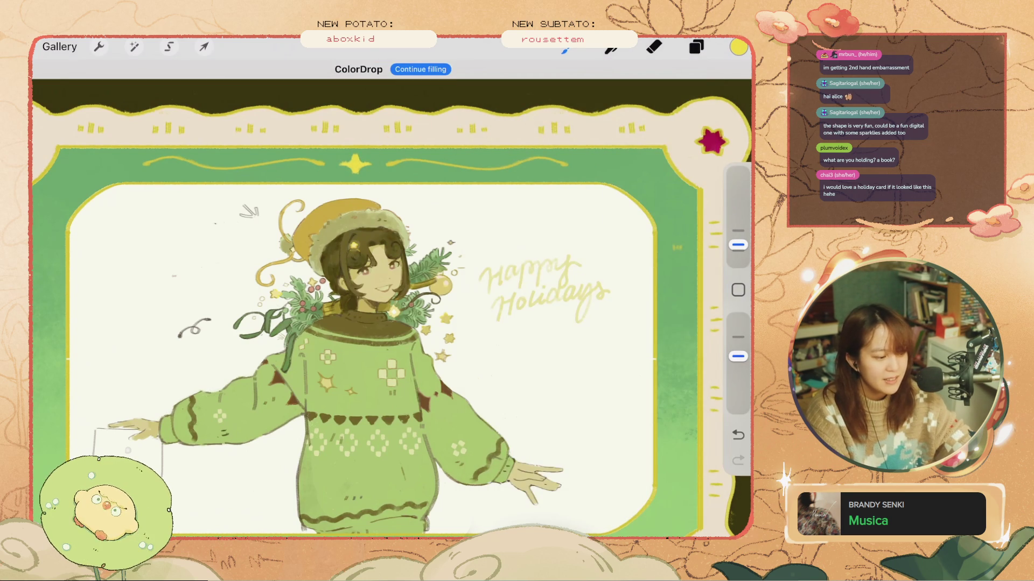
pyautogui.scroll(-3, 377, 302)
pyautogui.hotkey('ctrl', 'z')
pyautogui.press('e')
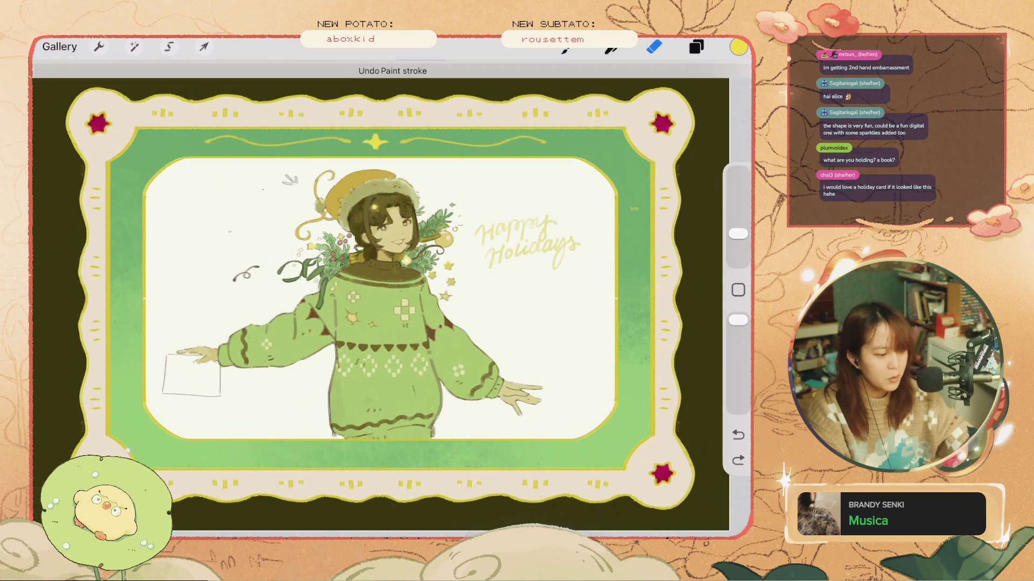
pyautogui.click(697, 46)
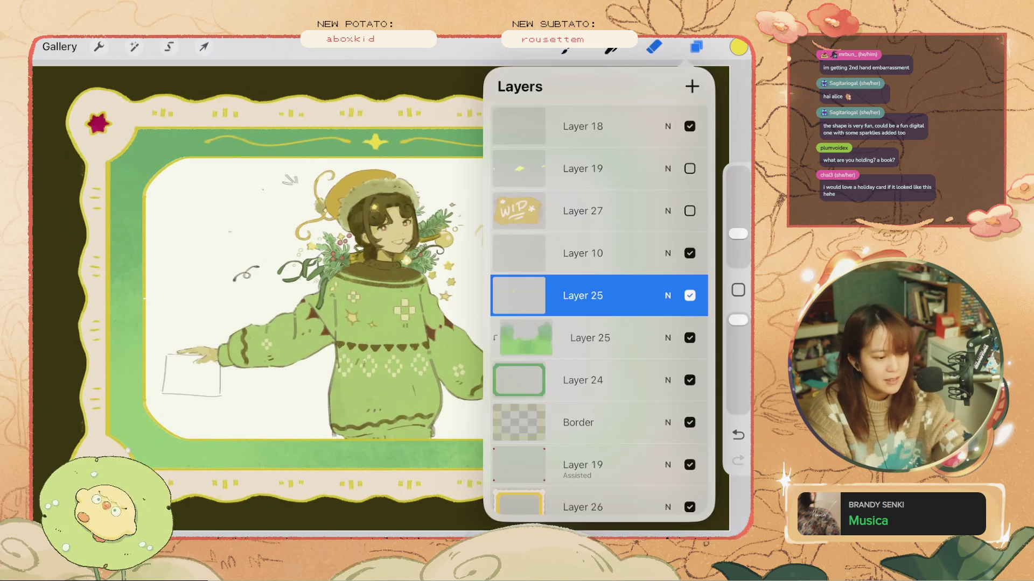
# - Add a new layer above Layer 25 and undo a trial curved stroke on the border
pyautogui.click(565, 47)
pyautogui.click(696, 47)
pyautogui.click(693, 86)
pyautogui.click(697, 47)
pyautogui.hotkey('ctrl', 'z')
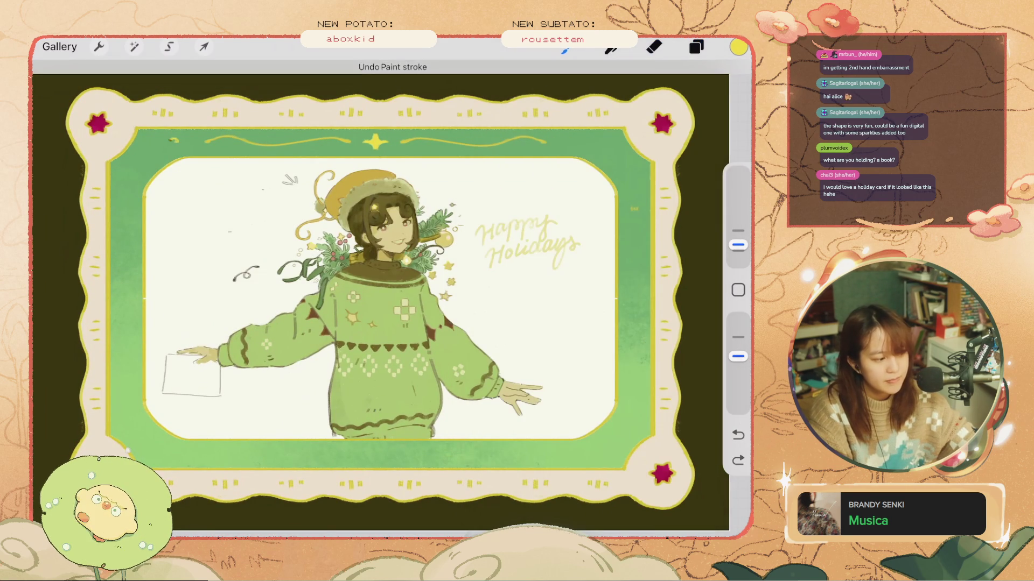
pyautogui.moveTo(143, 156)
pyautogui.mouseDown()
pyautogui.moveTo(152, 150)
pyautogui.moveTo(120, 172)
pyautogui.mouseUp()
pyautogui.hotkey('ctrl', 'z')
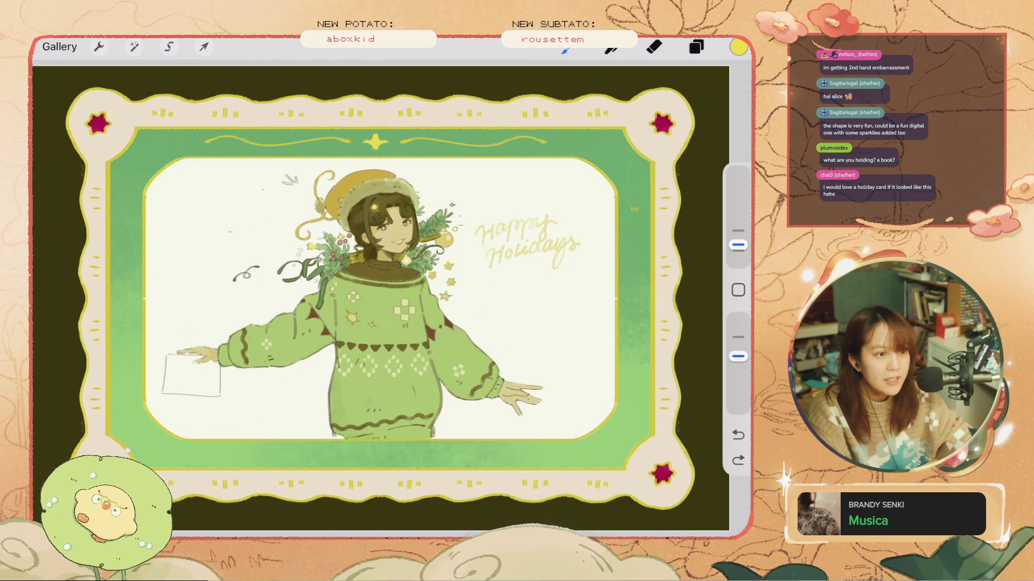
# - Open the quick-action menu and close it without changes
pyautogui.scroll(-2, 381, 297)
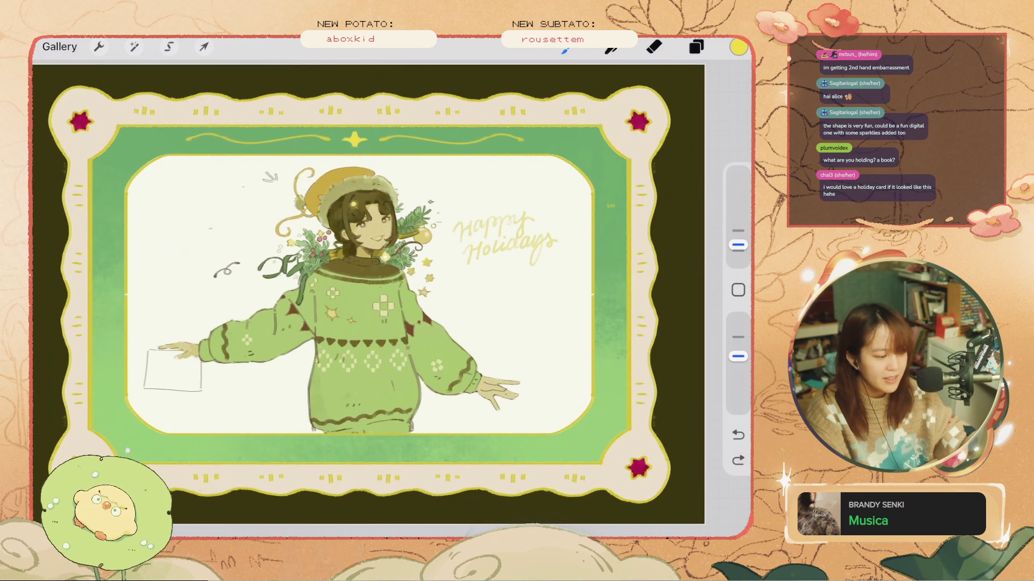
pyautogui.click(169, 254)
pyautogui.click(169, 255)
pyautogui.click(297, 267)
# - Turn on Drawing Assist for Layer 26
pyautogui.click(696, 46)
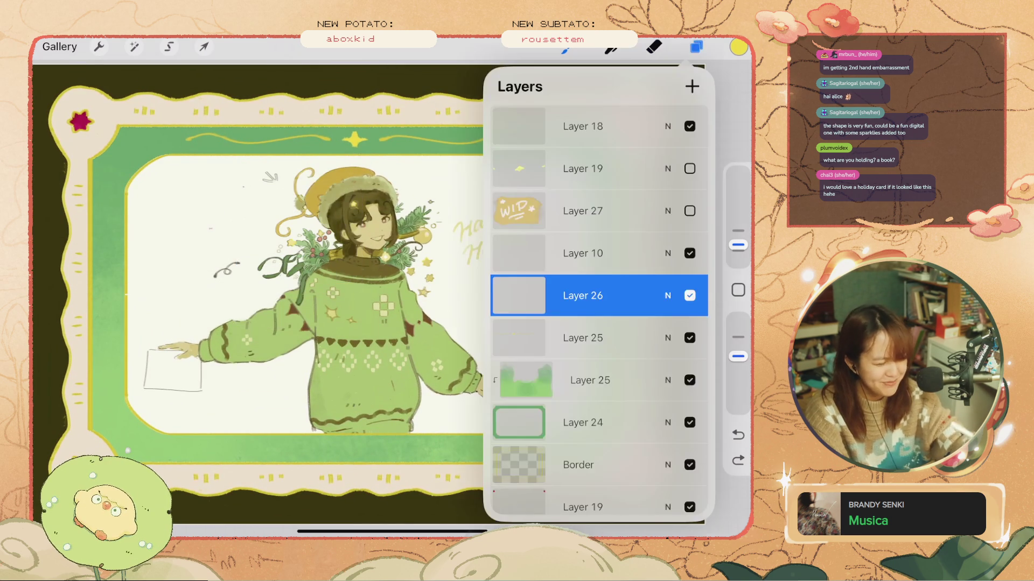
pyautogui.scroll(-1, 598, 310)
pyautogui.scroll(-2, 599, 310)
pyautogui.click(582, 212)
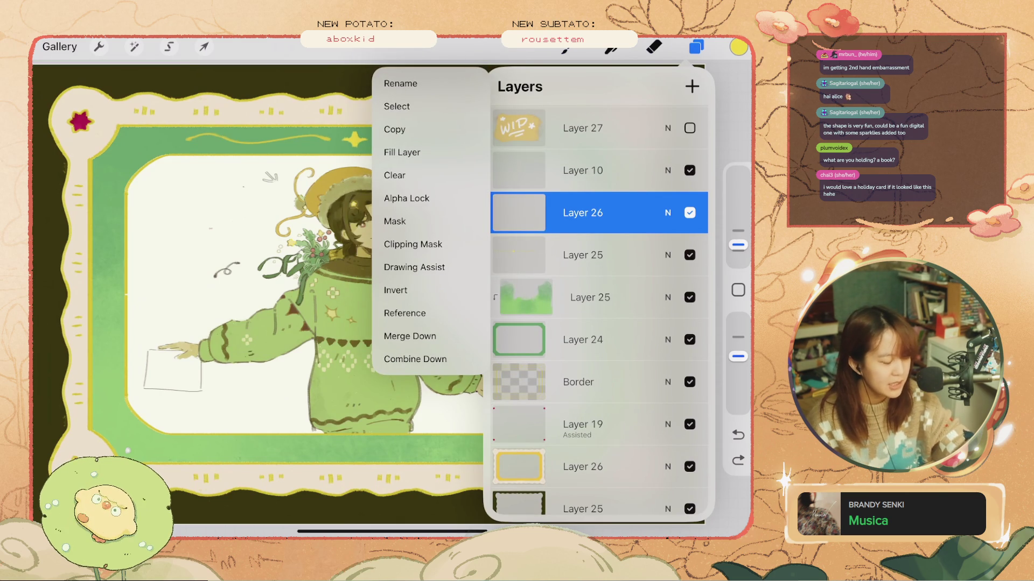
pyautogui.click(414, 267)
pyautogui.click(696, 47)
# - Test mirrored swirls along both frame sides, then undo all the trial strokes
pyautogui.moveTo(103, 194); pyautogui.dragTo(108, 330)
pyautogui.hotkey('ctrl', 'z')
pyautogui.hotkey('ctrl', 'z')
pyautogui.hotkey('ctrl', 'z')
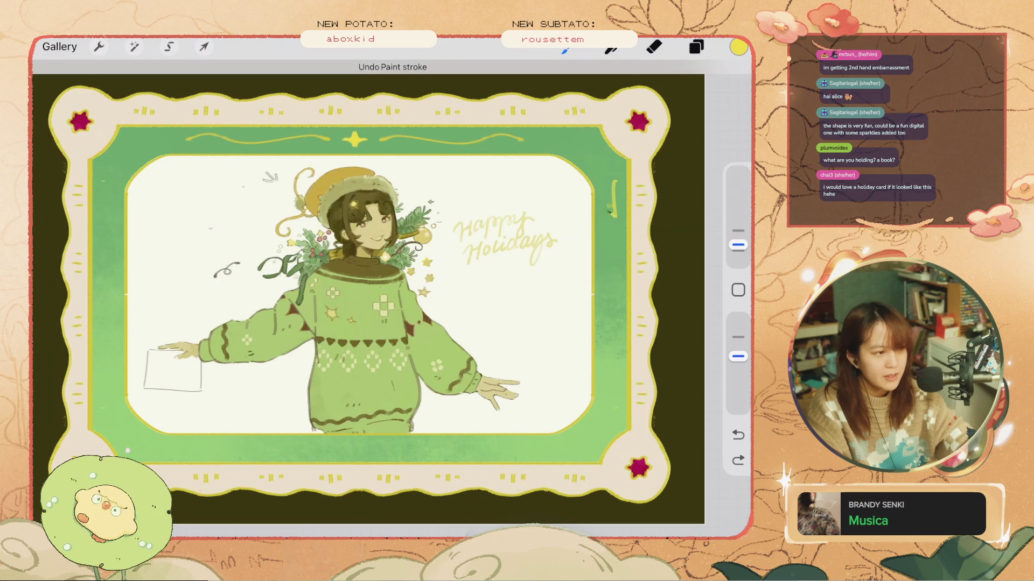
pyautogui.hotkey('ctrl', 'z')
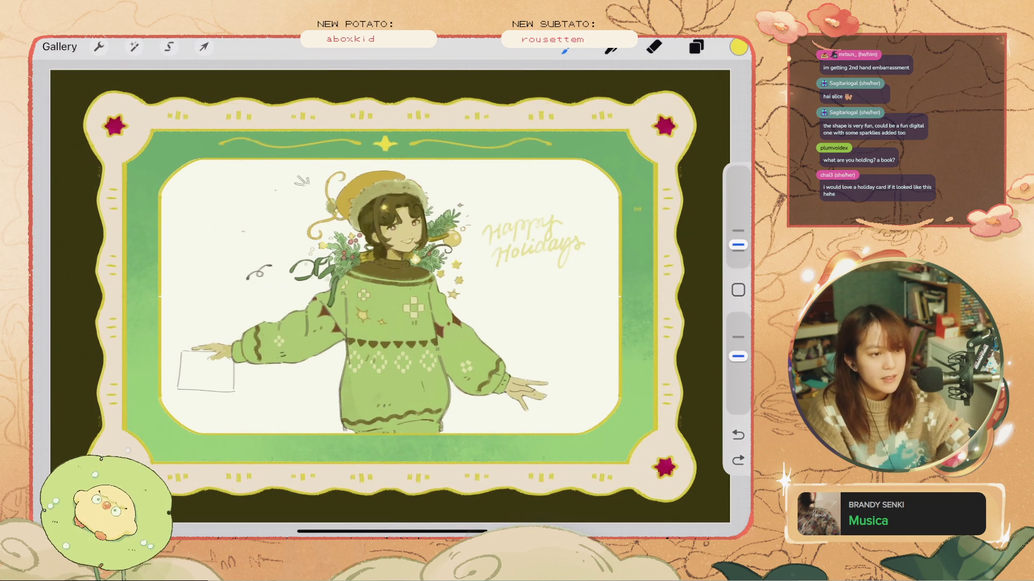
pyautogui.hotkey('ctrl', 'z')
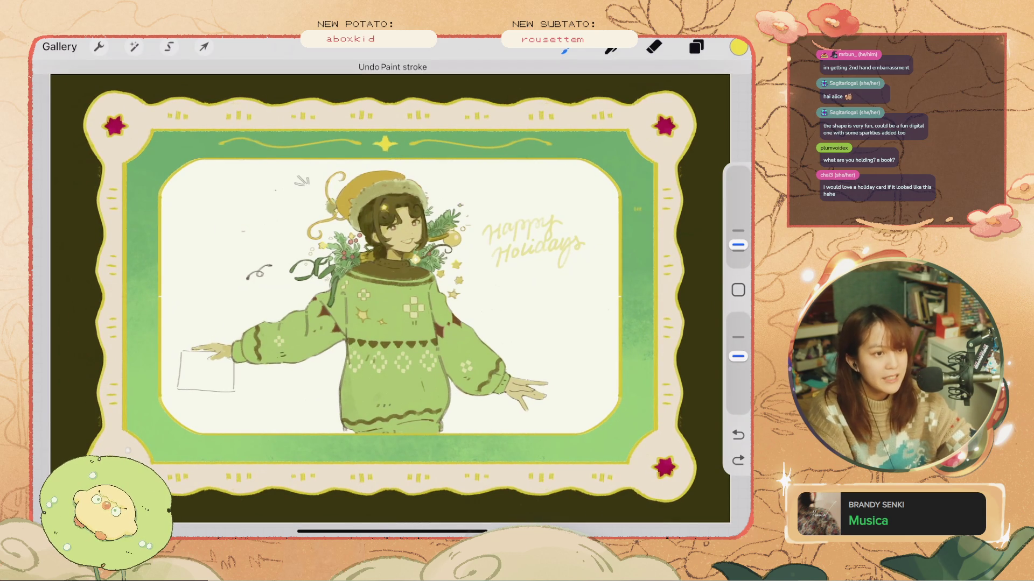
pyautogui.scroll(2, 392, 291)
pyautogui.hotkey('ctrl', 'z')
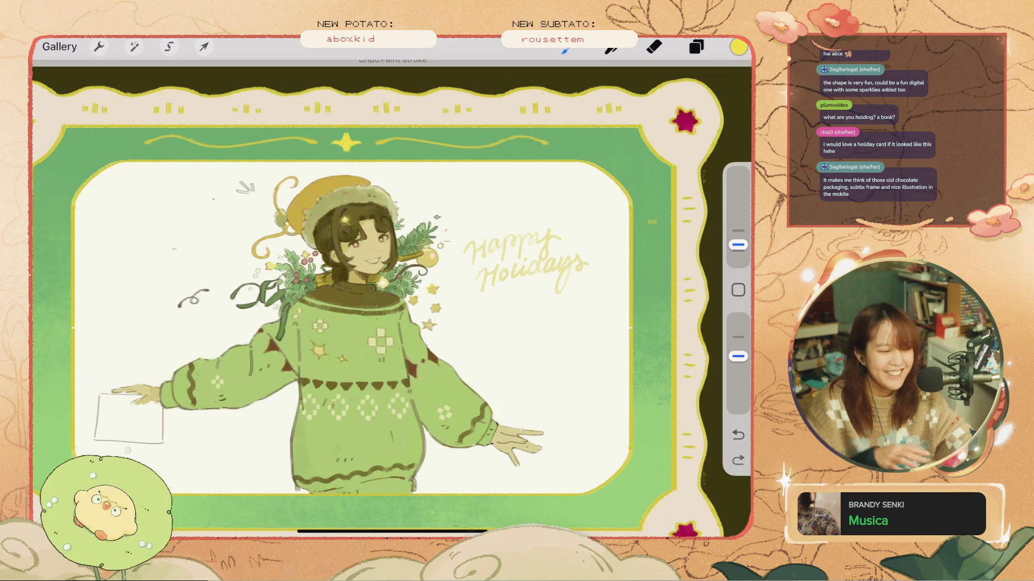
pyautogui.hotkey('ctrl', 'z')
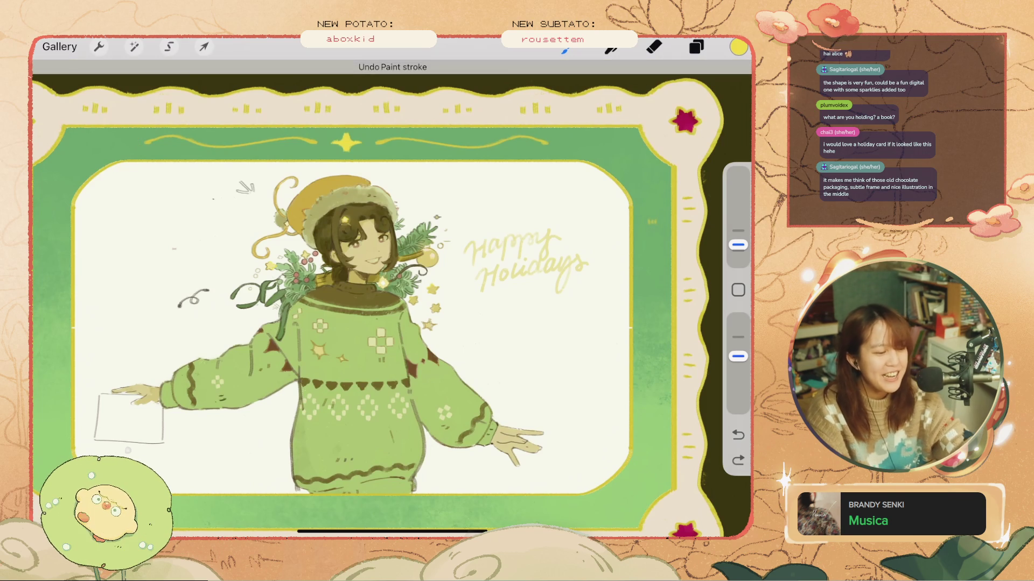
pyautogui.hotkey('ctrl', 'z')
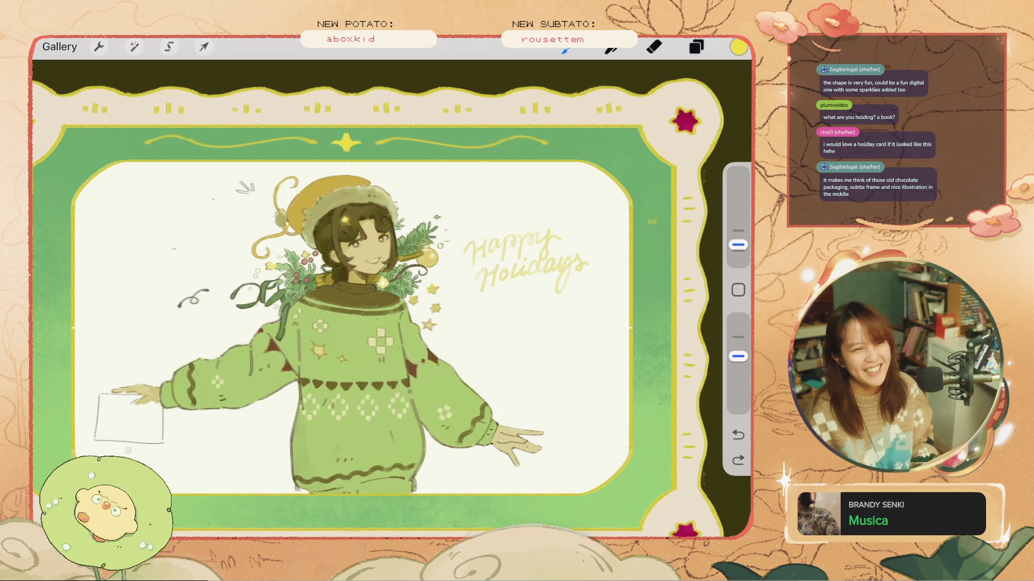
# - Zoom in and test a small mark by the girl's foliage, then undo it
pyautogui.scroll(5, 337, 227)
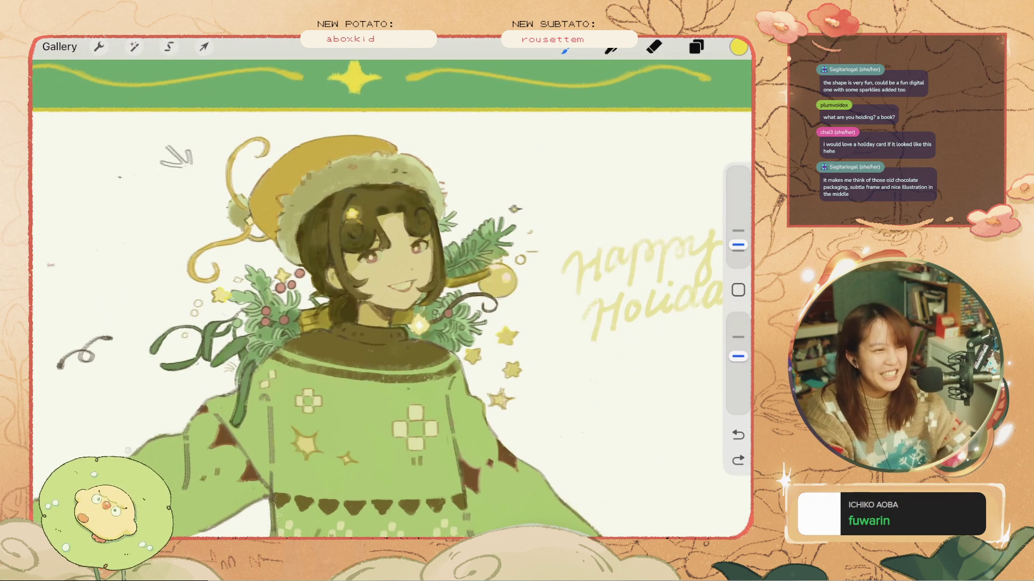
pyautogui.moveTo(473, 207)
pyautogui.mouseDown()
pyautogui.moveTo(491, 194)
pyautogui.moveTo(483, 188)
pyautogui.mouseUp()
pyautogui.hotkey('ctrl', 'z')
pyautogui.scroll(-1, 339, 323)
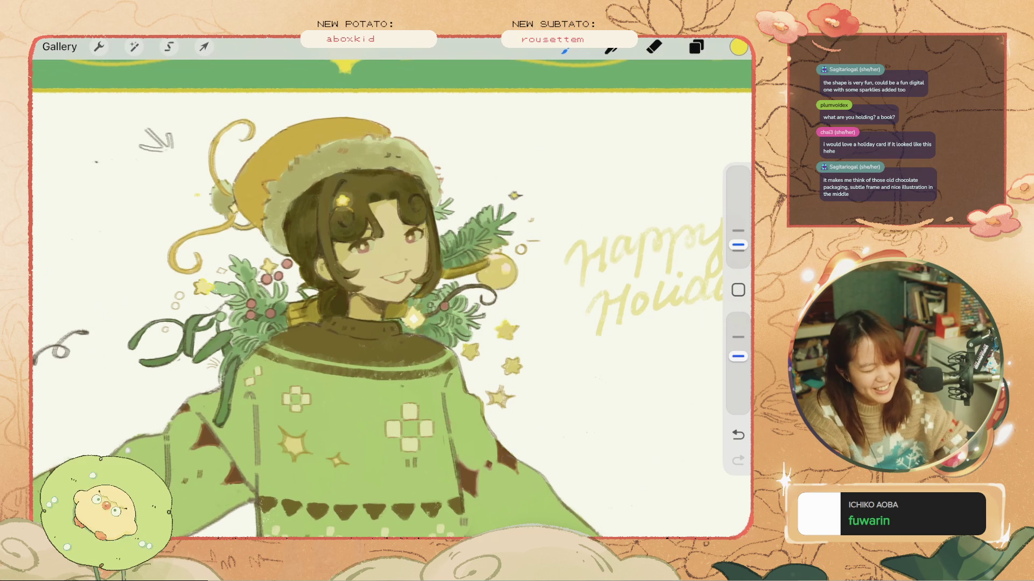
pyautogui.scroll(2, 340, 323)
pyautogui.hotkey('ctrl', 'z')
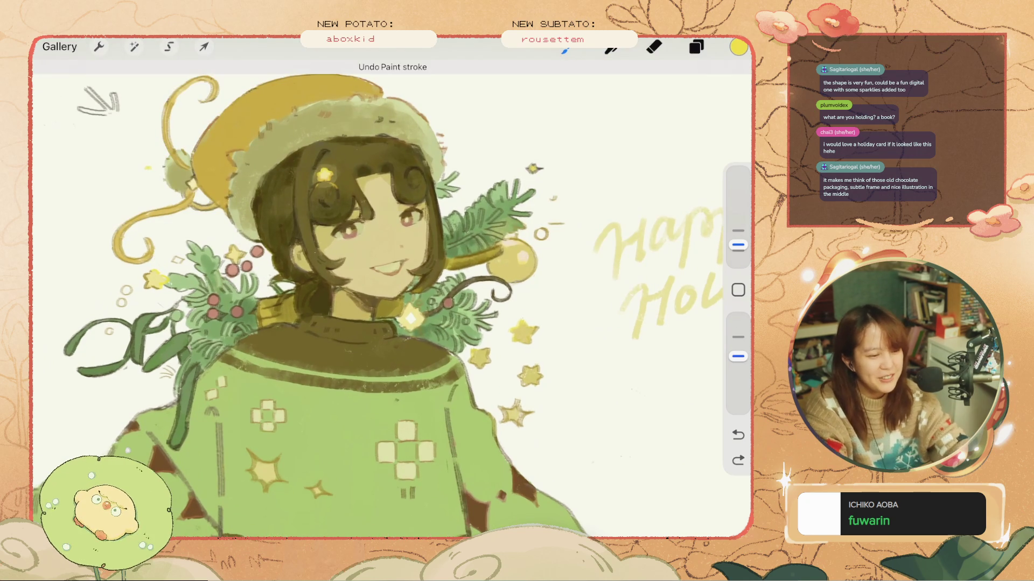
# - Lighten the brush yellow to #FFF254 (G 242) and undo the strokes near the branches
pyautogui.click(738, 47)
pyautogui.moveTo(642, 254); pyautogui.dragTo(660, 254)
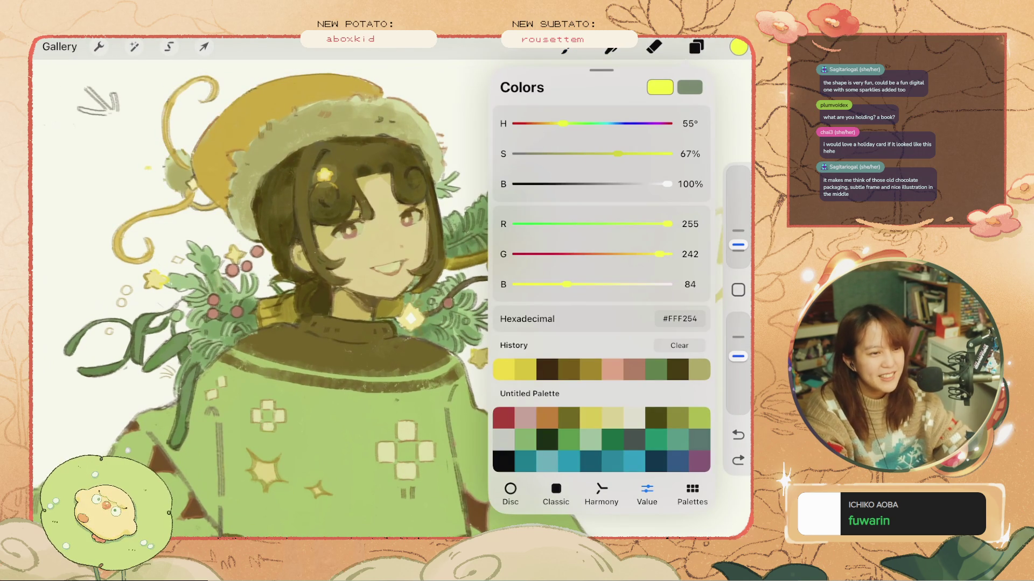
pyautogui.click(738, 47)
pyautogui.click(738, 434)
pyautogui.hotkey('ctrl', 'z')
pyautogui.hotkey('ctrl', 'z')
pyautogui.hotkey('ctrl', 'z')
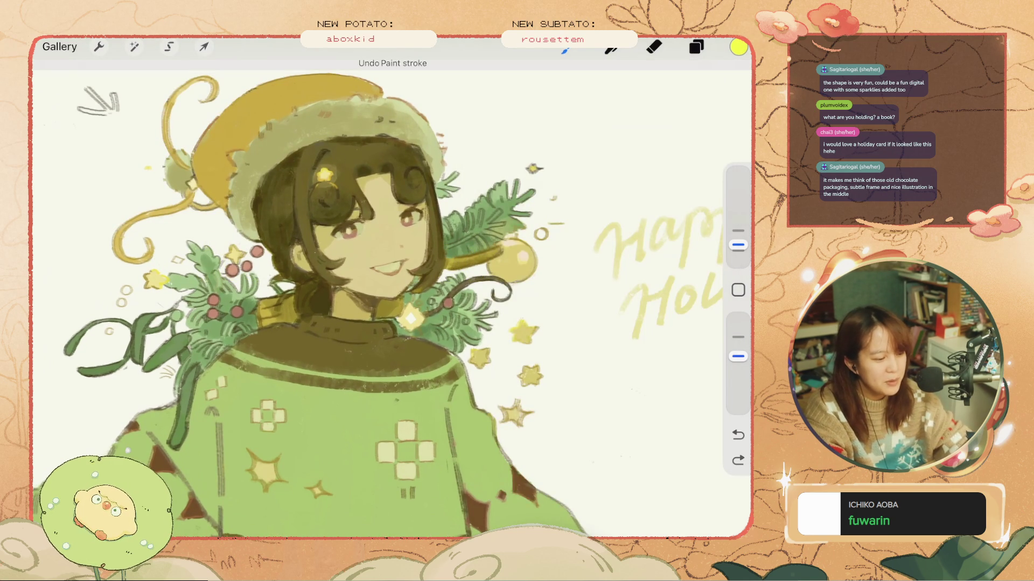
pyautogui.scroll(-10, 392, 291)
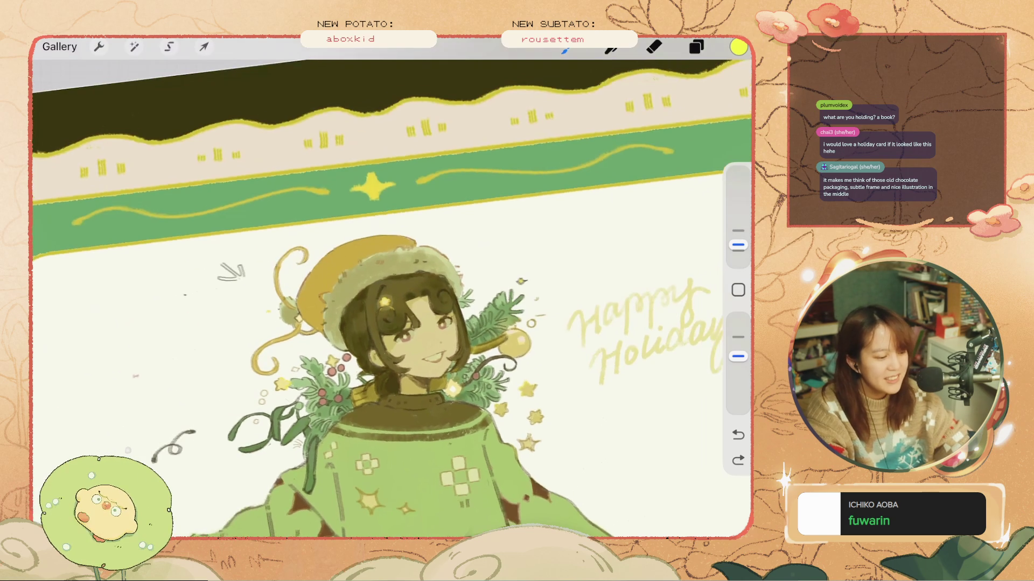
pyautogui.scroll(-3, 392, 290)
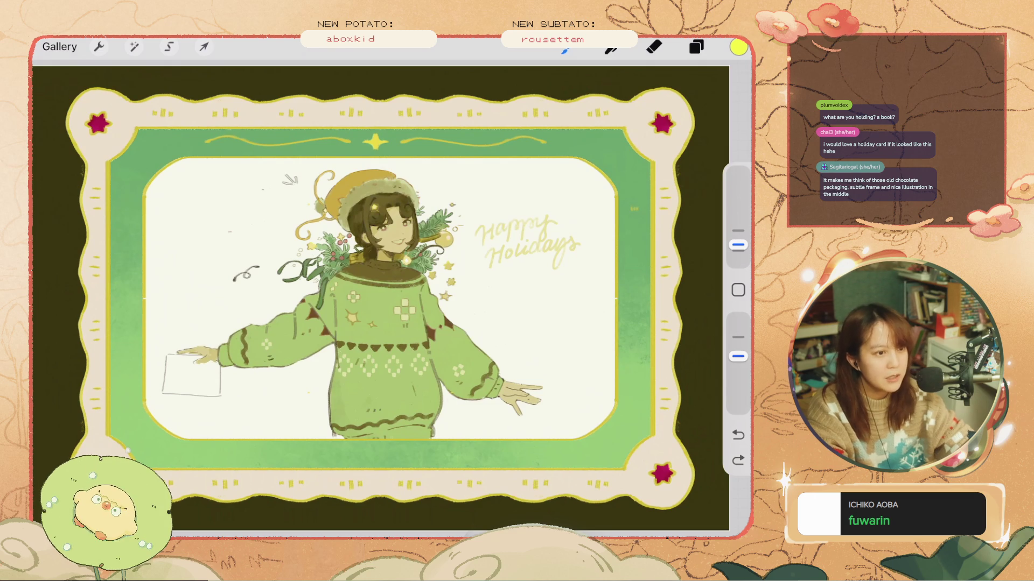
# - Try yellow highlight strokes along the inner frame edges with a larger brush, then undo them
pyautogui.moveTo(651, 162); pyautogui.dragTo(652, 436)
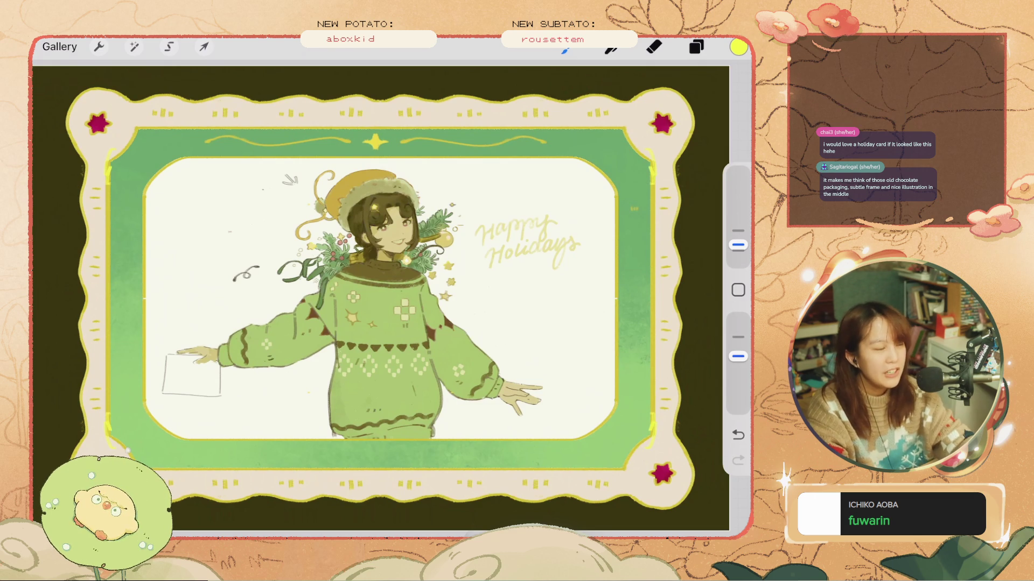
pyautogui.moveTo(623, 172); pyautogui.dragTo(624, 425)
pyautogui.hotkey('ctrl', 'z')
pyautogui.moveTo(738, 245); pyautogui.dragTo(738, 237)
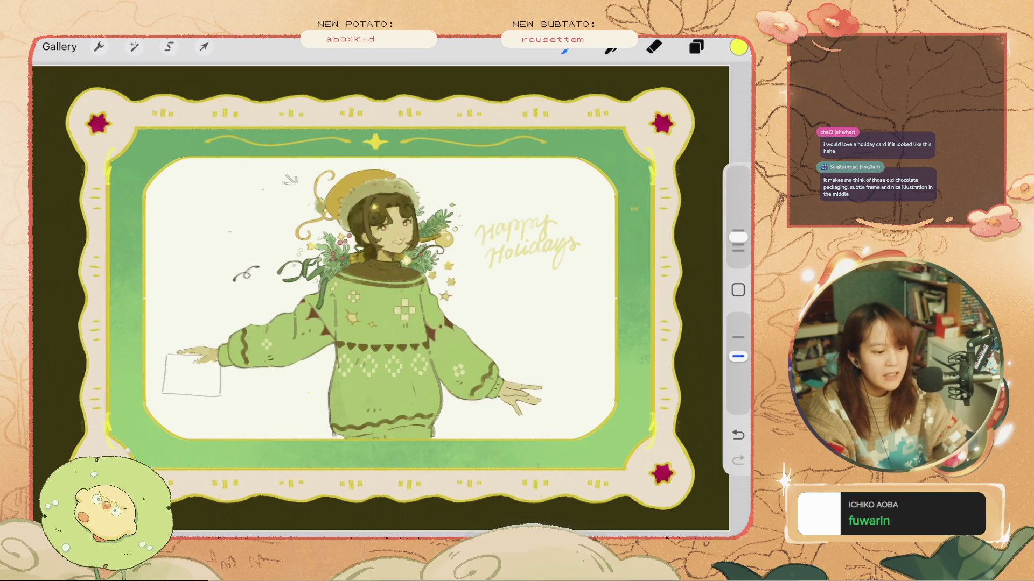
pyautogui.moveTo(657, 213); pyautogui.dragTo(658, 387)
pyautogui.hotkey('ctrl', 'z')
pyautogui.hotkey('ctrl', 'z')
pyautogui.hotkey('ctrl', 'z')
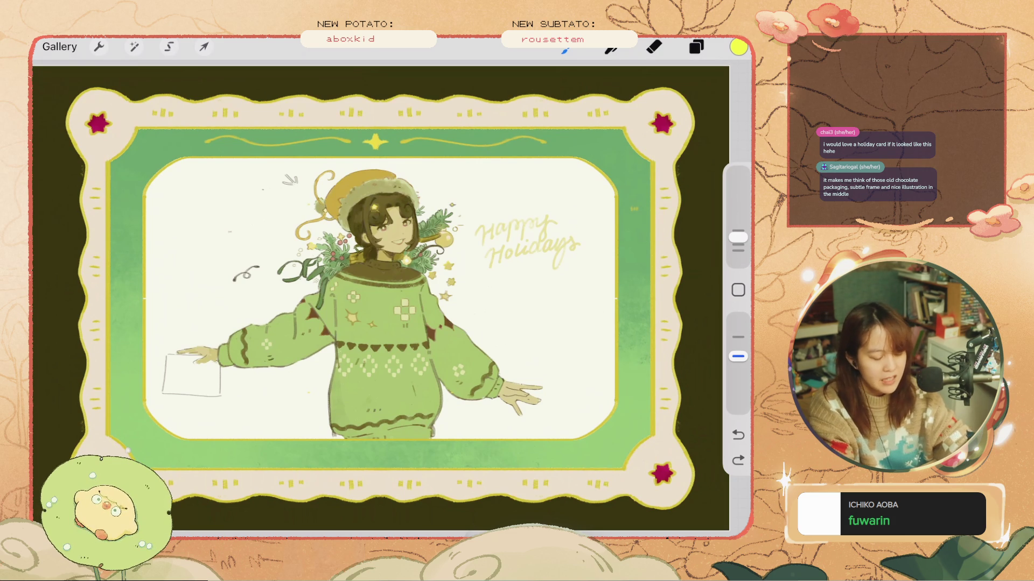
# - Eyedrop the top star's yellow, test mirrored side strokes at about 3% brush size, and undo them
pyautogui.click(738, 290)
pyautogui.click(376, 142)
pyautogui.moveTo(631, 186); pyautogui.dragTo(632, 264)
pyautogui.hotkey('ctrl', 'z')
pyautogui.moveTo(738, 237); pyautogui.dragTo(738, 245)
pyautogui.moveTo(629, 195); pyautogui.dragTo(641, 253)
pyautogui.moveTo(627, 318); pyautogui.dragTo(642, 393)
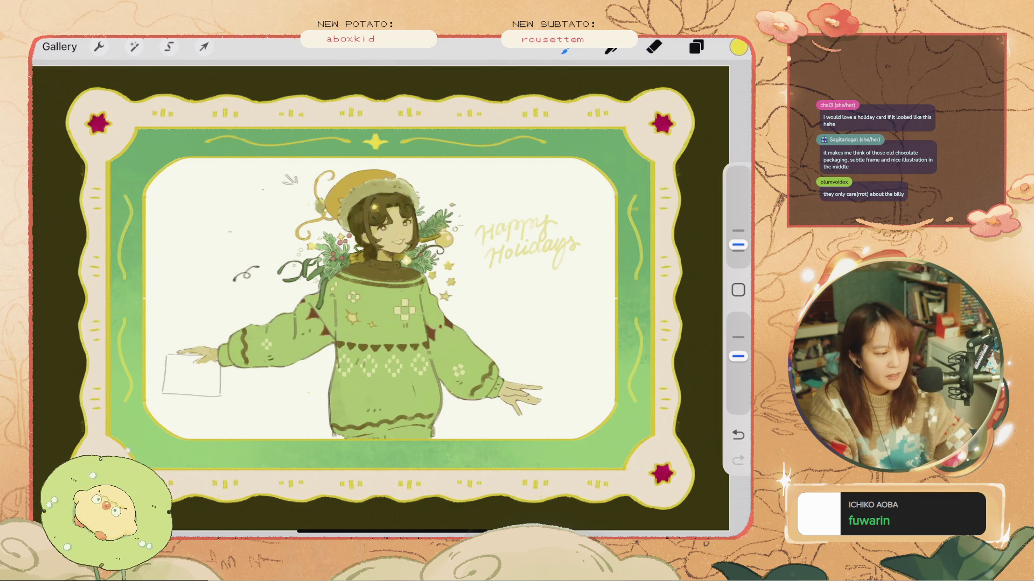
pyautogui.hotkey('ctrl', 'z')
pyautogui.hotkey('ctrl', 'z')
pyautogui.moveTo(513, 461); pyautogui.dragTo(525, 456)
pyautogui.hotkey('ctrl', 'z')
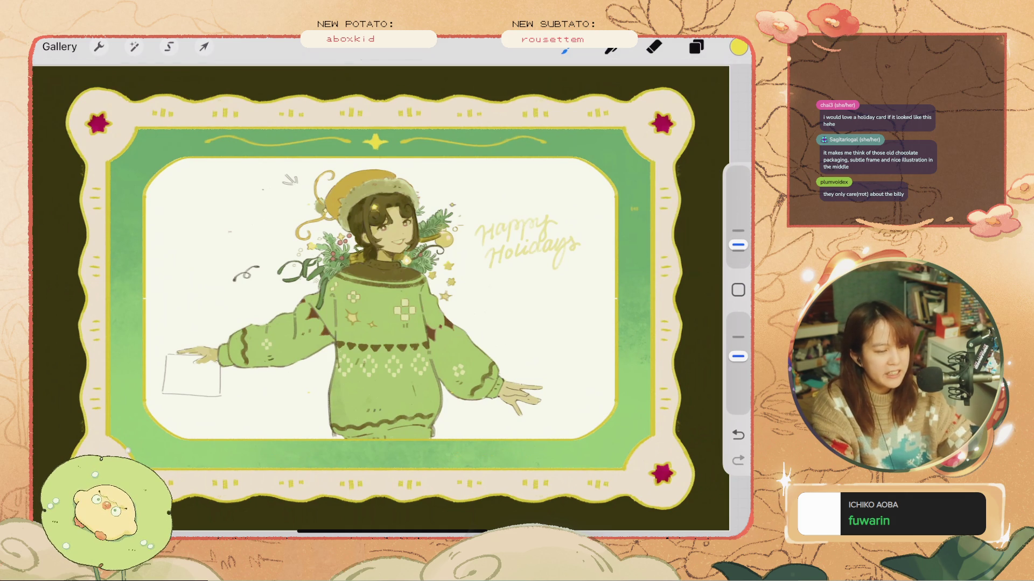
# - Compare the yellow border strokes with undo and redo, leaving them removed
pyautogui.scroll(2, 392, 291)
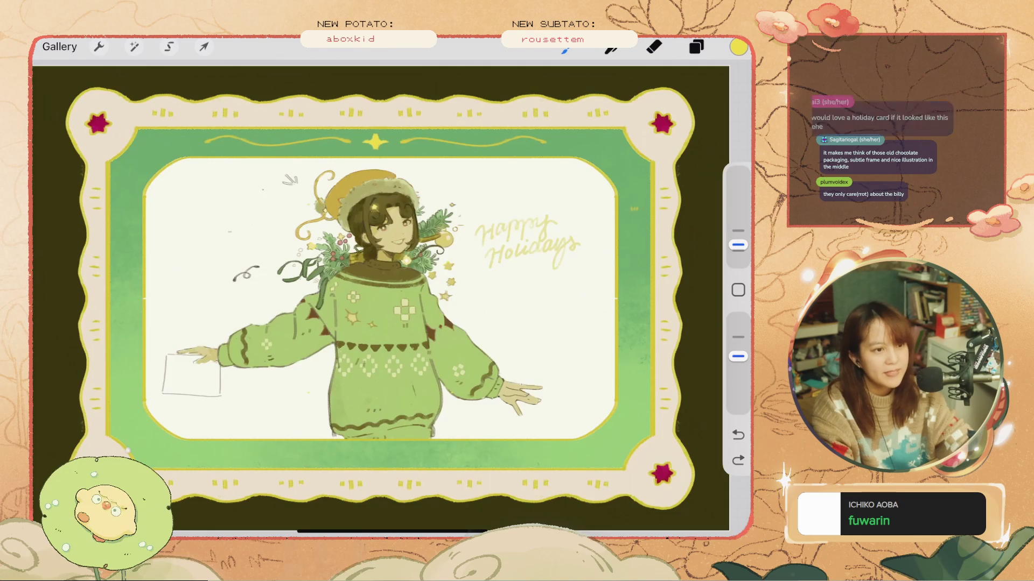
pyautogui.hotkey('ctrl', 'shift', 'z')
pyautogui.hotkey('ctrl', 'shift', 'z')
pyautogui.hotkey('ctrl', 'z')
pyautogui.hotkey('ctrl', 'z')
pyautogui.hotkey('ctrl', 'shift', 'z')
pyautogui.hotkey('ctrl', 'shift', 'z')
pyautogui.hotkey('ctrl', 'z')
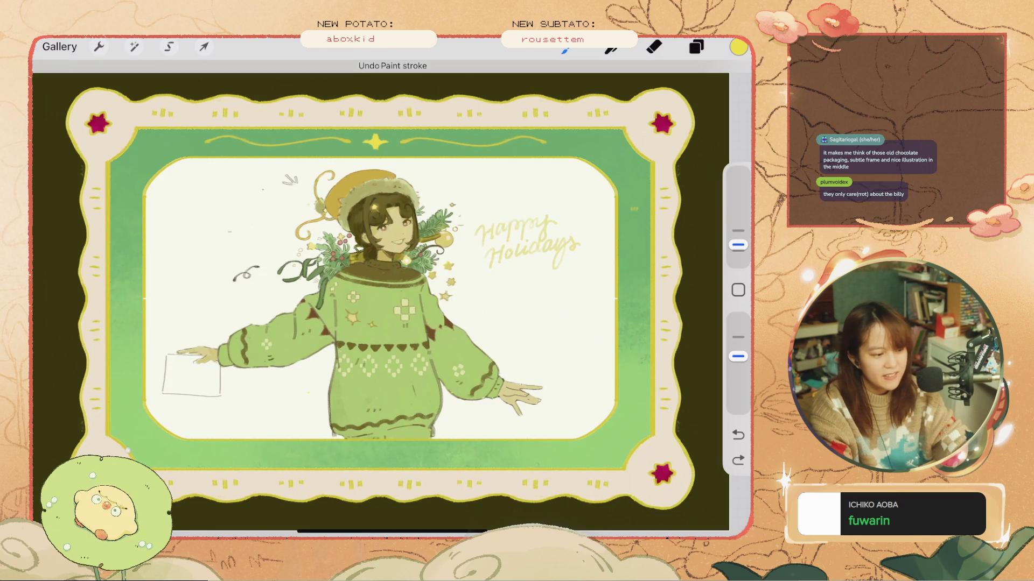
pyautogui.hotkey('ctrl', 'shift', 'z')
pyautogui.scroll(2, 377, 290)
pyautogui.scroll(2, 377, 291)
pyautogui.hotkey('ctrl', 'z')
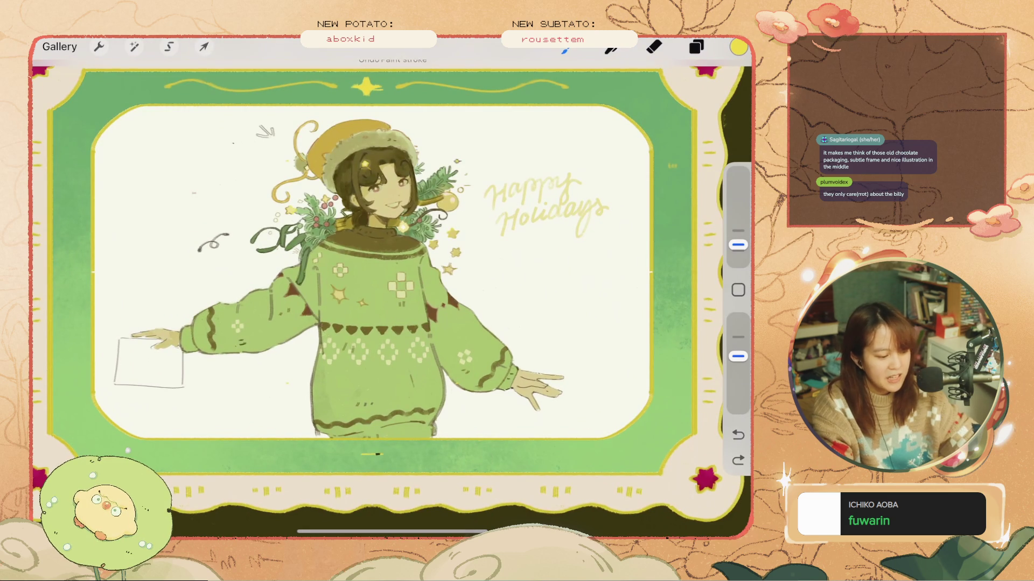
pyautogui.hotkey('ctrl', 'z')
# - Paint a yellow four-point star centred on the bottom green band
pyautogui.moveTo(386, 455); pyautogui.dragTo(371, 456)
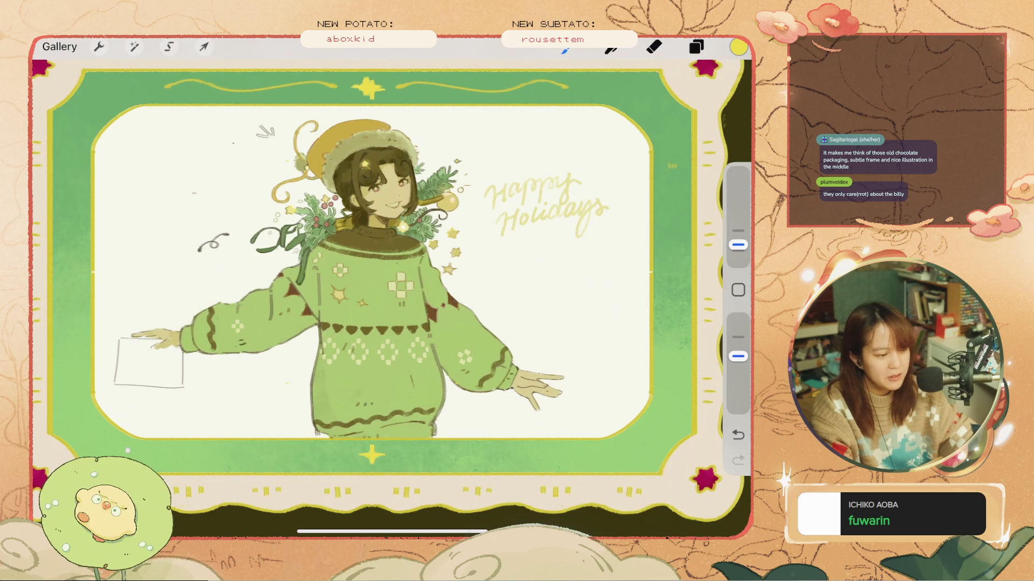
pyautogui.click(653, 47)
pyautogui.hotkey('ctrl', 'z')
pyautogui.click(654, 46)
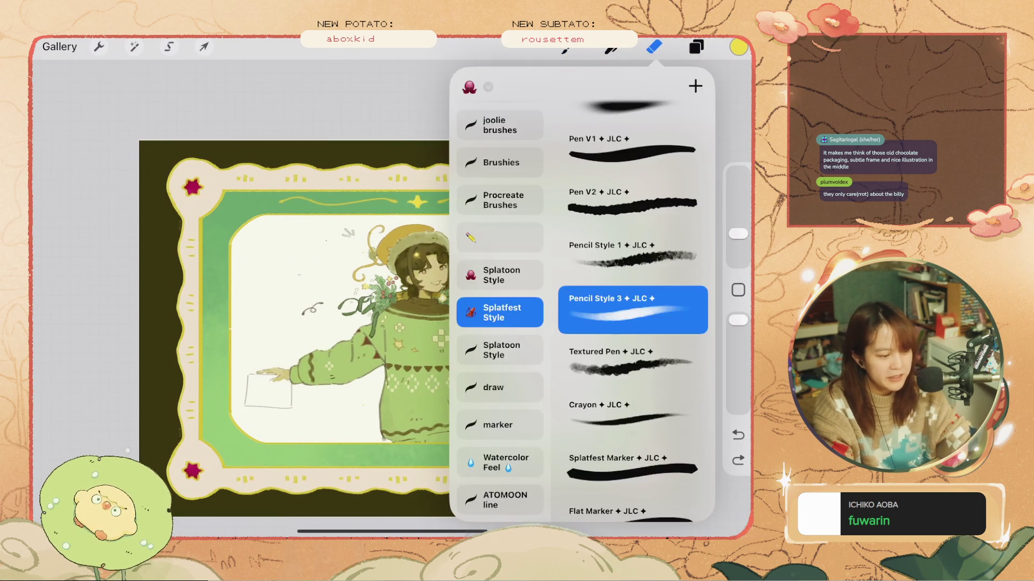
# - Check a layer's content by toggling visibility, then drop Layer 26's opacity to about 24%
pyautogui.click(654, 47)
pyautogui.click(696, 46)
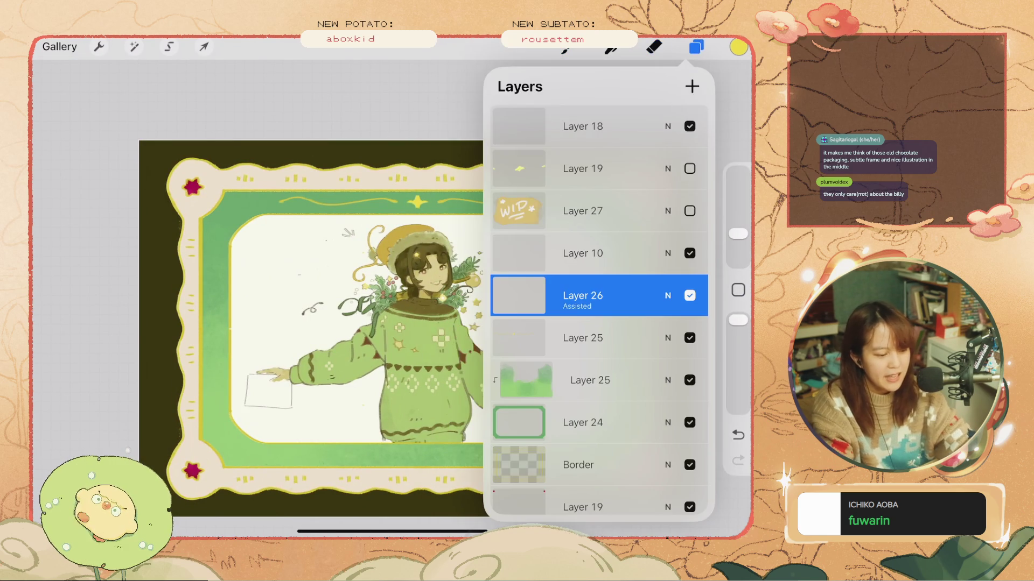
pyautogui.click(690, 295)
pyautogui.click(689, 296)
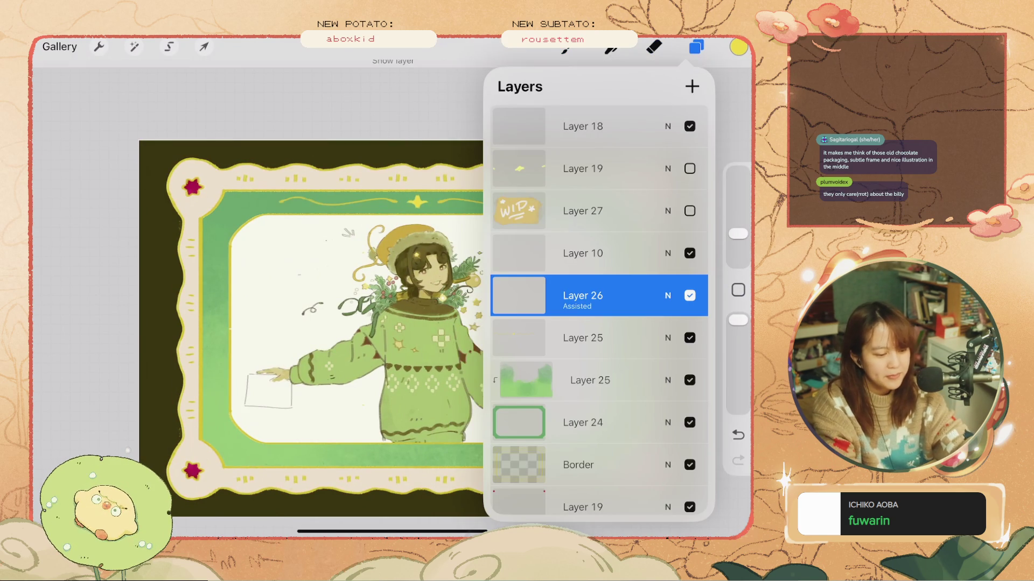
pyautogui.click(667, 295)
pyautogui.moveTo(694, 275); pyautogui.dragTo(538, 275)
pyautogui.click(667, 185)
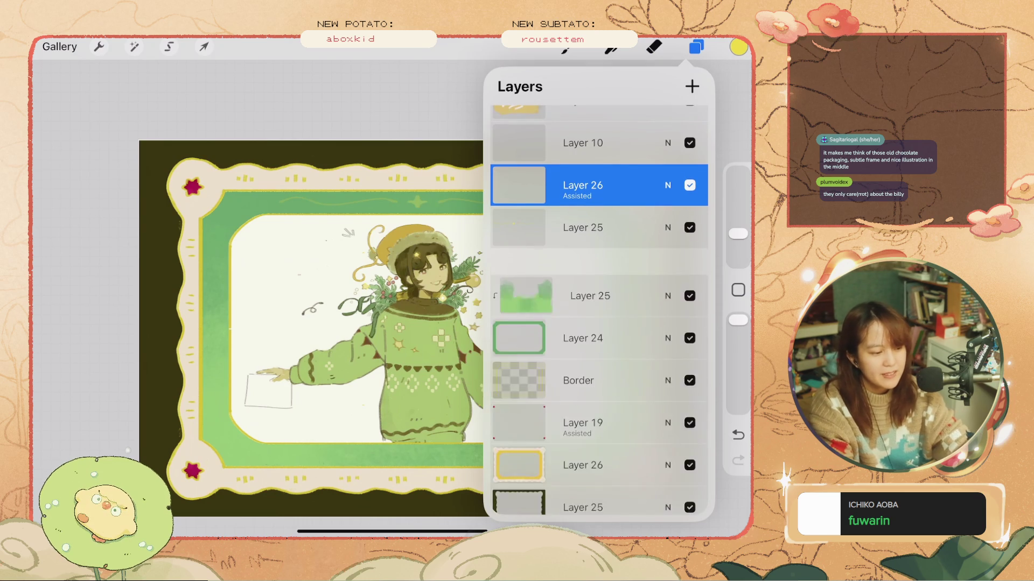
pyautogui.click(564, 47)
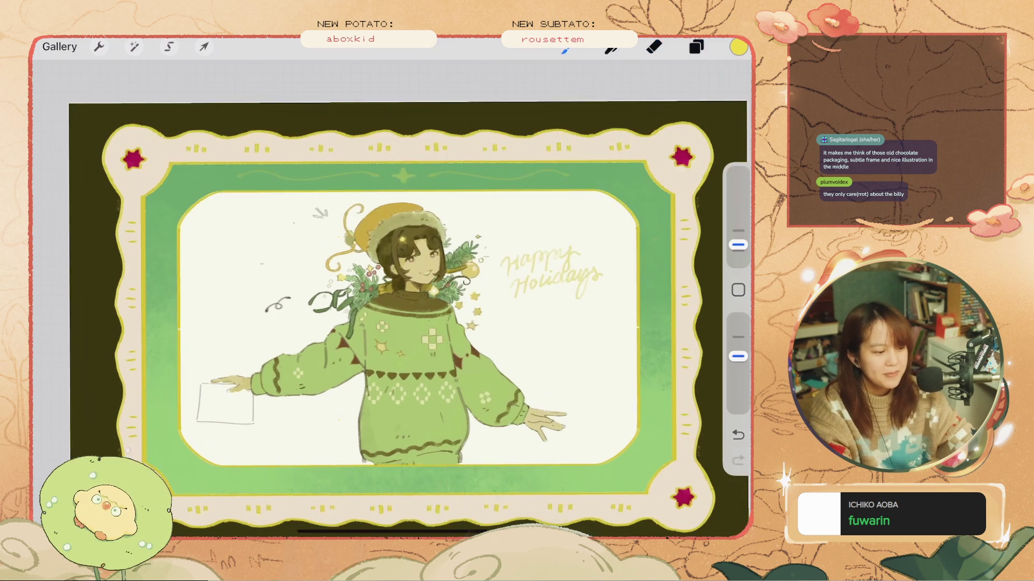
pyautogui.scroll(3, 391, 302)
pyautogui.hotkey('ctrl', 'z')
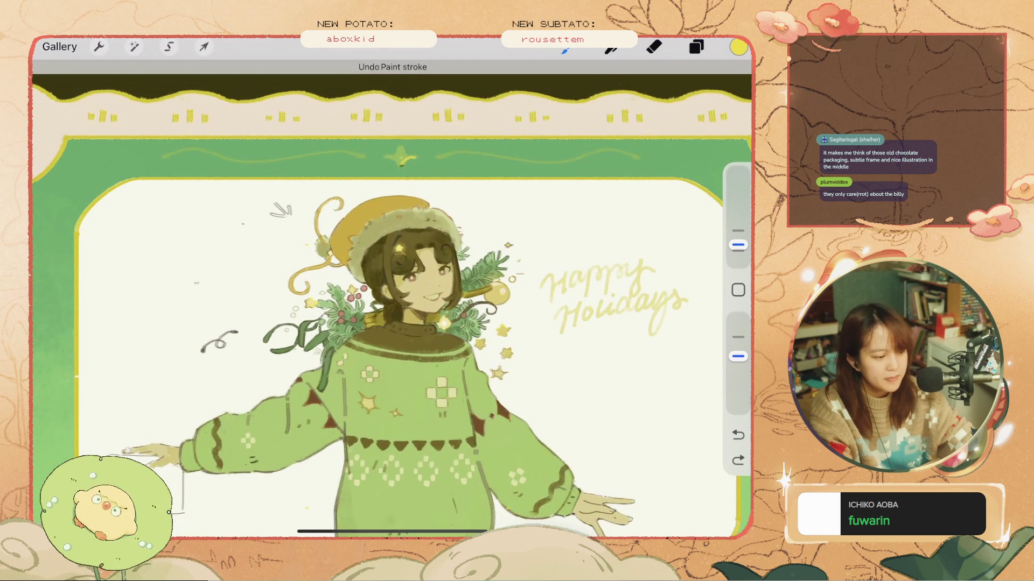
# - Undo the last paint stroke and zoom out to check the bottom star on the card
pyautogui.scroll(3, 391, 302)
pyautogui.hotkey('ctrl', 'z')
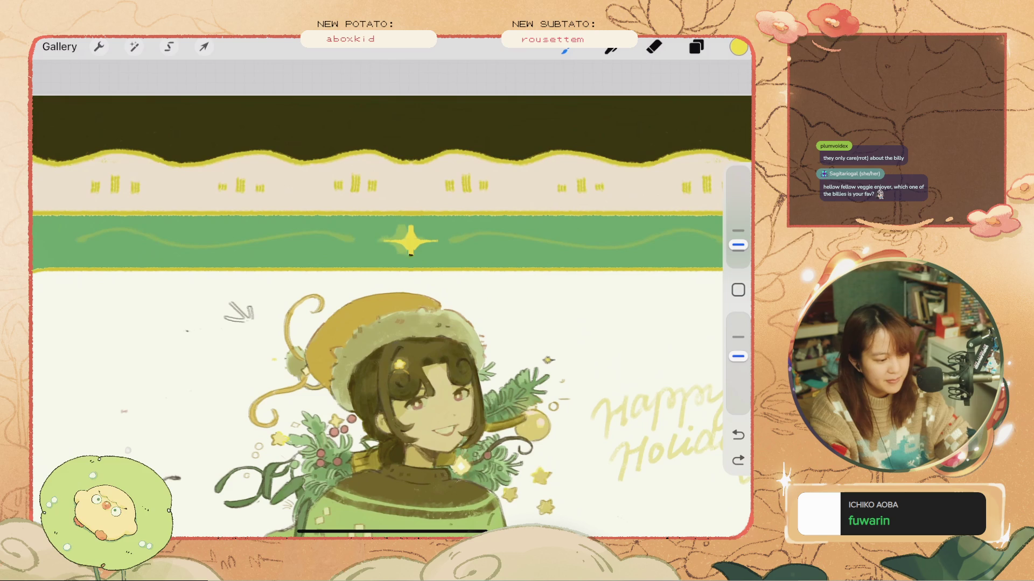
pyautogui.click(410, 248)
pyautogui.scroll(-5, 377, 302)
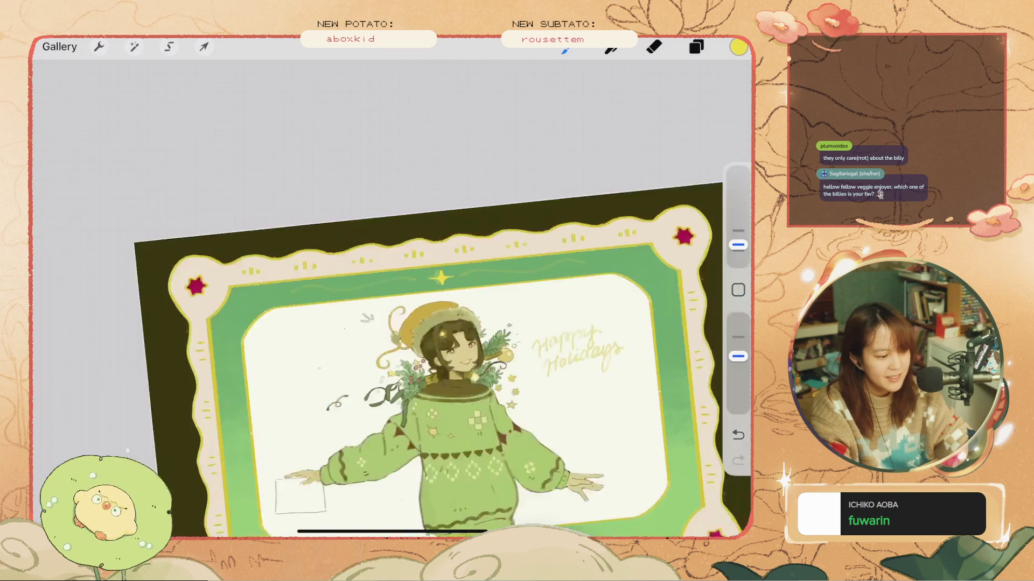
pyautogui.scroll(5, 381, 455)
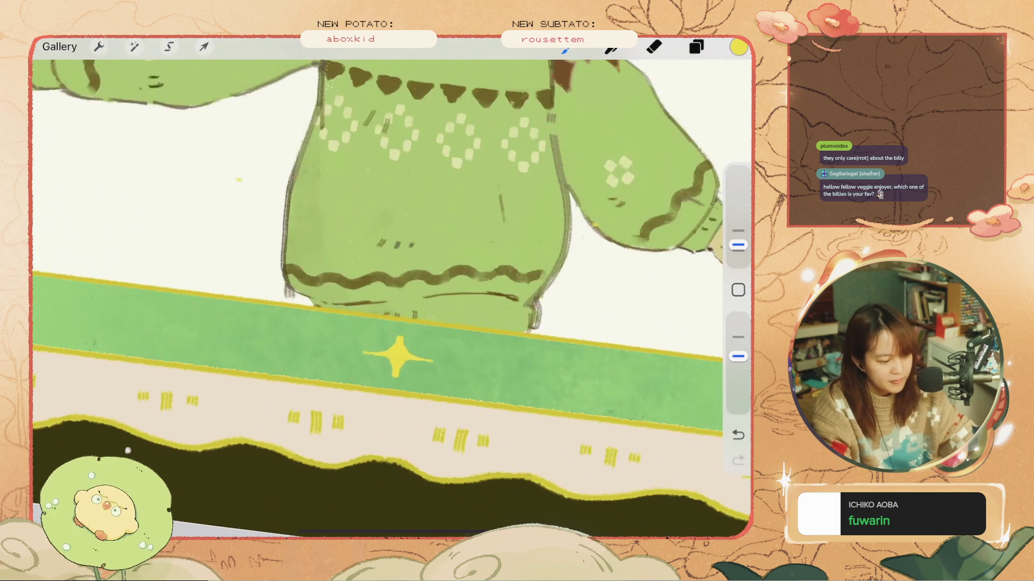
pyautogui.scroll(2, 399, 367)
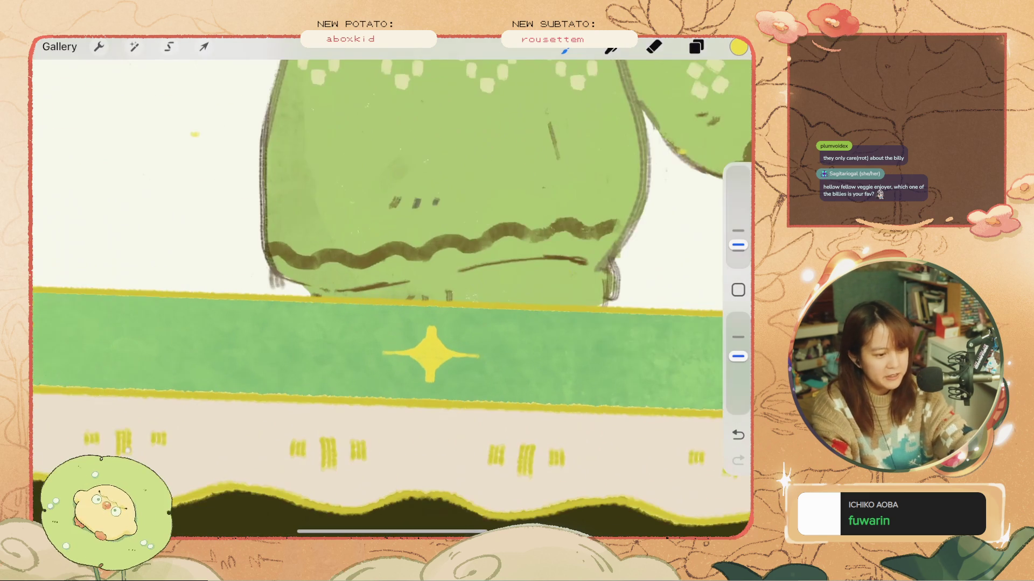
# - Switch to the Eraser and zoom in on the bottom star
pyautogui.click(654, 47)
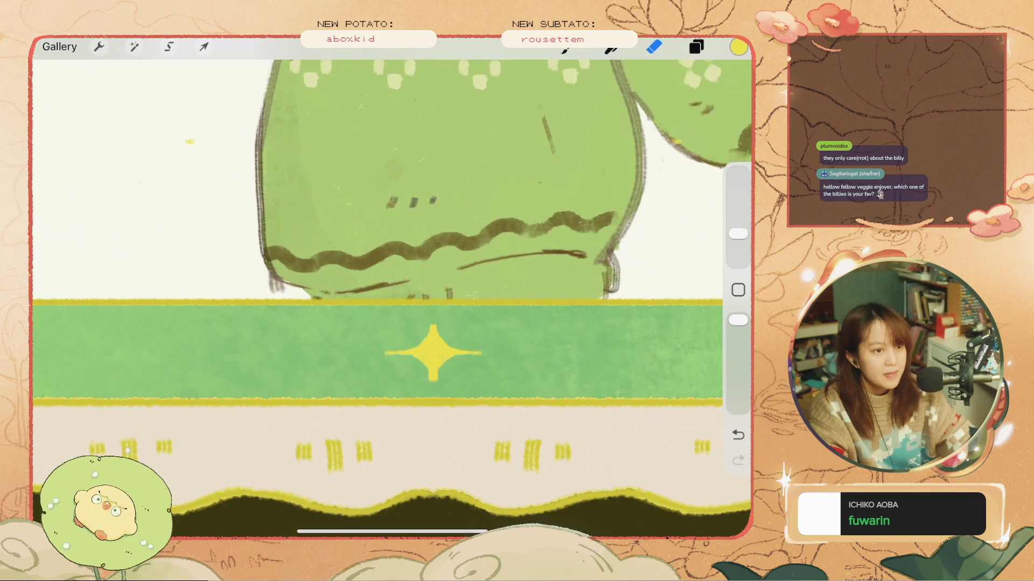
pyautogui.scroll(-3, 392, 288)
pyautogui.scroll(-5, 391, 293)
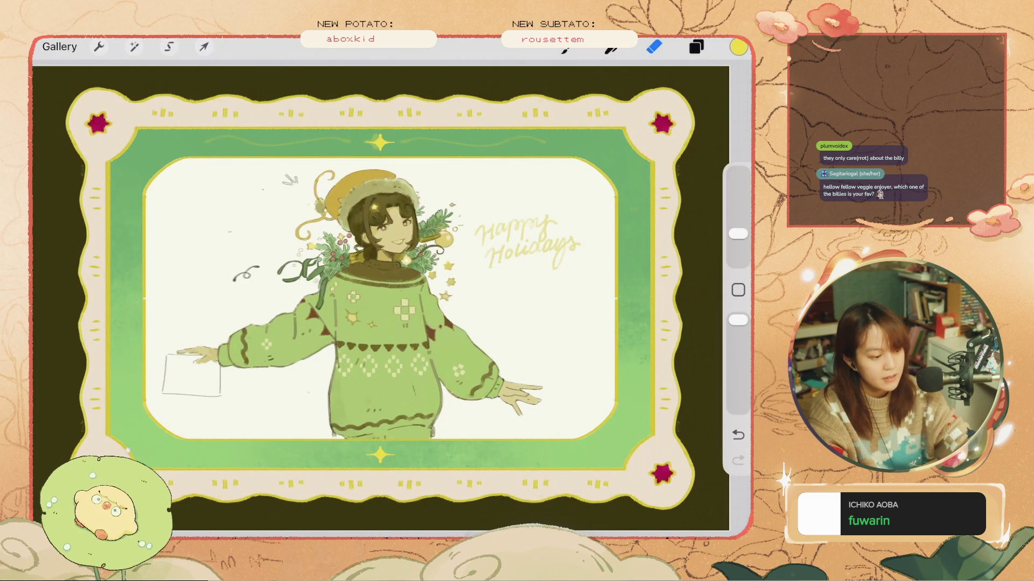
pyautogui.press('b')
pyautogui.hotkey('ctrl', 'z')
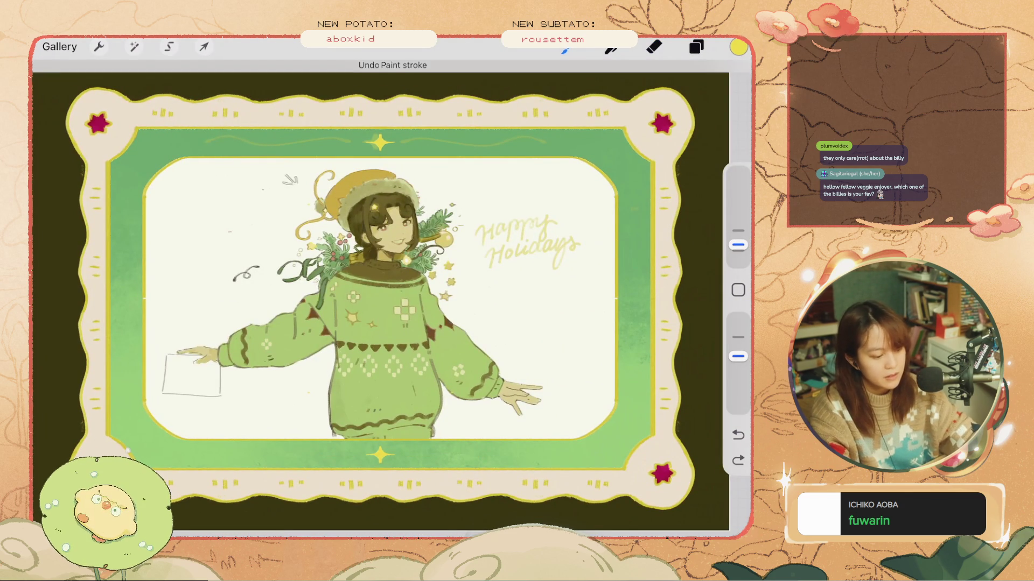
pyautogui.moveTo(637, 200); pyautogui.dragTo(635, 393)
pyautogui.hotkey('ctrl', 'z')
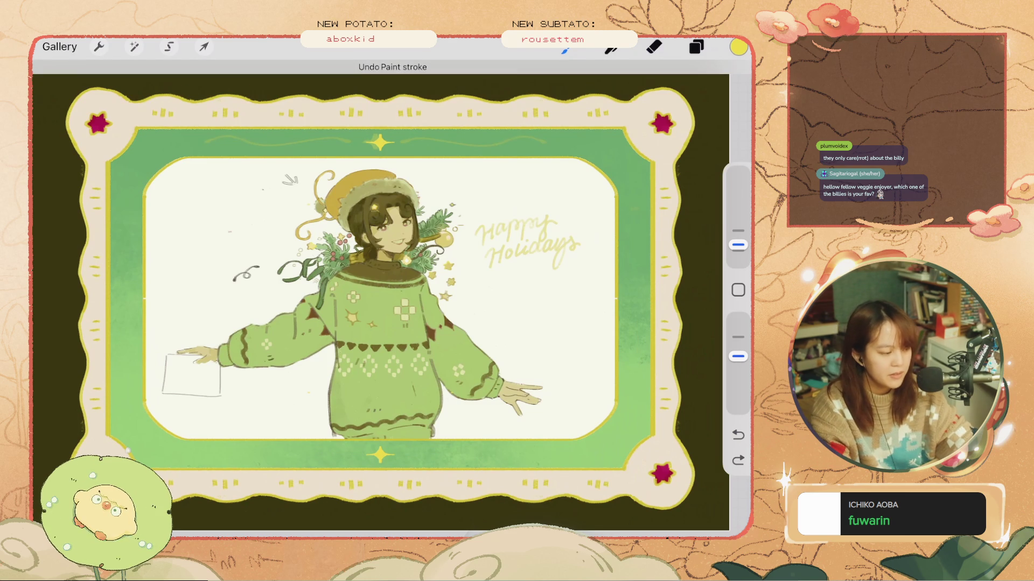
pyautogui.moveTo(638, 208); pyautogui.dragTo(637, 226)
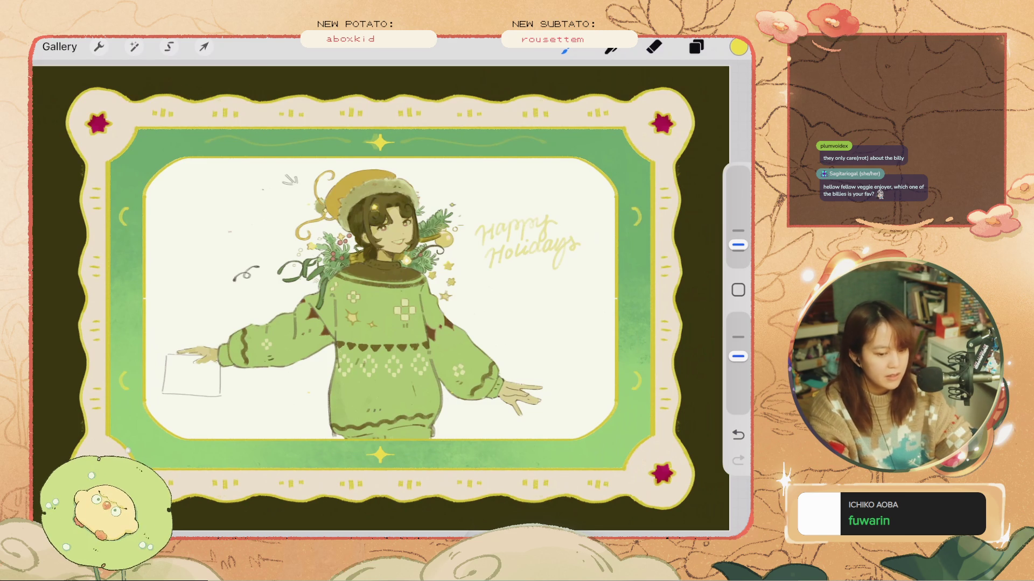
pyautogui.hotkey('ctrl', 'z')
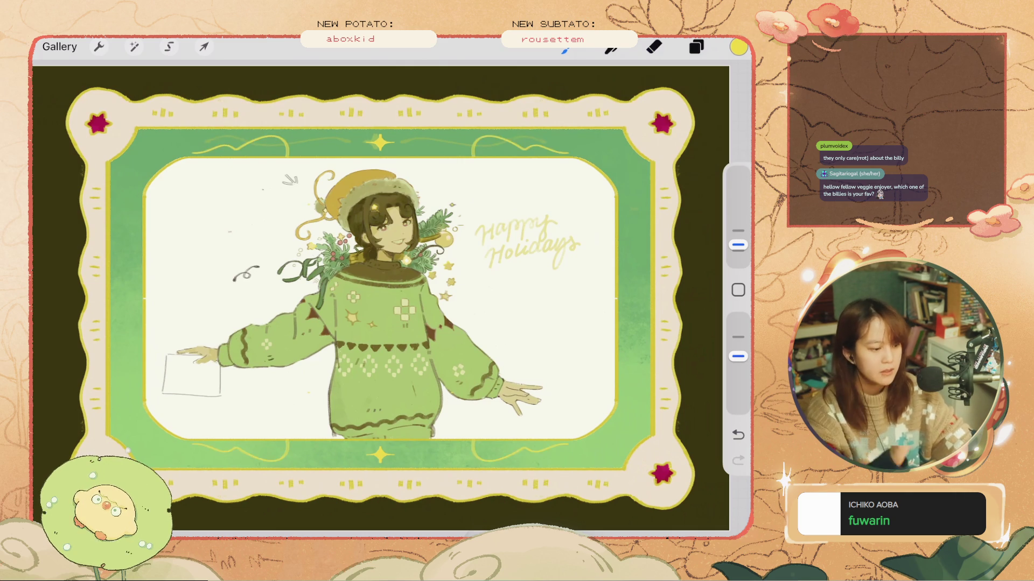
pyautogui.hotkey('ctrl', 'z')
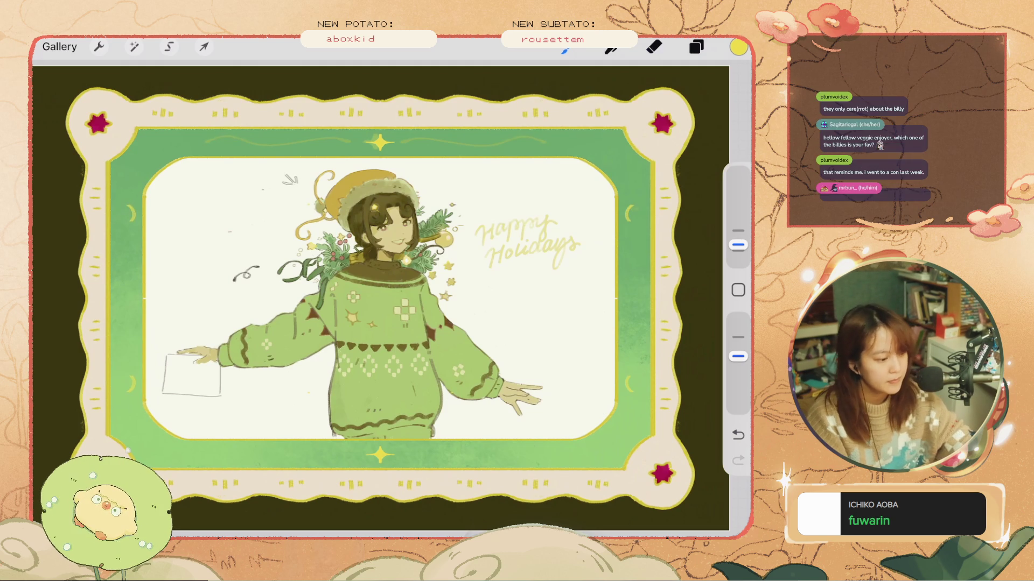
pyautogui.hotkey('ctrl', 'z')
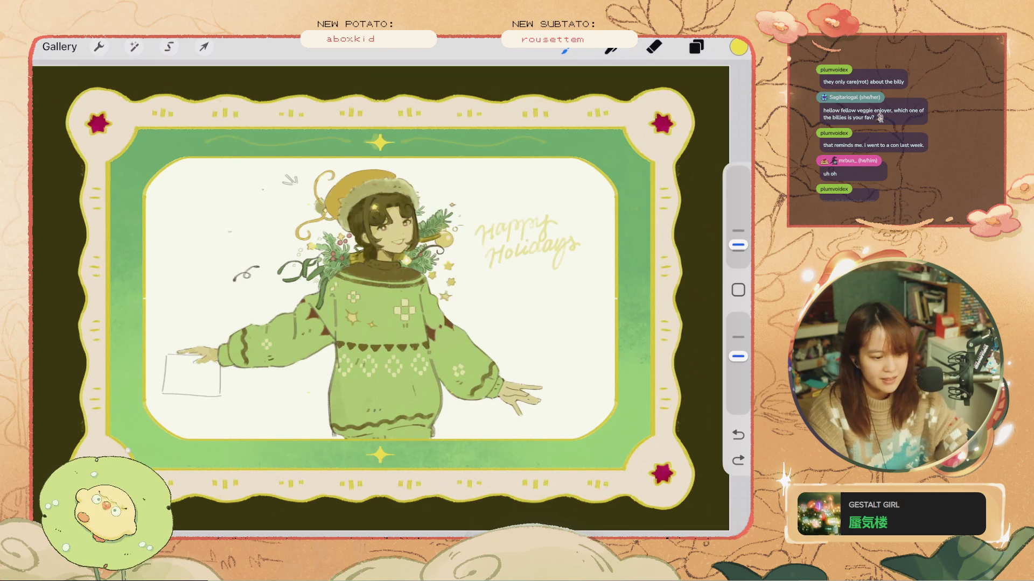
# - Draw small yellow marks at the inner frame corners, trying an arrow-shaped version
pyautogui.moveTo(633, 390); pyautogui.dragTo(637, 385)
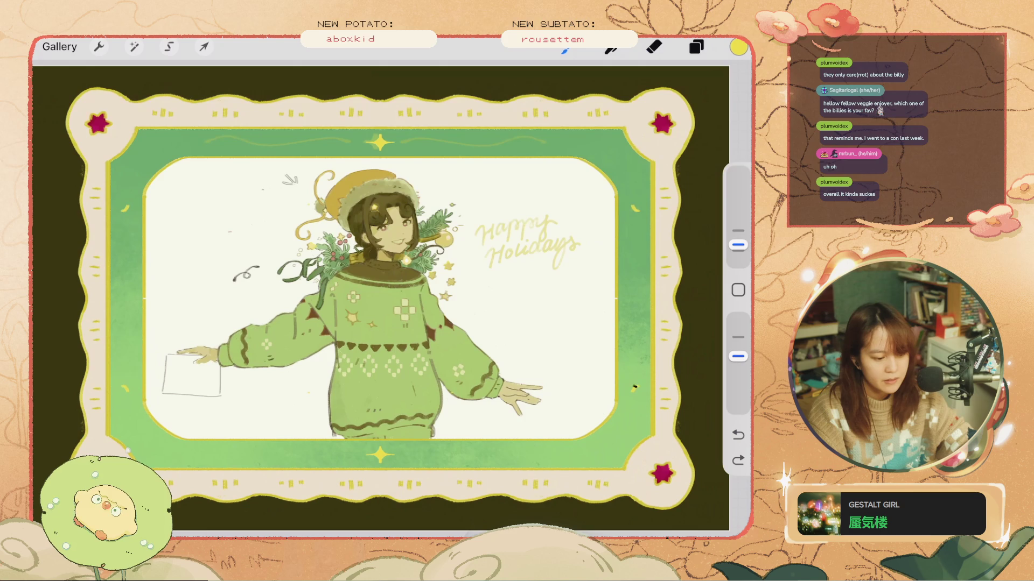
pyautogui.click(738, 461)
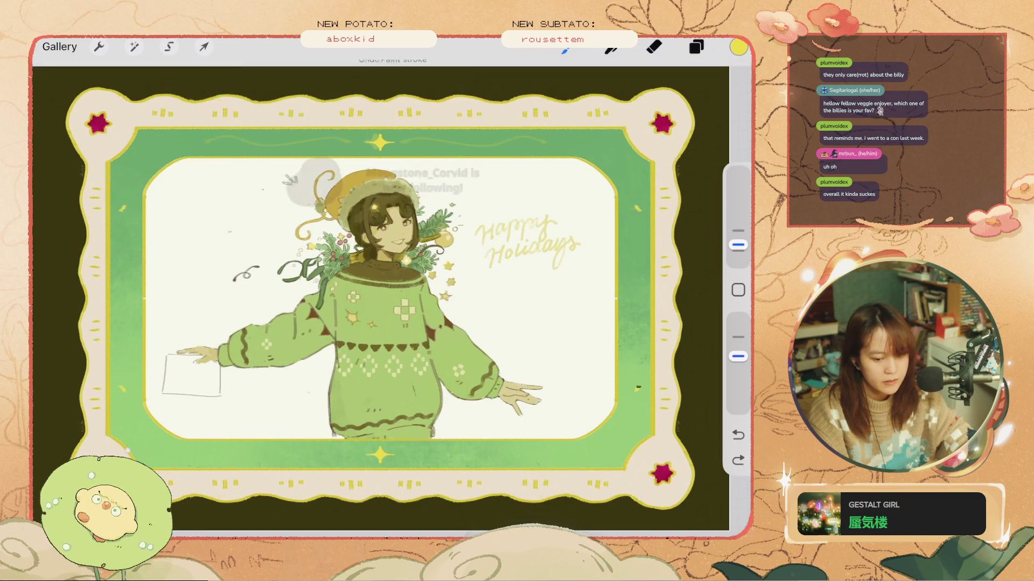
pyautogui.hotkey('ctrl', 'z')
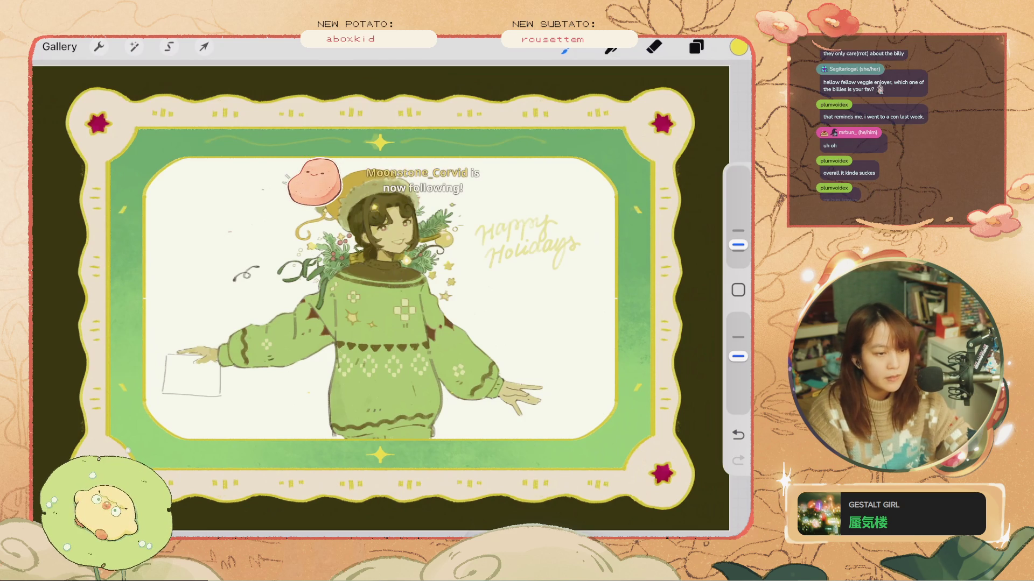
pyautogui.hotkey('ctrl', 'shift', 'z')
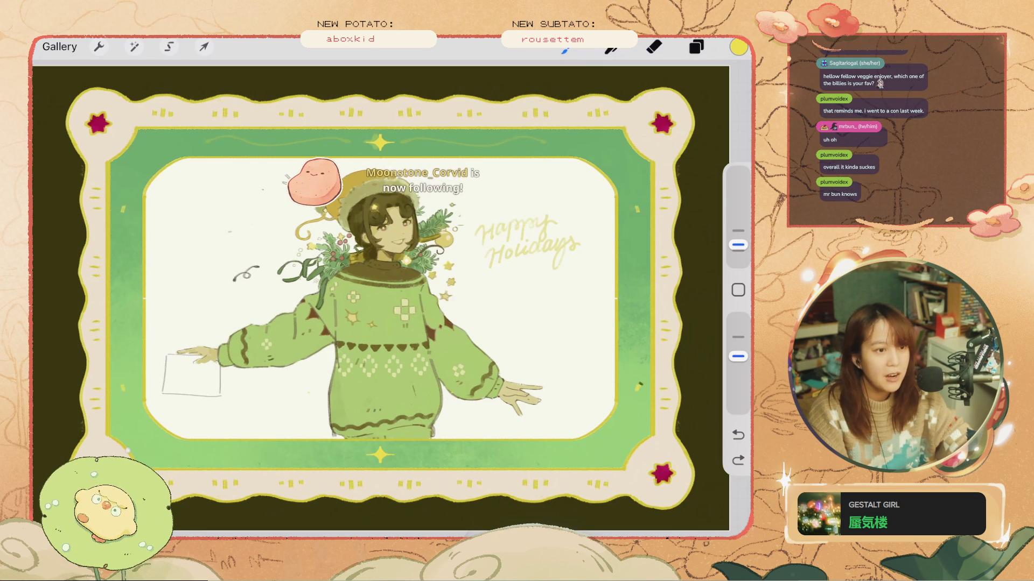
pyautogui.hotkey('ctrl', 'z')
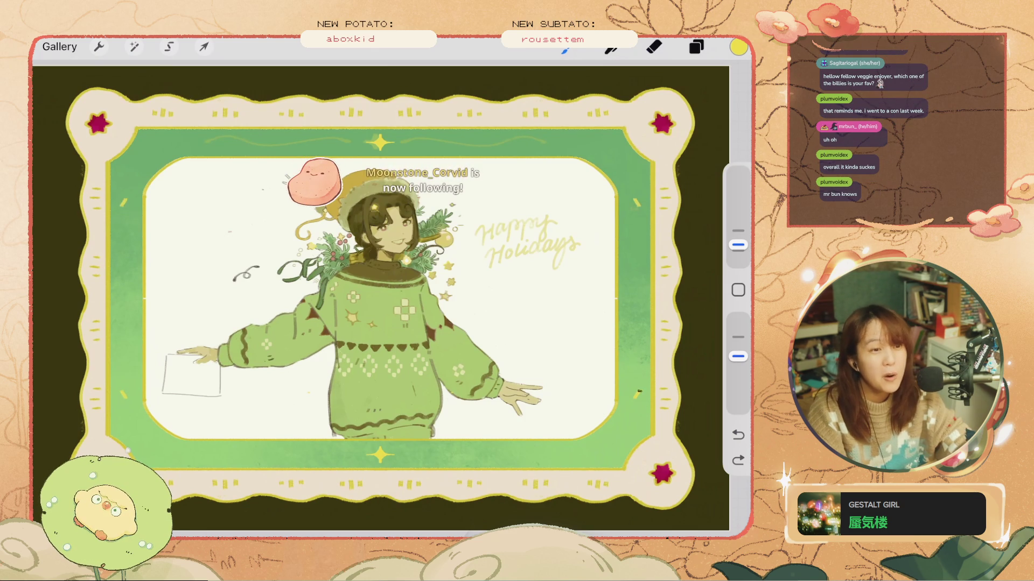
pyautogui.hotkey('ctrl', 'shift', 'z')
# - Revert the corner marks to small diamonds, then undo two more paint strokes
pyautogui.hotkey('ctrl', 'z')
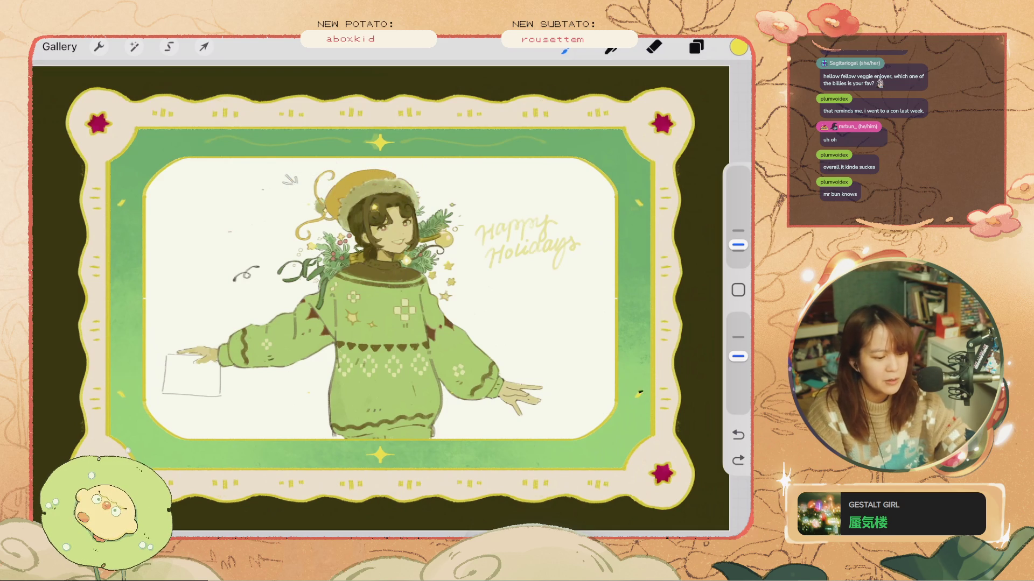
pyautogui.hotkey('ctrl', 'shift', 'z')
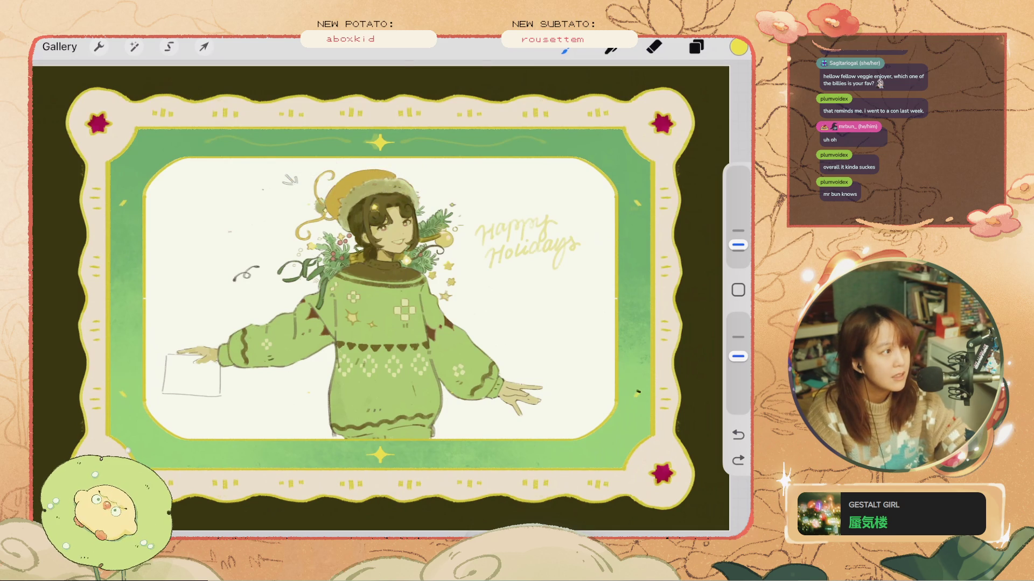
pyautogui.hotkey('ctrl', 'z')
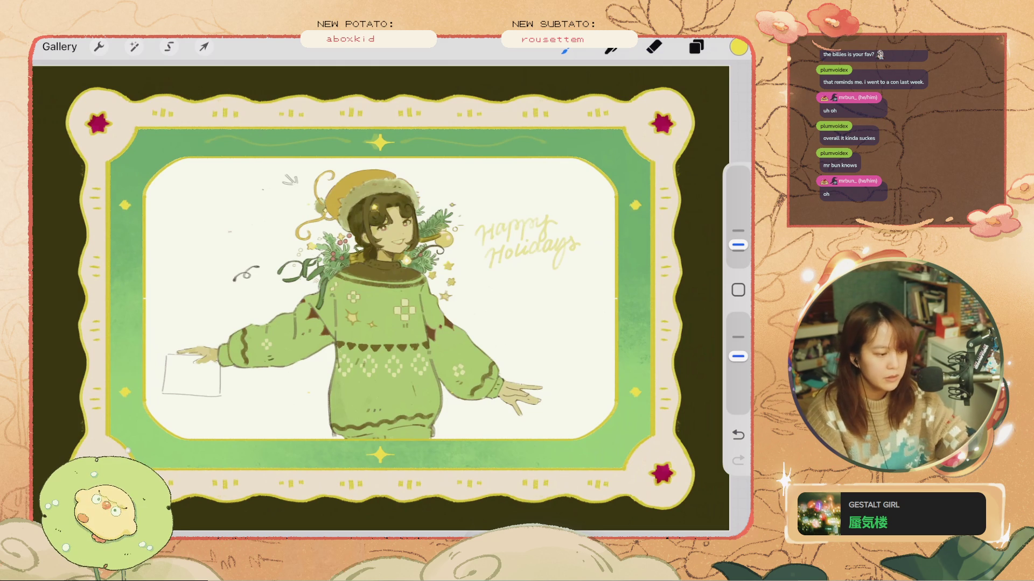
pyautogui.hotkey('ctrl', 'z')
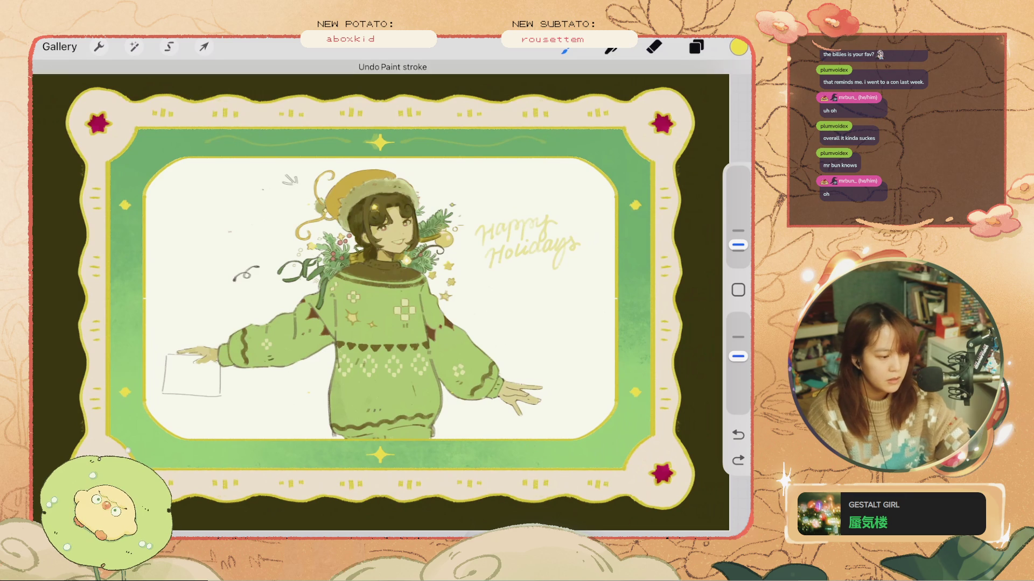
pyautogui.hotkey('ctrl', 'z')
# - Draw mirrored curling swirls beside the top and bottom stars, comparing with undo and redo
pyautogui.moveTo(430, 138); pyautogui.dragTo(425, 143)
pyautogui.hotkey('ctrl', 'z')
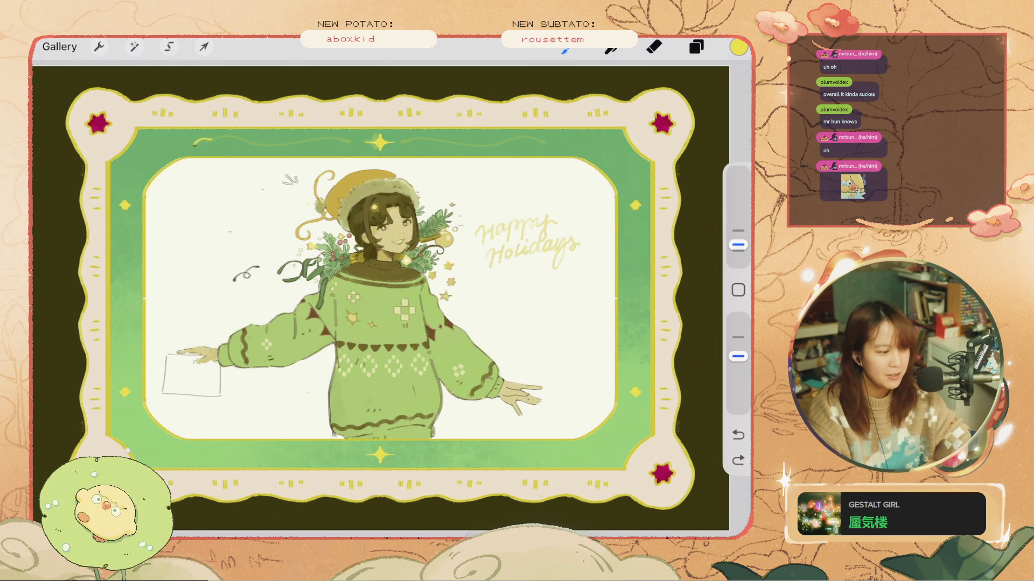
pyautogui.hotkey('ctrl', 'shift', 'z')
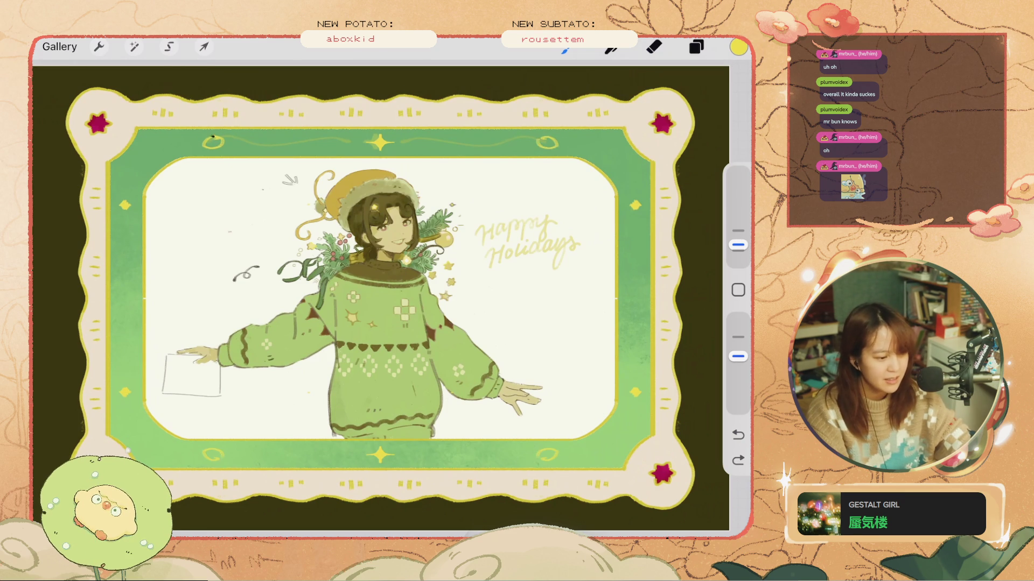
# - Fill the small lemon-shaped frame ovals near each corner with yellow
pyautogui.moveTo(206, 142); pyautogui.dragTo(213, 142)
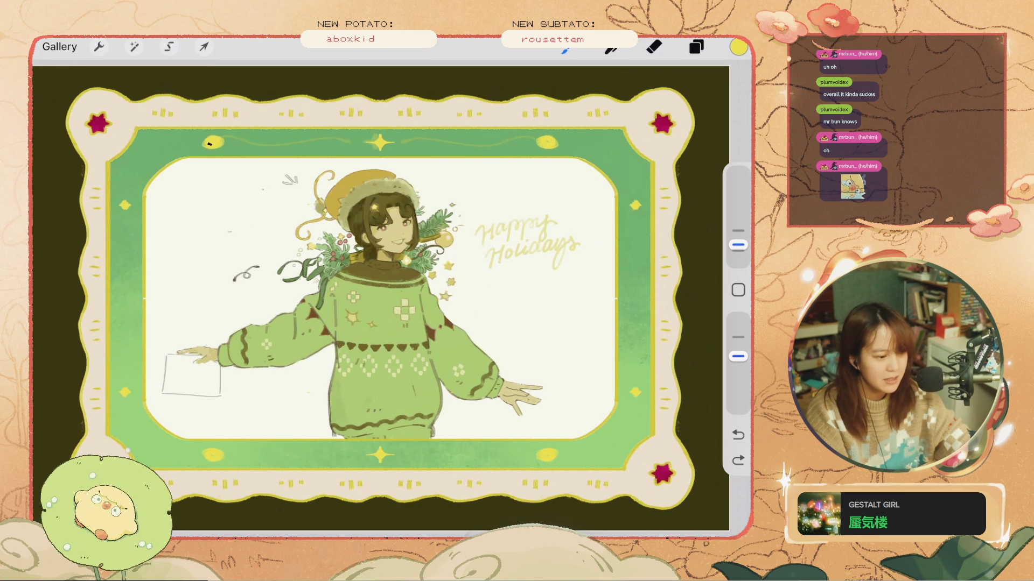
pyautogui.click(210, 143)
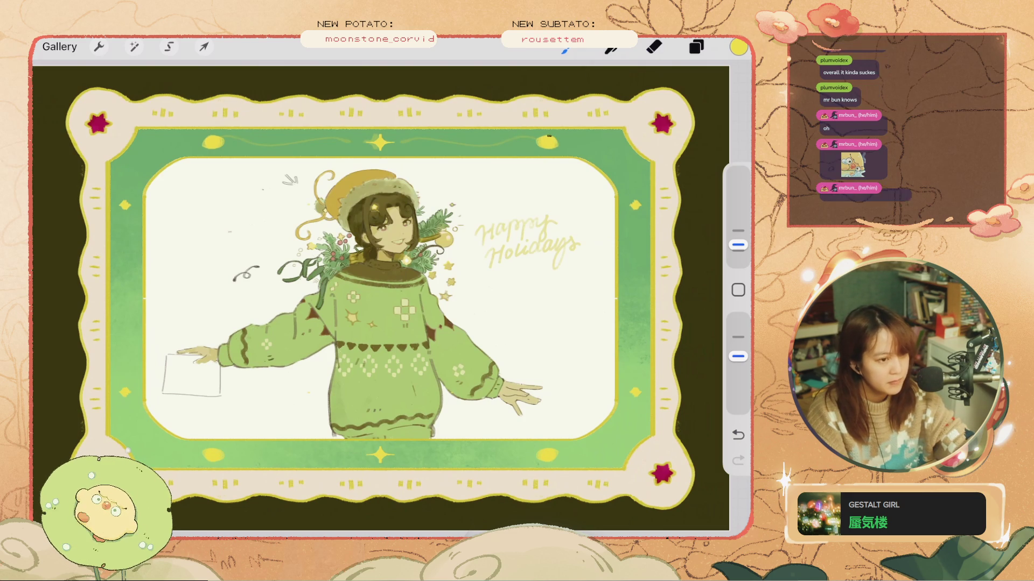
pyautogui.hotkey('ctrl', 'z')
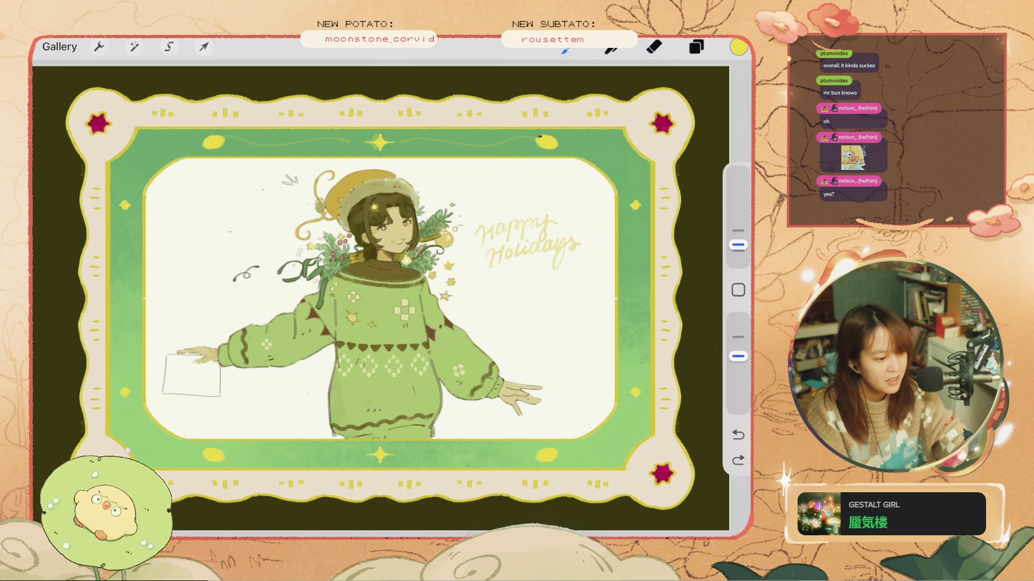
pyautogui.hotkey('ctrl', 'z')
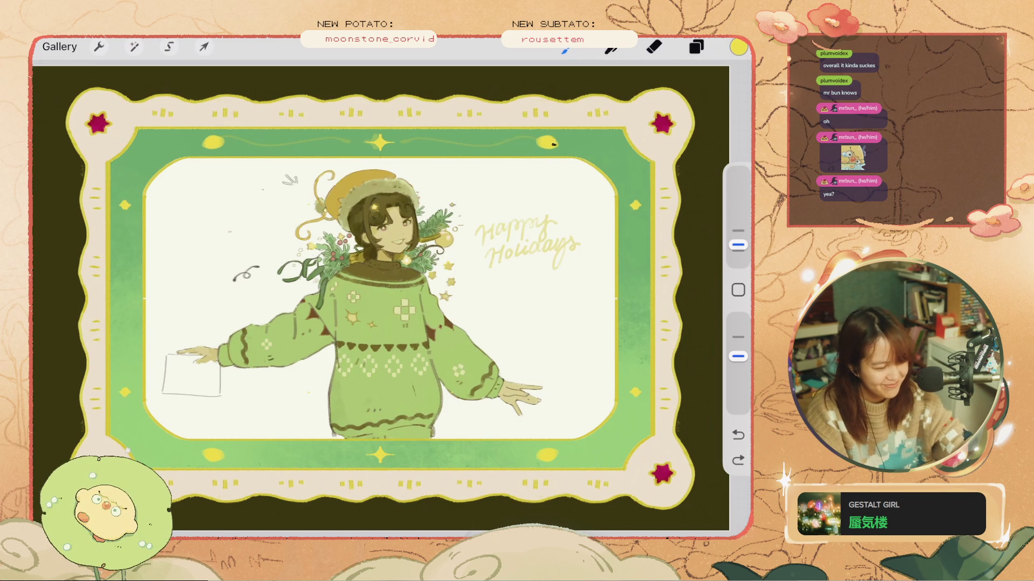
pyautogui.hotkey('ctrl', 'shift', 'z')
# - Enlarge the brush, compare taller versus shorter grass tufts, keep the taller ones, then view the whole card
pyautogui.scroll(5, 377, 242)
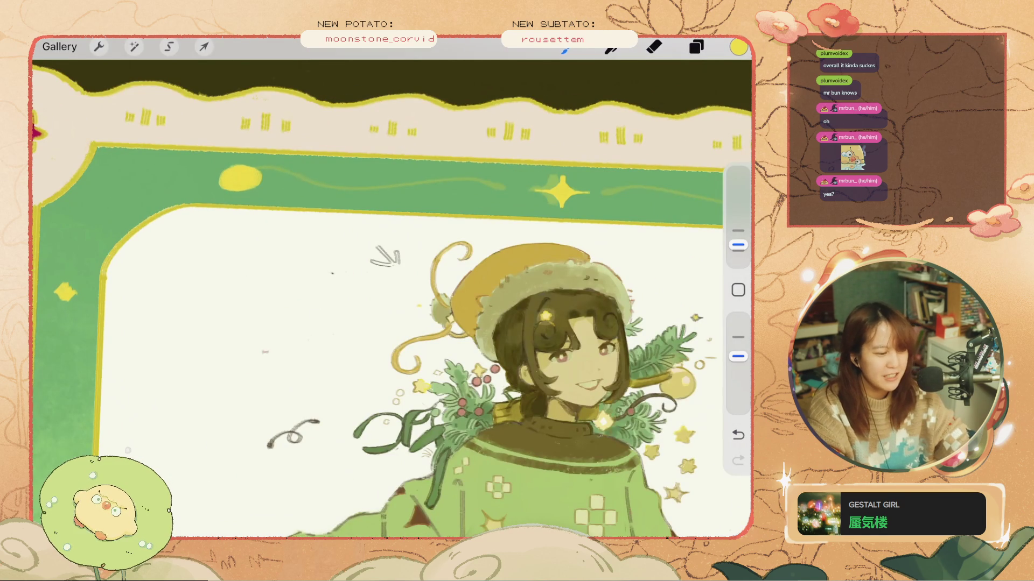
pyautogui.scroll(-5, 377, 296)
pyautogui.scroll(5, 555, 226)
pyautogui.moveTo(738, 245); pyautogui.dragTo(738, 237)
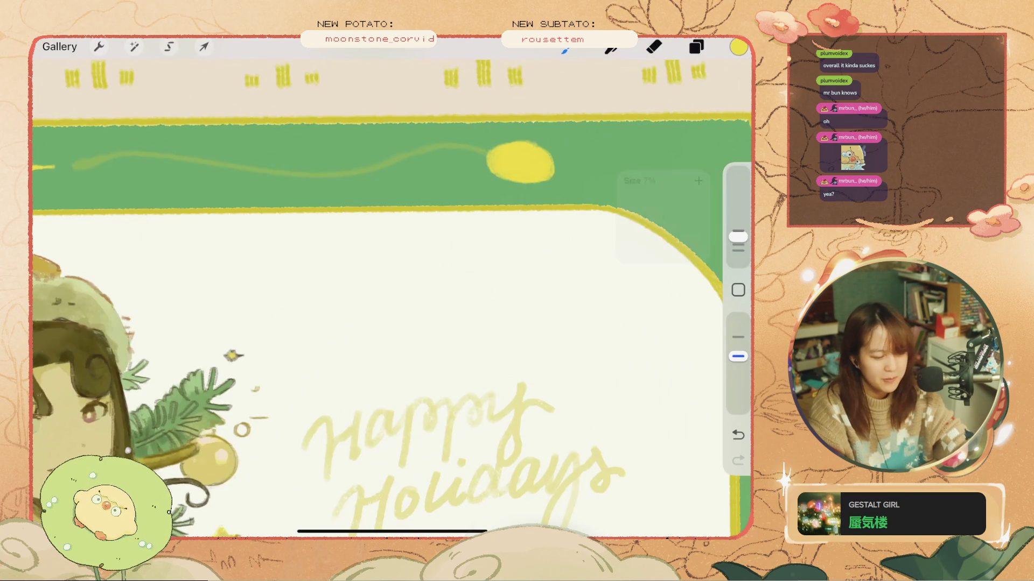
pyautogui.hotkey('ctrl', 'z')
pyautogui.hotkey('ctrl', 'shift', 'z')
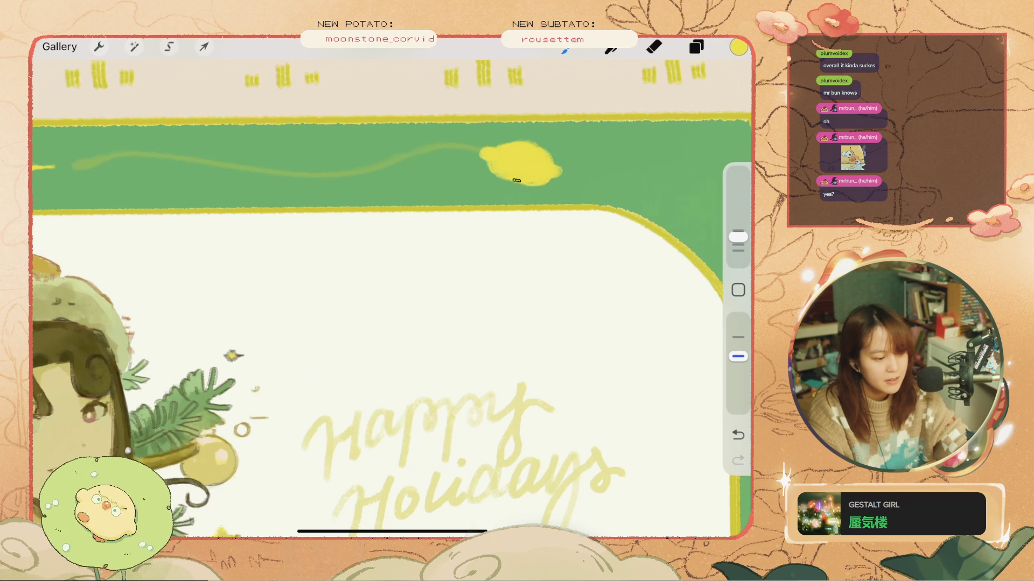
pyautogui.hotkey('ctrl', 'z')
pyautogui.hotkey('ctrl', 'shift', 'z')
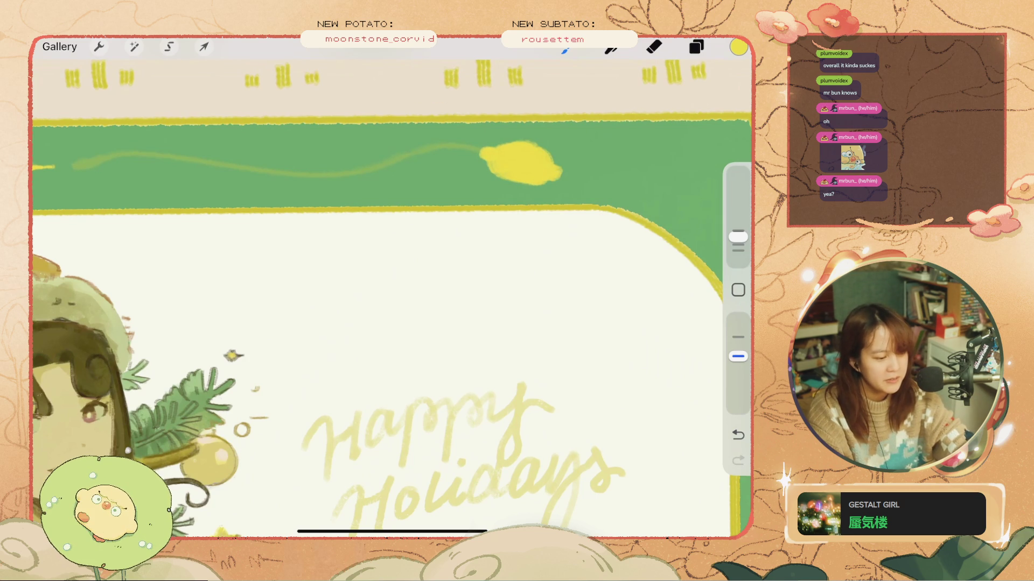
pyautogui.hotkey('ctrl', 'z')
pyautogui.hotkey('ctrl', 'shift', 'z')
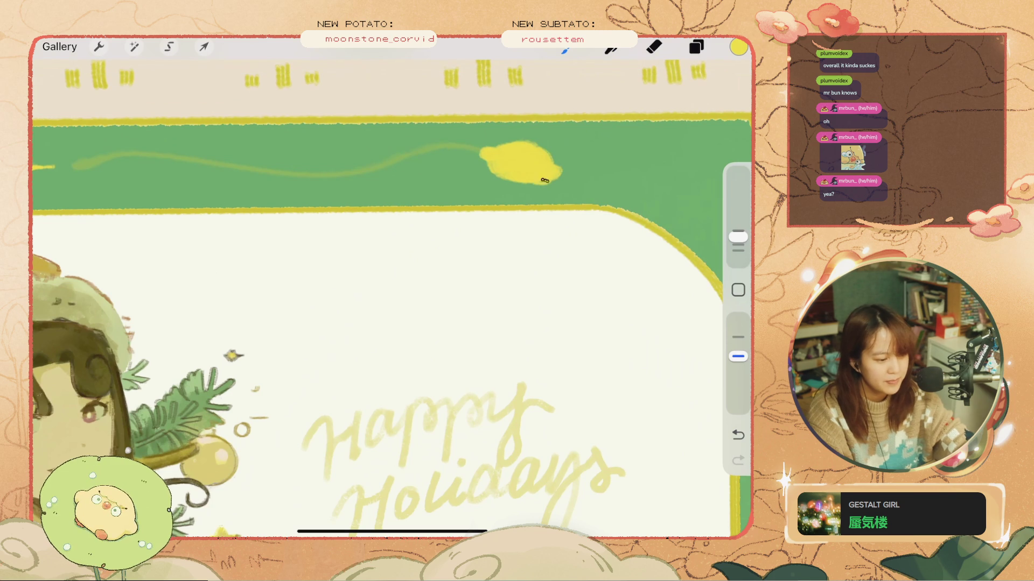
pyautogui.hotkey('ctrl', '0')
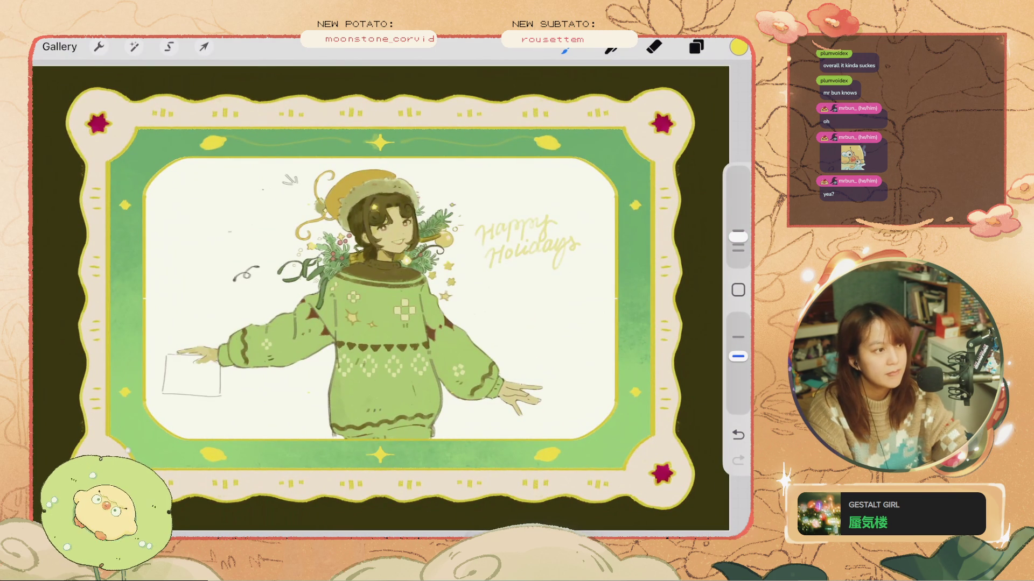
# - Shrink the brush and draw closed sleepy eyes on the top-right lemon
pyautogui.scroll(5, 560, 113)
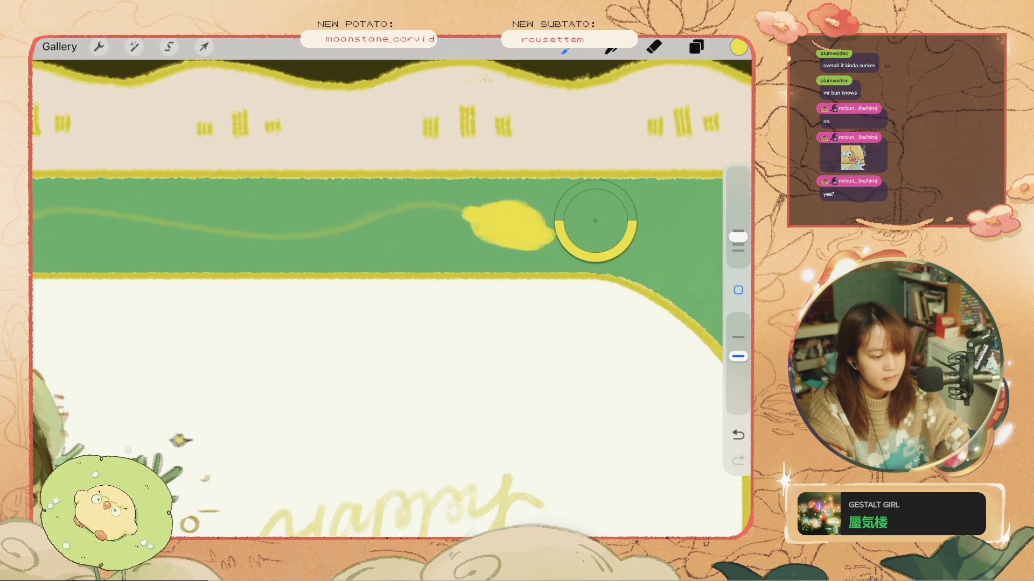
pyautogui.hotkey('ctrl', 'z')
pyautogui.moveTo(738, 236); pyautogui.dragTo(738, 245)
pyautogui.moveTo(531, 232); pyautogui.dragTo(488, 219)
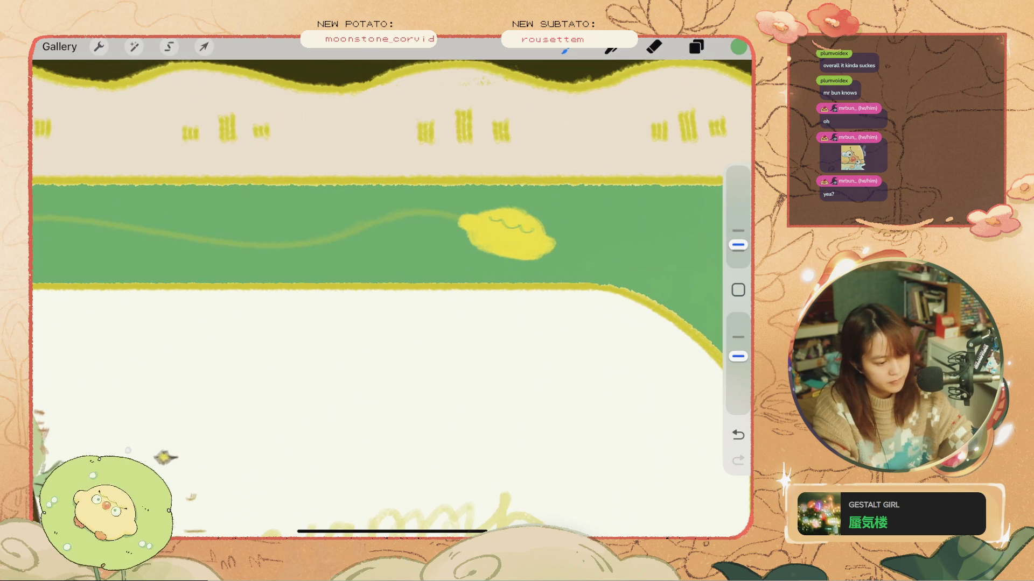
pyautogui.hotkey('ctrl', 'z')
pyautogui.hotkey('ctrl', 'shift', 'z')
pyautogui.hotkey('ctrl', 'z')
pyautogui.moveTo(504, 223); pyautogui.dragTo(489, 218)
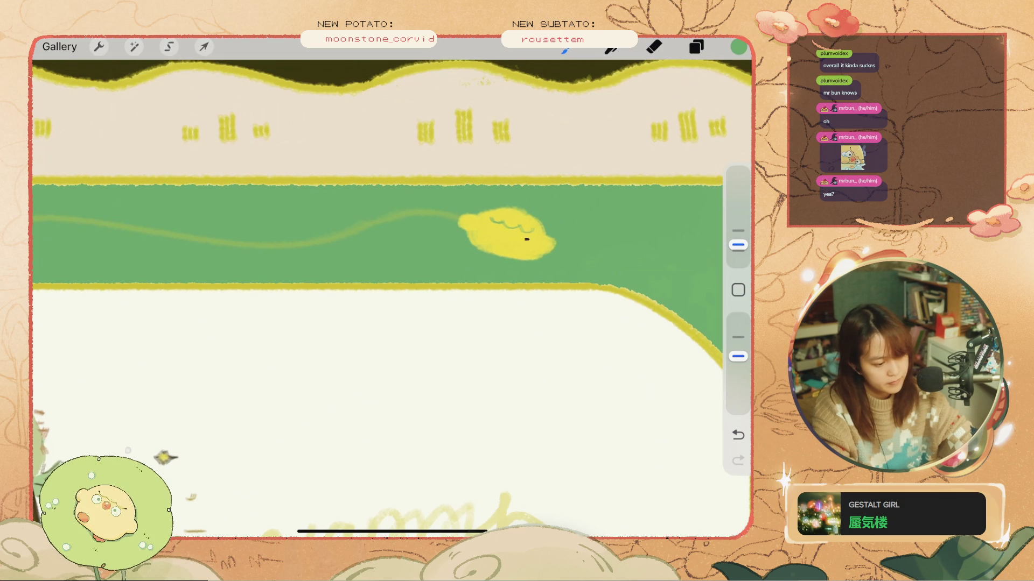
pyautogui.hotkey('ctrl', 'z')
pyautogui.hotkey('ctrl', 'shift', 'z')
pyautogui.hotkey('ctrl', 'z')
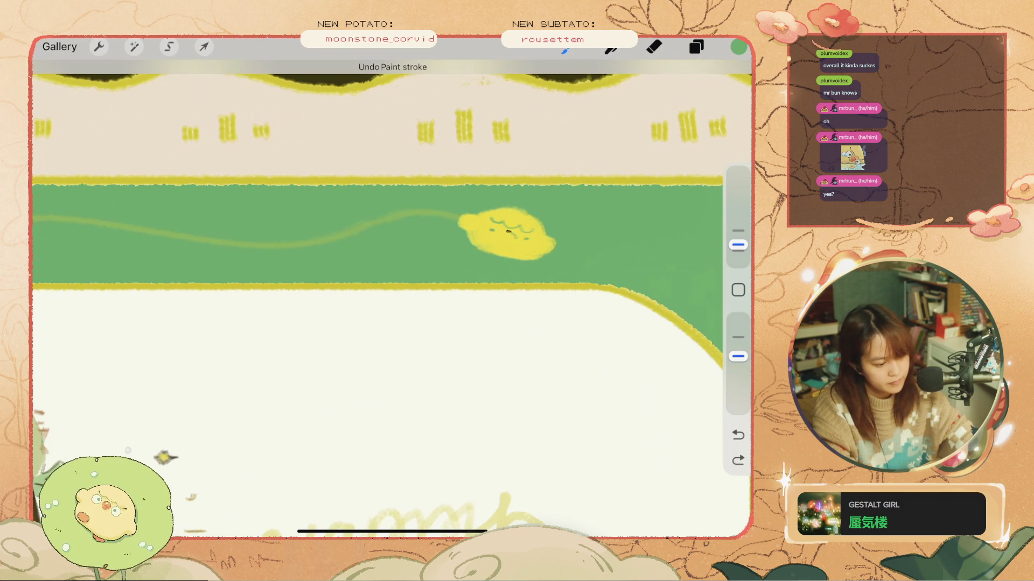
pyautogui.hotkey('ctrl', 'z')
# - Add a small mouth to the lemon, eyedrop its yellow, and draw little feet beneath it
pyautogui.click(509, 239)
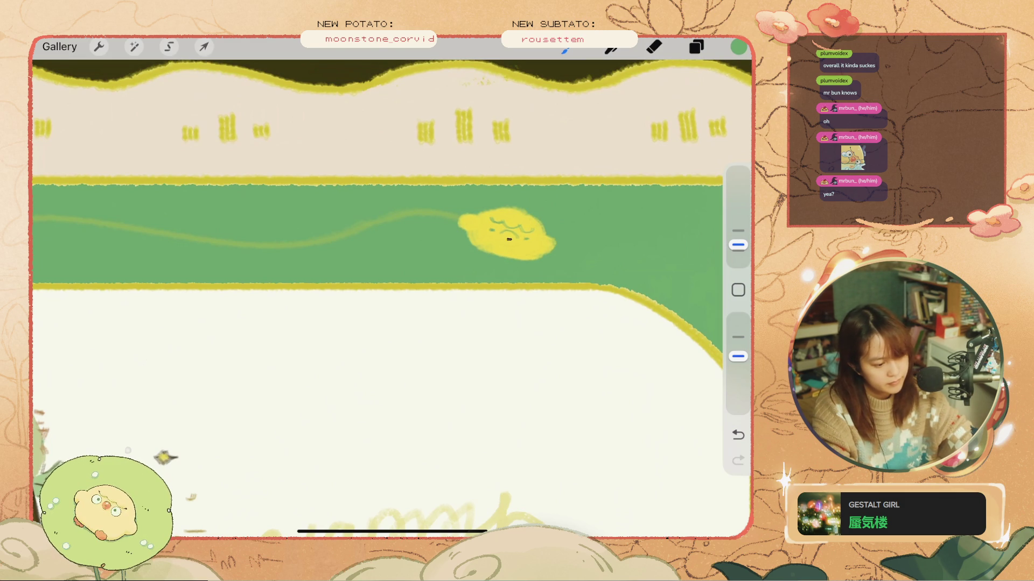
pyautogui.moveTo(503, 239); pyautogui.dragTo(513, 241)
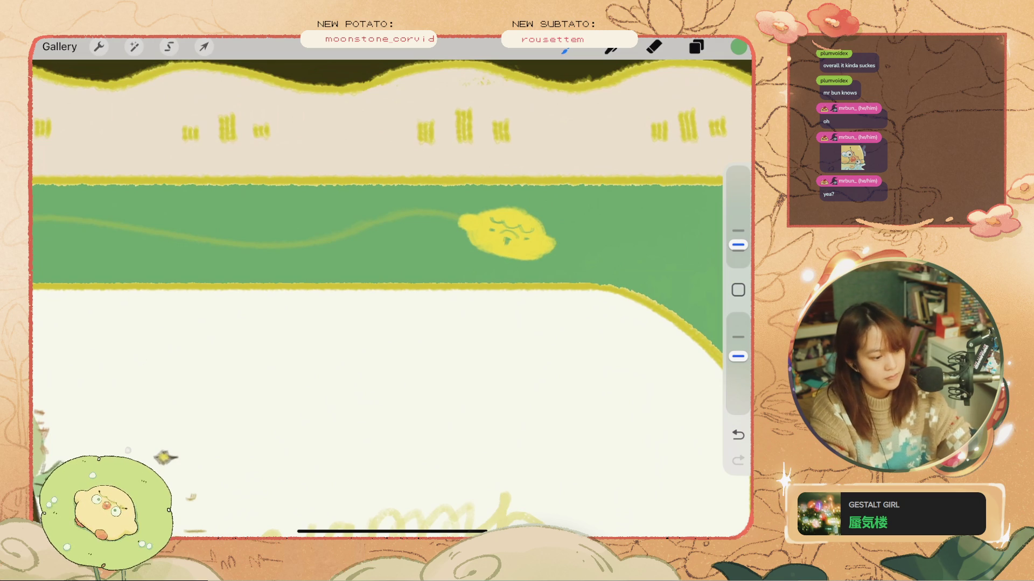
pyautogui.click(481, 224)
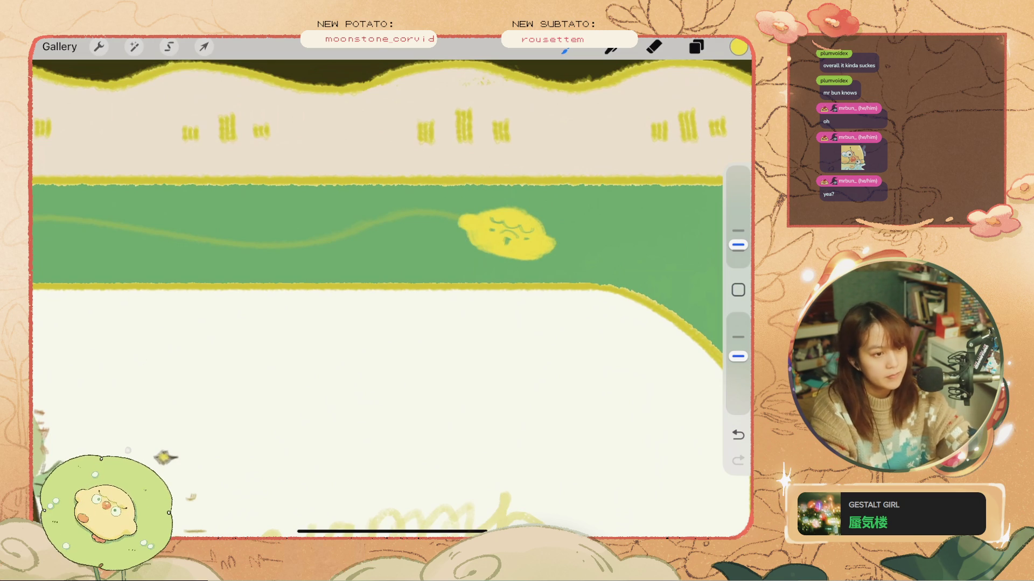
pyautogui.click(738, 245)
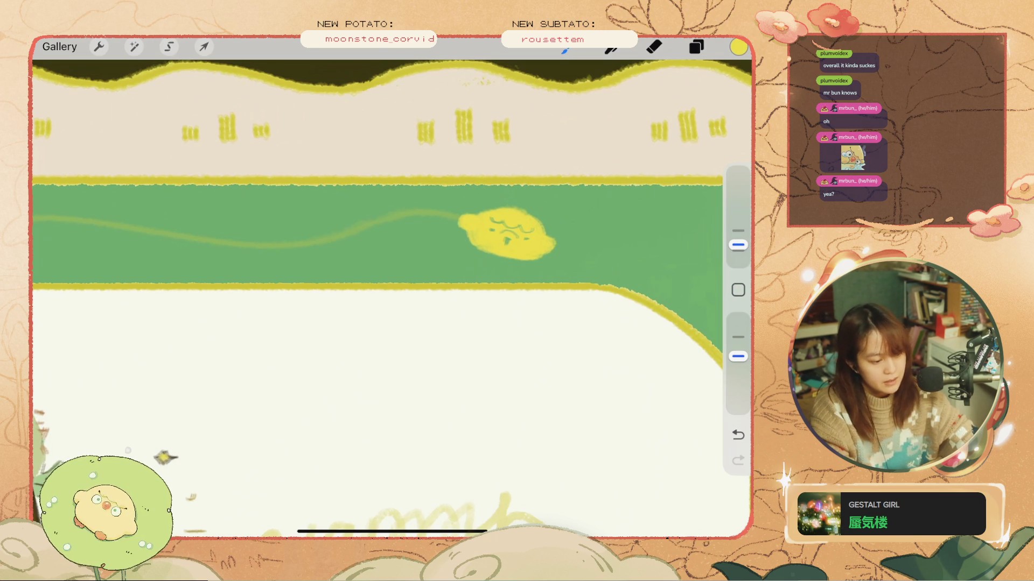
pyautogui.moveTo(530, 264); pyautogui.dragTo(464, 248)
pyautogui.scroll(-5, 391, 298)
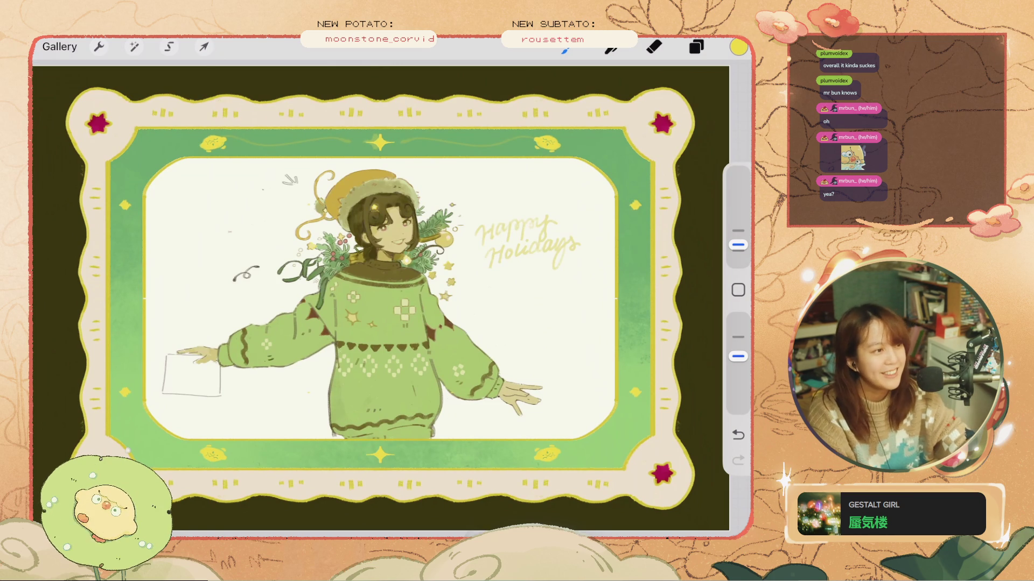
# - Compare the frame with and without the yellow corner loops, then discard the loops
pyautogui.hotkey('ctrl', 'z')
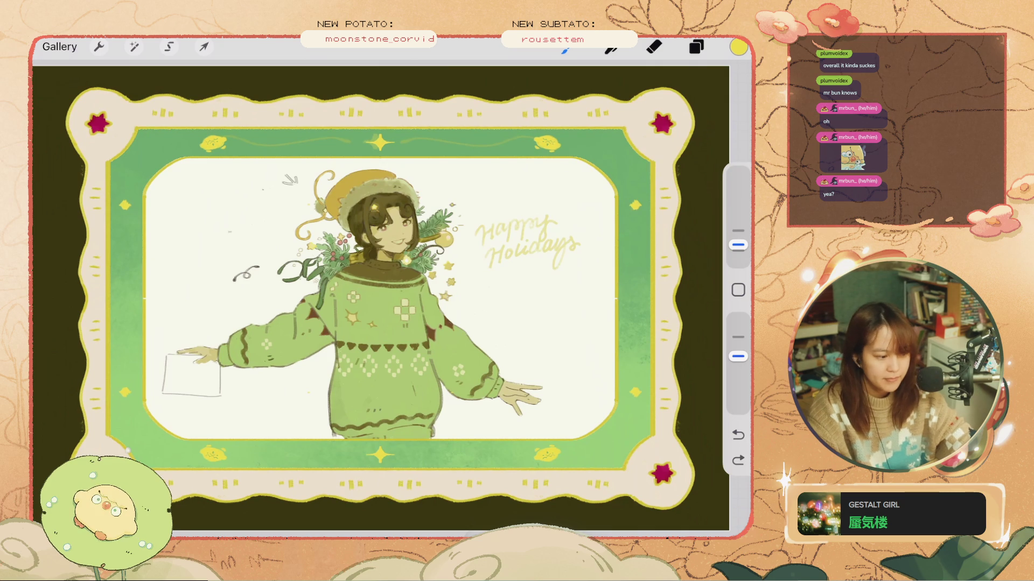
pyautogui.hotkey('ctrl', 'shift', 'z')
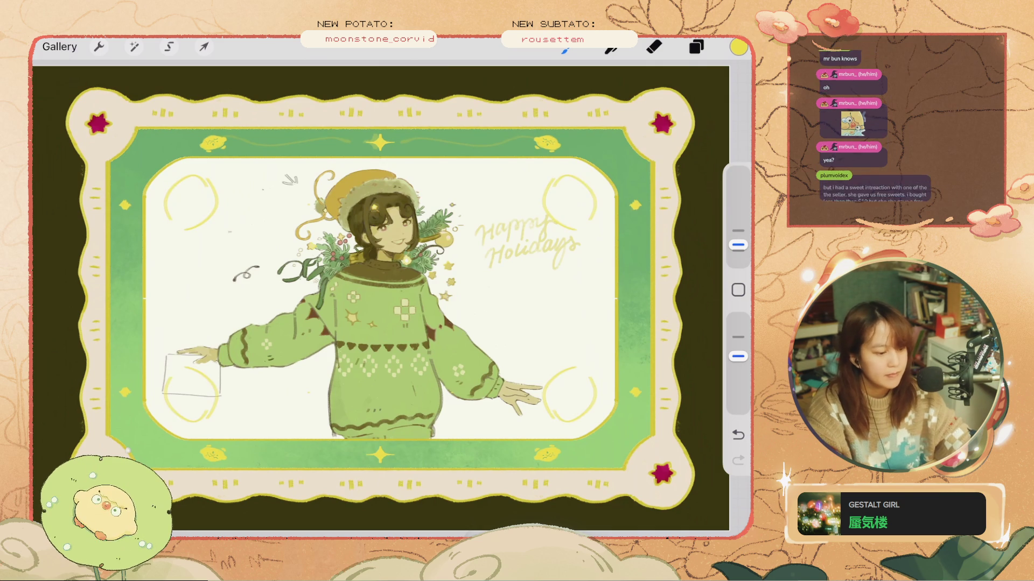
pyautogui.hotkey('ctrl', 'z')
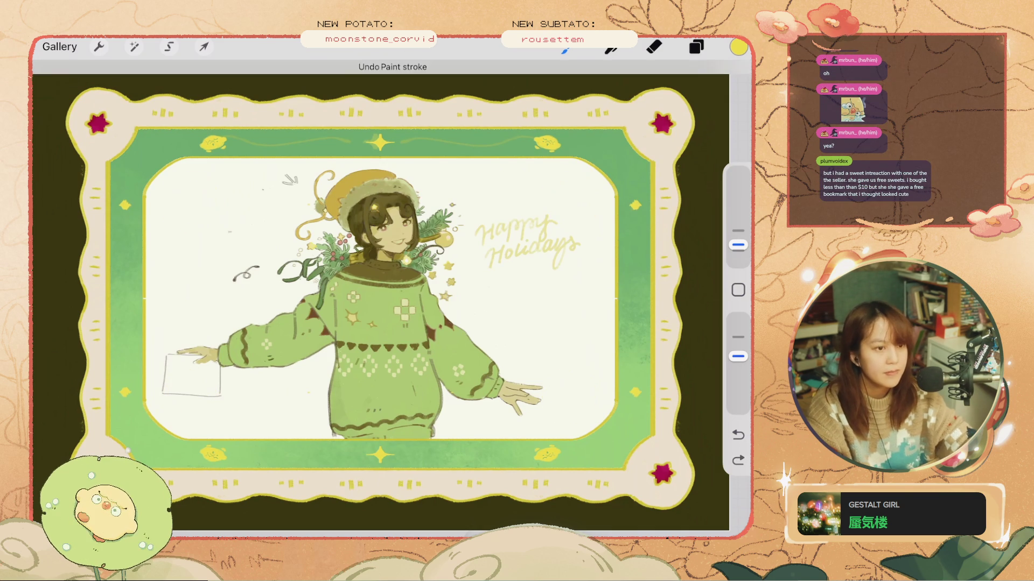
pyautogui.hotkey('ctrl', 'shift', 'z')
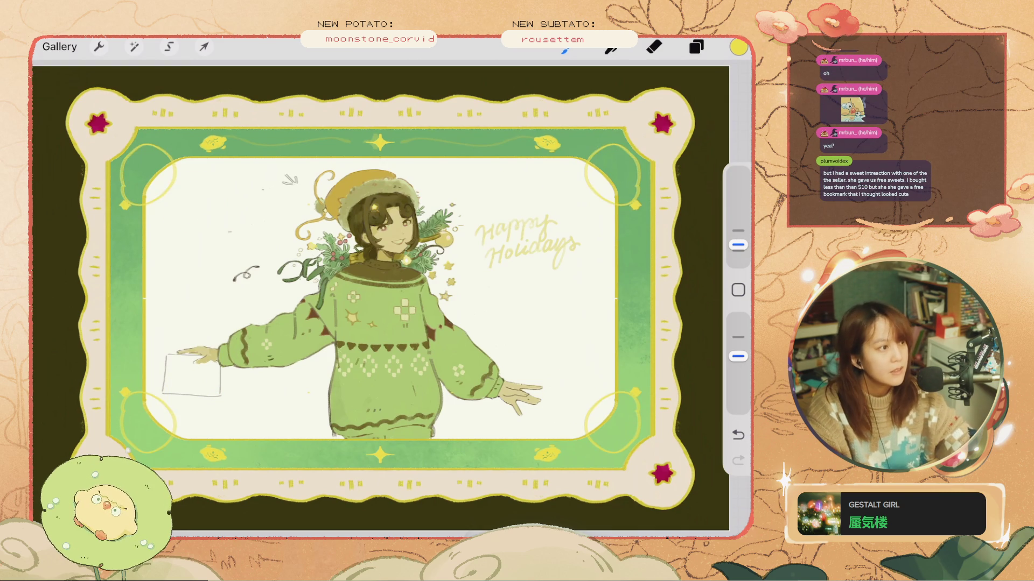
pyautogui.hotkey('ctrl', 'z')
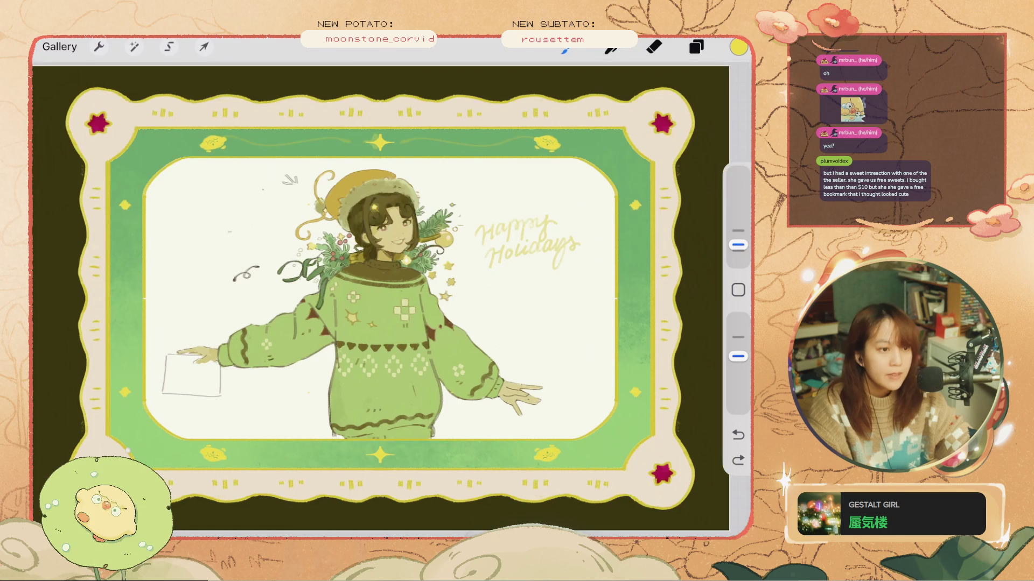
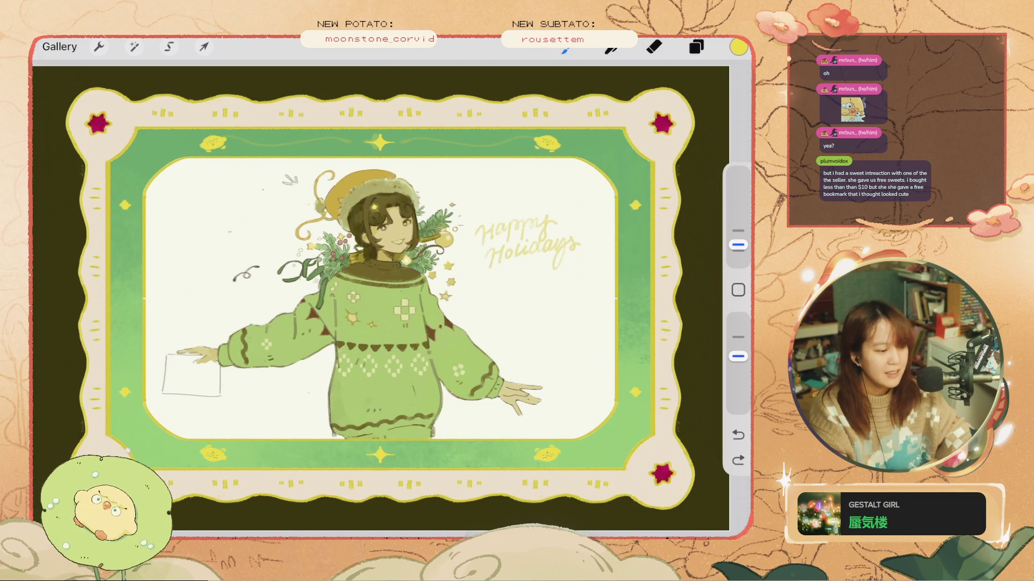
# - Undo the stray stroke and clip Layer 25 to the layer beneath it
pyautogui.click(738, 290)
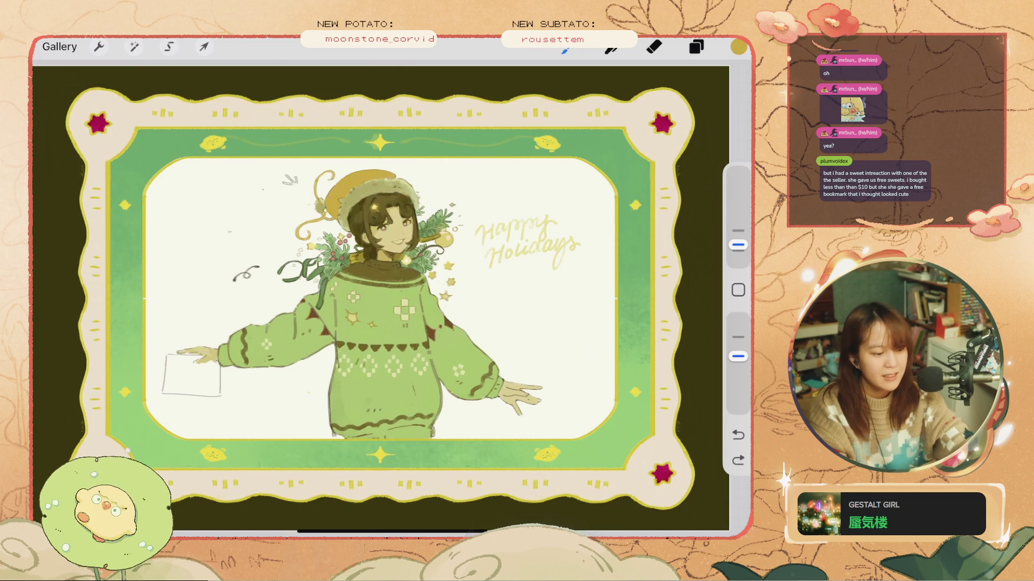
pyautogui.click(696, 47)
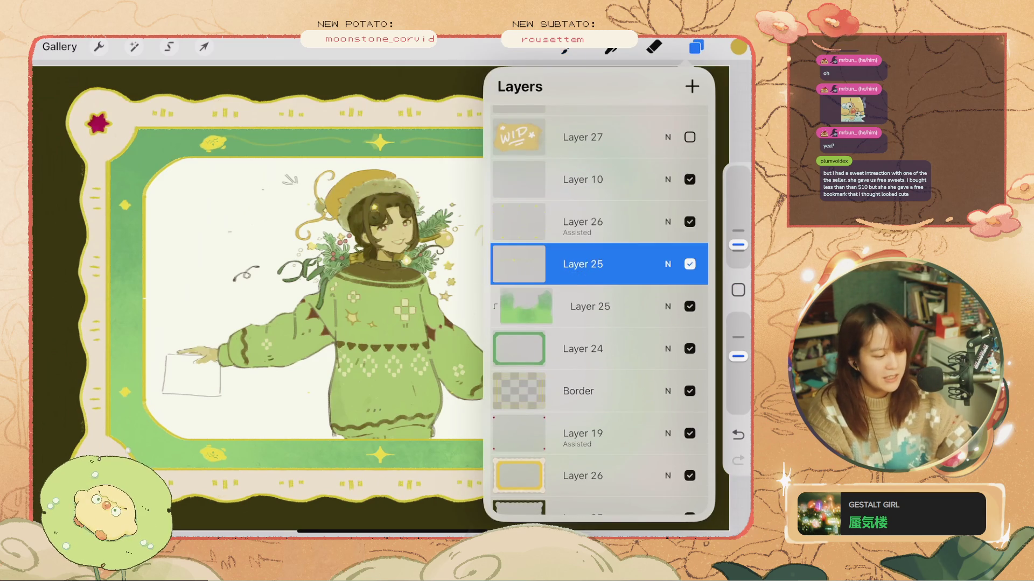
pyautogui.hotkey('ctrl', 'z')
pyautogui.click(696, 47)
# - Merge Layer 19 down into Layer 26
pyautogui.moveTo(584, 307); pyautogui.dragTo(584, 351)
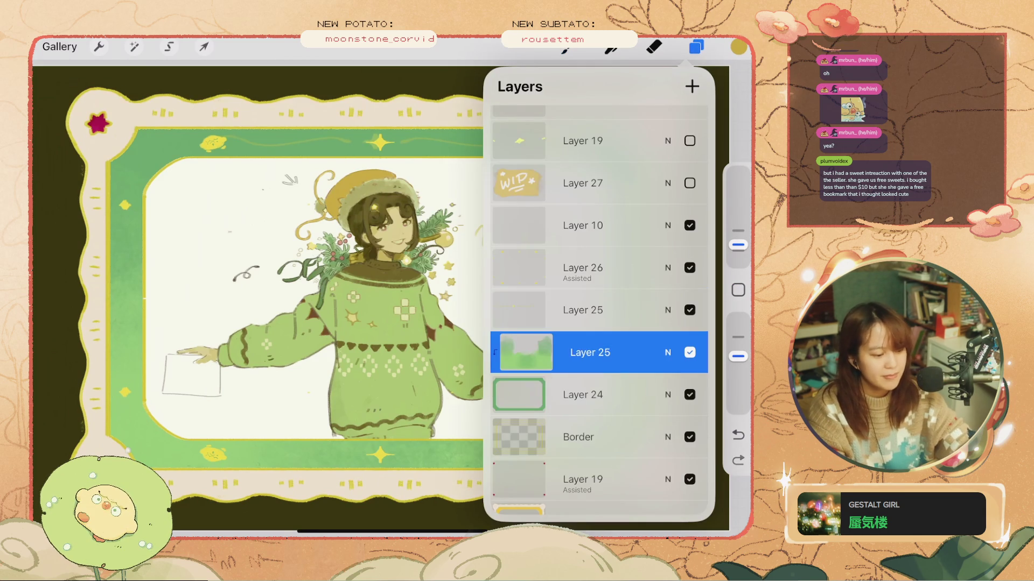
pyautogui.scroll(-3, 597, 307)
pyautogui.click(582, 350)
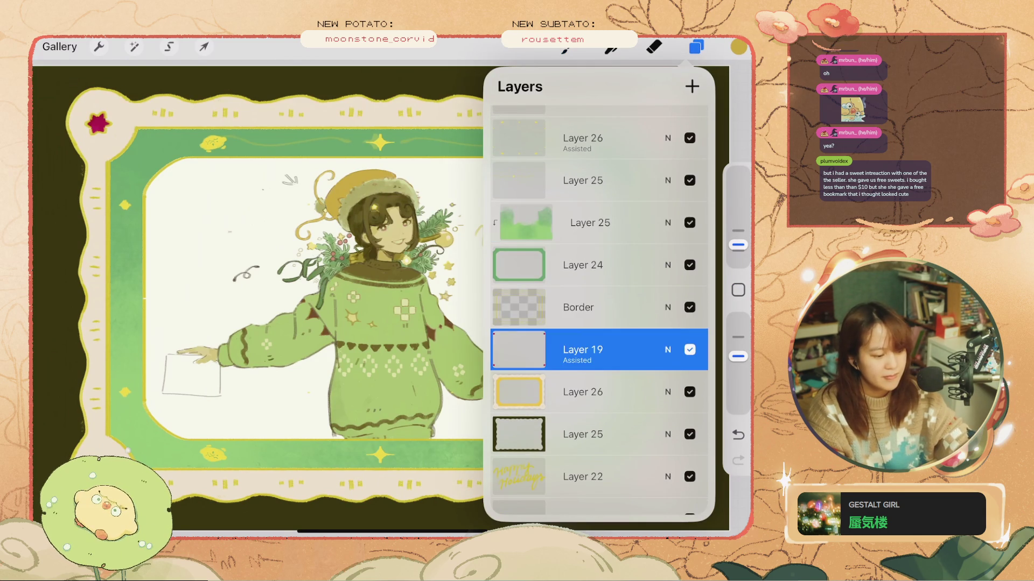
pyautogui.scroll(-3, 597, 302)
pyautogui.click(583, 237)
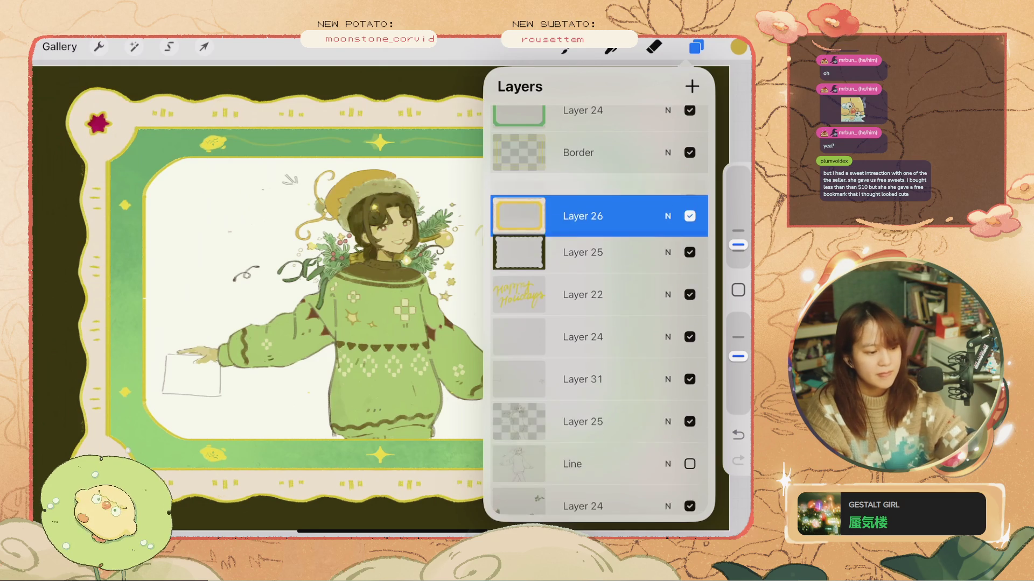
pyautogui.click(582, 237)
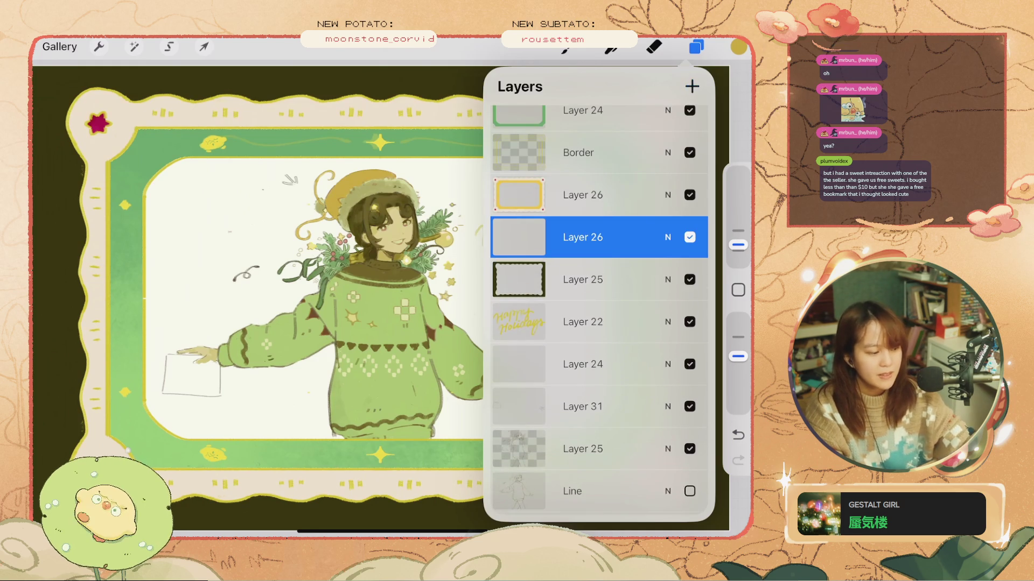
# - Set the brush size to about 11% and try test strokes, undoing them
pyautogui.moveTo(197, 361); pyautogui.dragTo(218, 387)
pyautogui.hotkey('ctrl', 'z')
pyautogui.moveTo(738, 245); pyautogui.dragTo(738, 231)
pyautogui.click(566, 48)
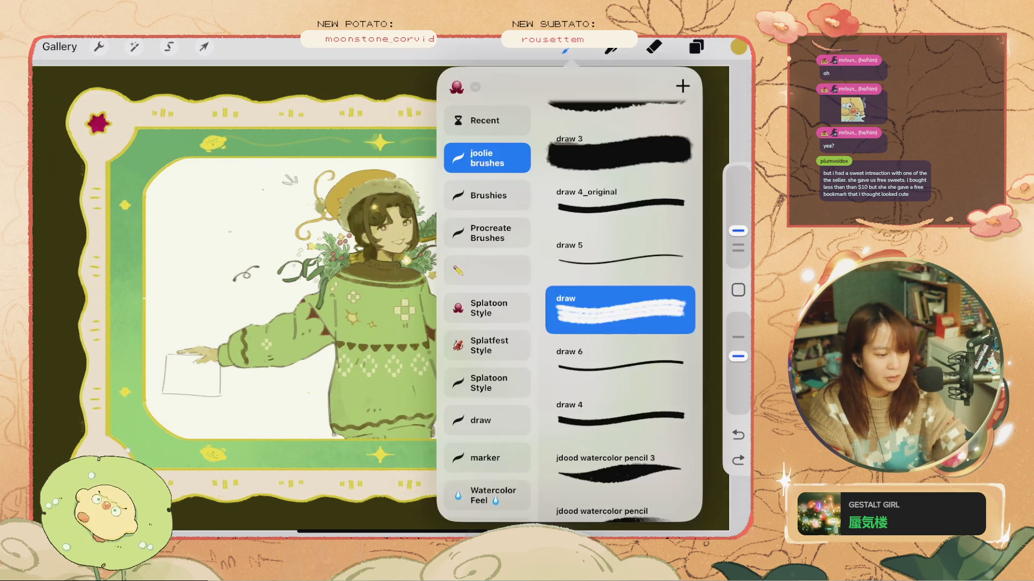
pyautogui.scroll(3, 619, 312)
pyautogui.scroll(-2, 619, 312)
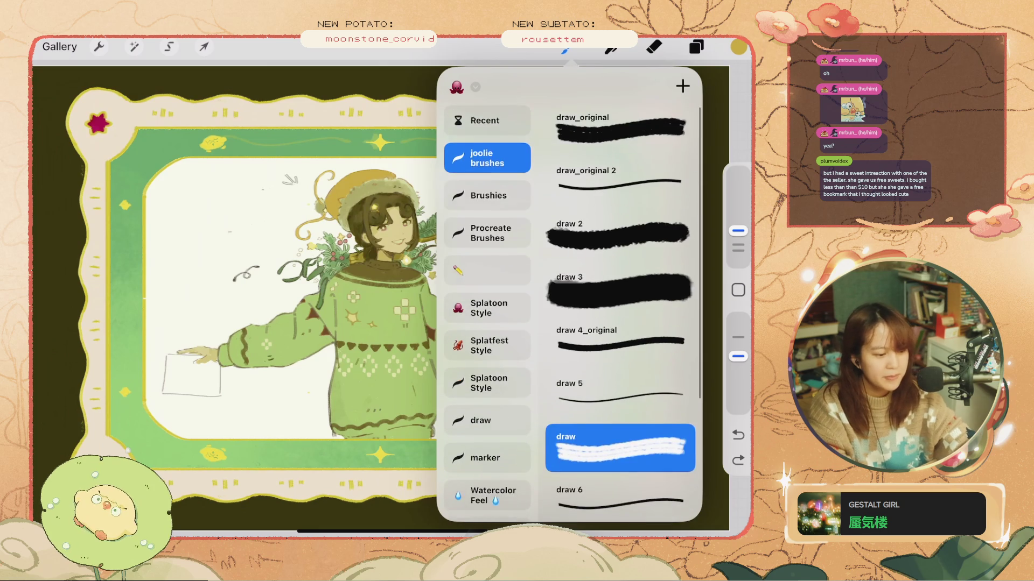
pyautogui.click(619, 290)
pyautogui.click(210, 377)
pyautogui.hotkey('ctrl', 'z')
# - Select another layer and try a yellow stroke near the girl's hand, then undo it
pyautogui.click(696, 47)
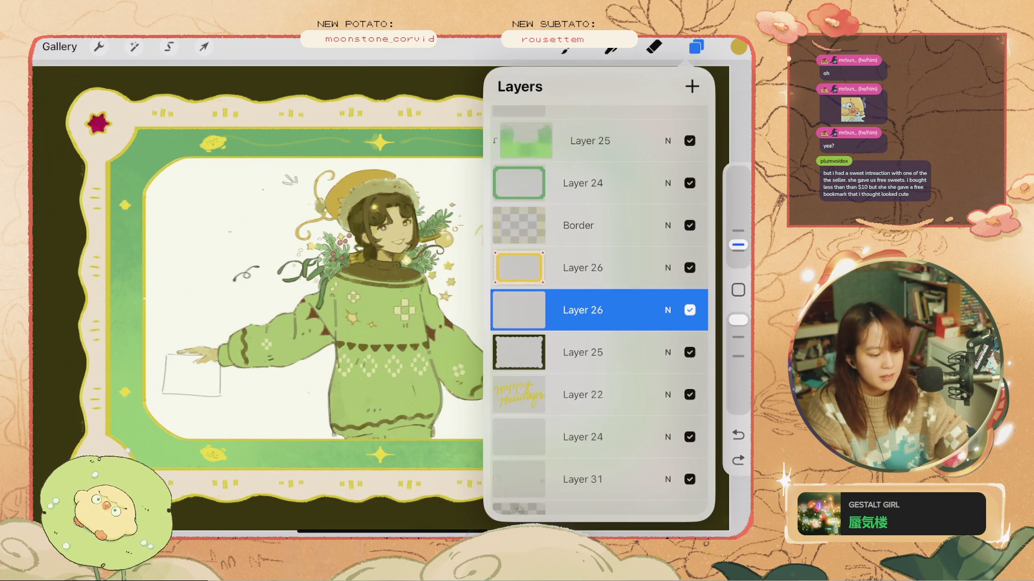
pyautogui.scroll(-3, 599, 313)
pyautogui.click(582, 277)
pyautogui.click(738, 461)
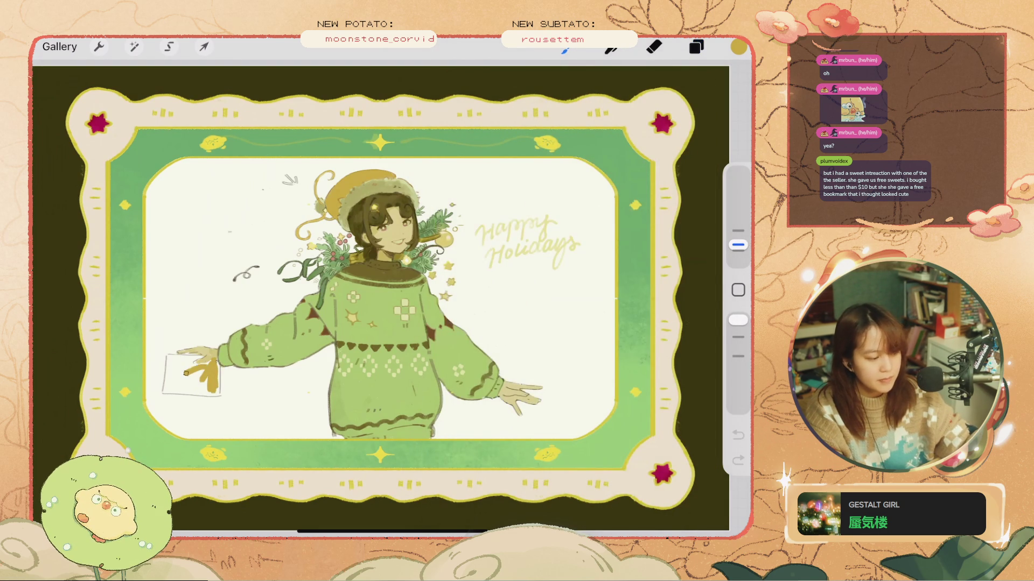
pyautogui.hotkey('ctrl', 'z')
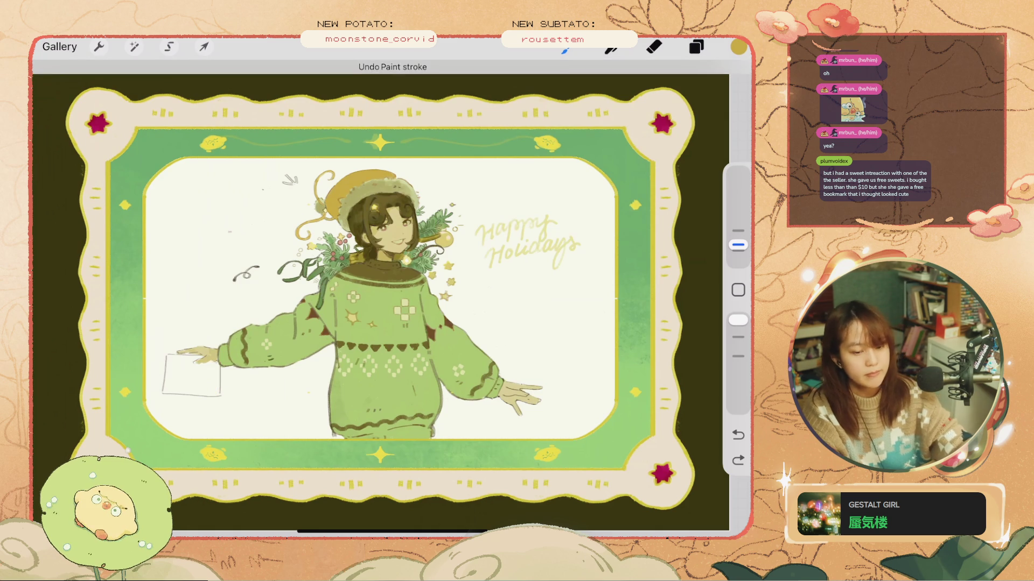
pyautogui.hotkey('ctrl', 'shift', 'z')
pyautogui.hotkey('ctrl', 'z')
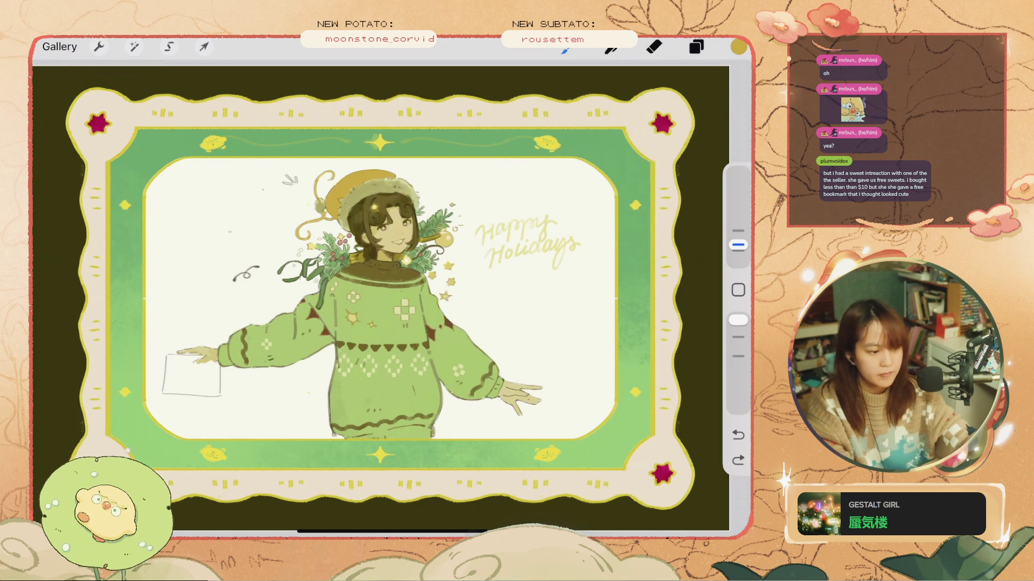
# - Choose the Noise Texture brush from the brush library
pyautogui.press('b')
pyautogui.scroll(-1, 487, 312)
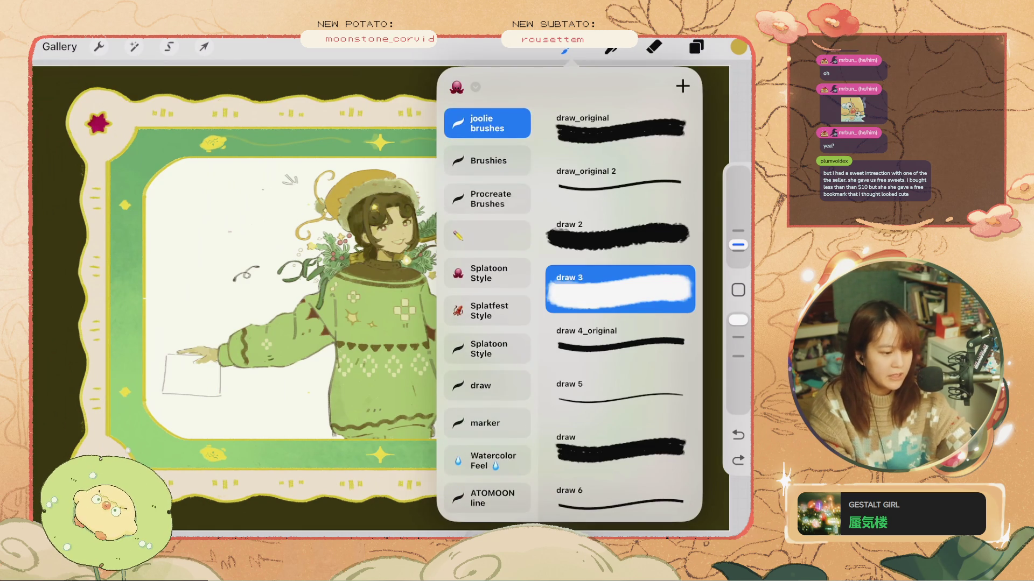
pyautogui.click(487, 200)
pyautogui.scroll(-1, 619, 301)
pyautogui.scroll(-1, 487, 312)
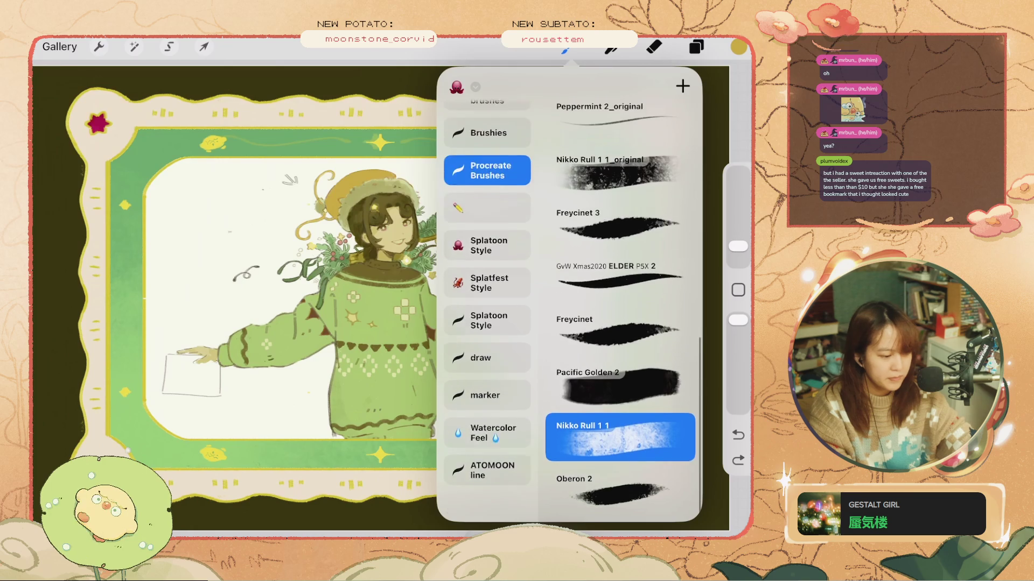
pyautogui.click(489, 312)
pyautogui.scroll(-3, 619, 301)
pyautogui.scroll(-10, 619, 307)
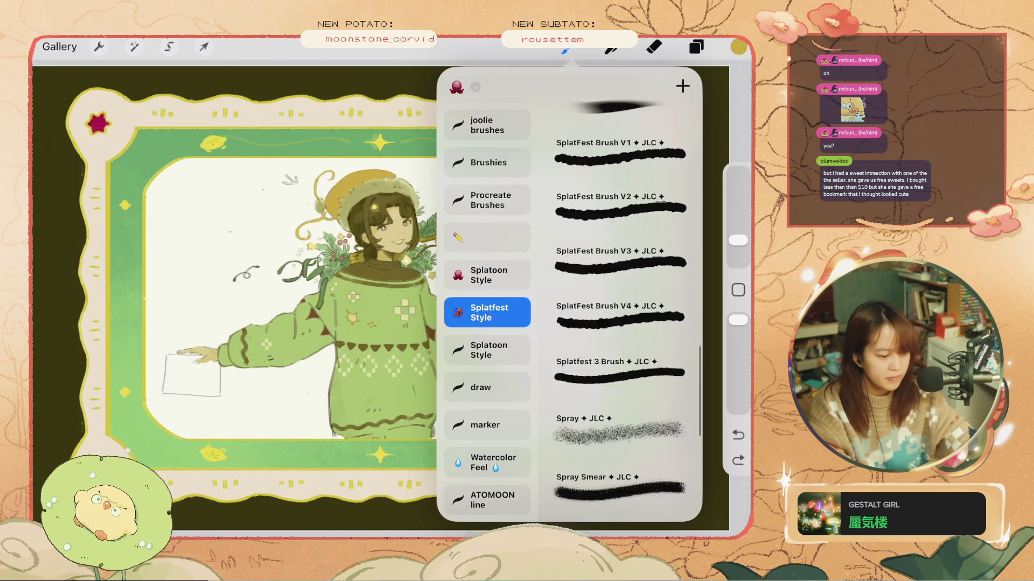
pyautogui.click(619, 180)
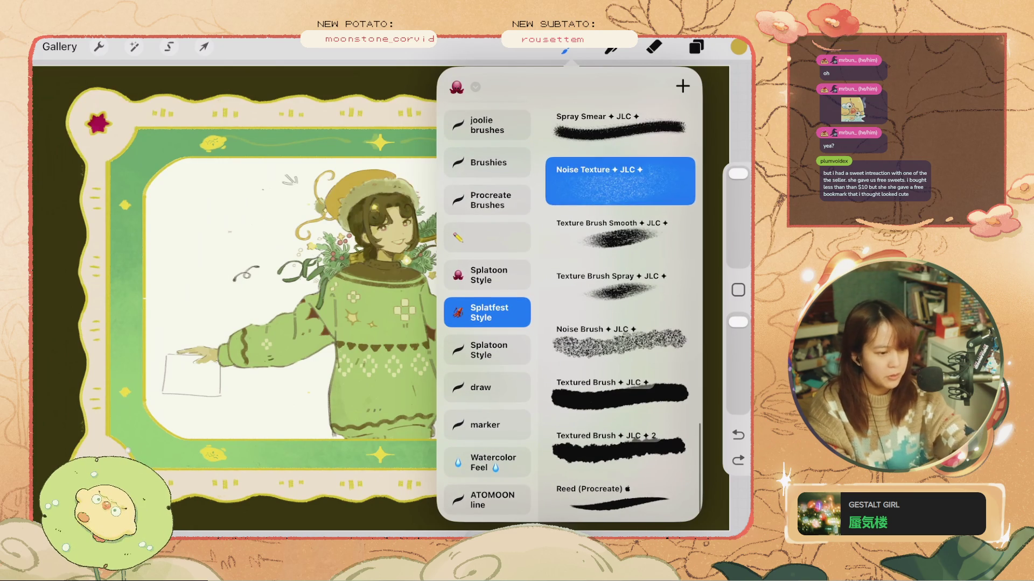
# - Select Layer 10 and briefly toggle Layer 18's visibility
pyautogui.click(696, 47)
pyautogui.scroll(5, 598, 296)
pyautogui.scroll(10, 598, 309)
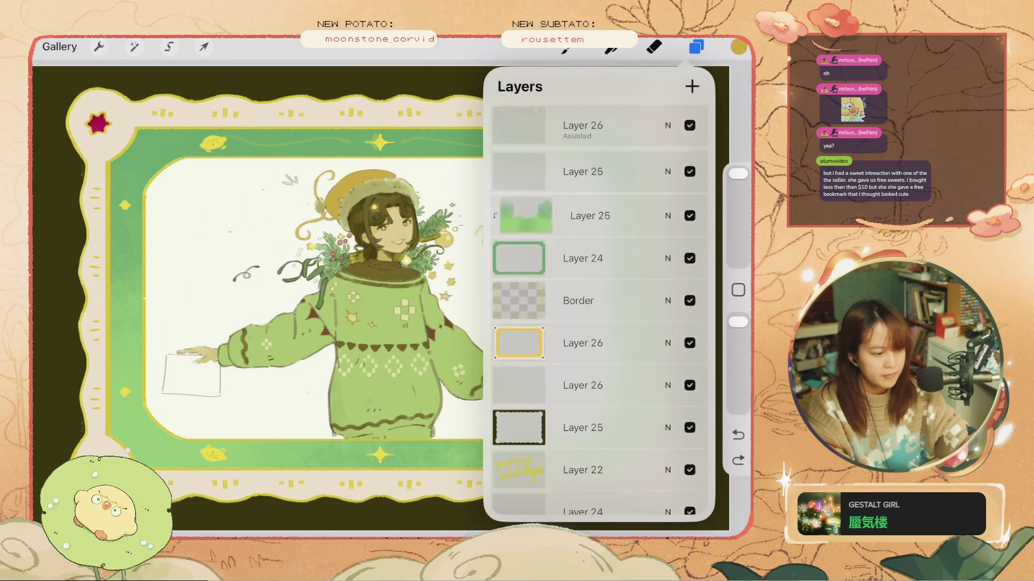
pyautogui.click(582, 253)
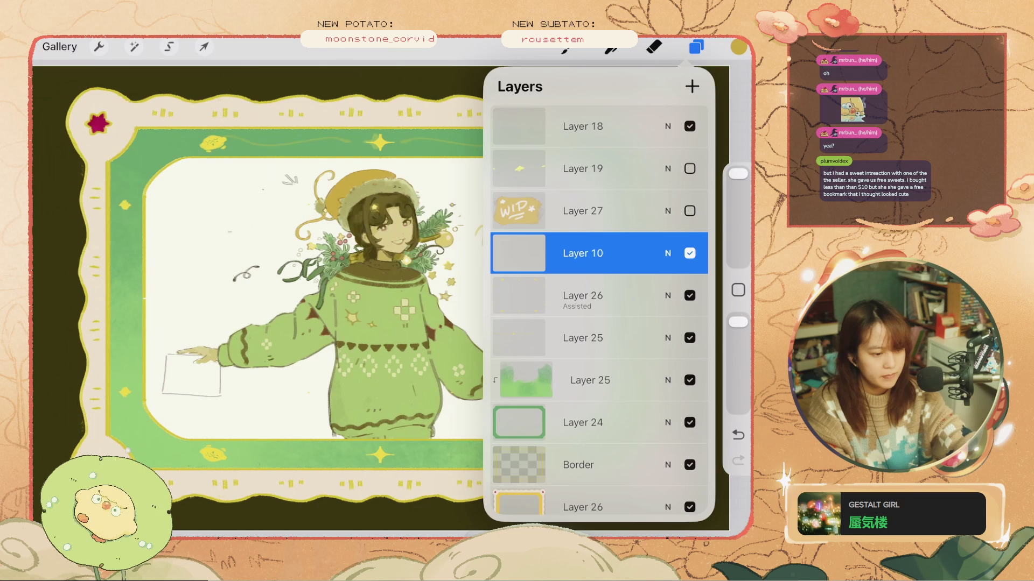
pyautogui.click(689, 126)
pyautogui.click(690, 126)
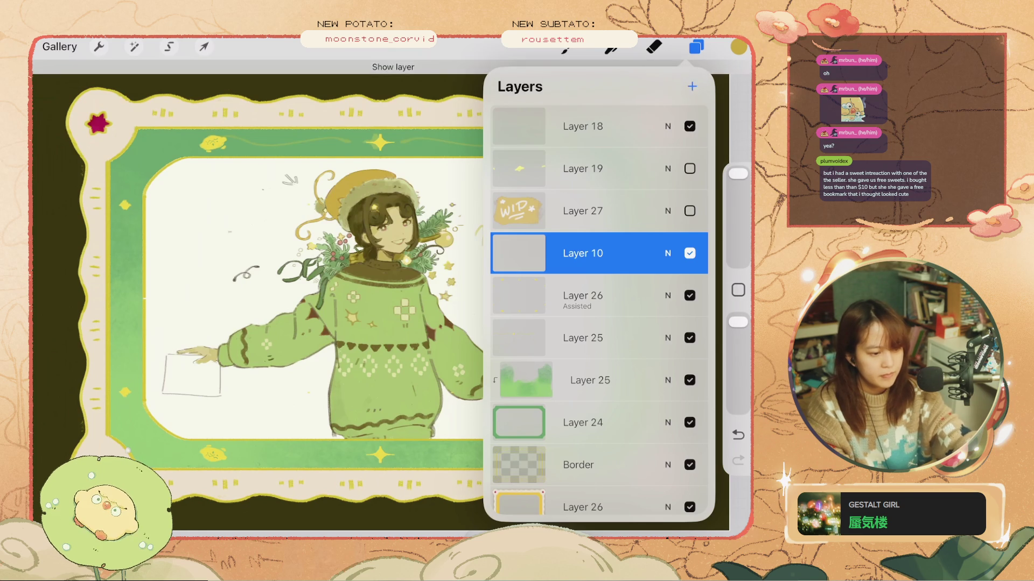
# - Set a pale colour with 100% brightness and about 26% saturation
pyautogui.click(738, 47)
pyautogui.moveTo(644, 184); pyautogui.dragTo(666, 184)
pyautogui.moveTo(610, 154); pyautogui.dragTo(549, 154)
pyautogui.click(738, 47)
# - Paint speckled noise texture over the girl's face, hair and collar
pyautogui.moveTo(371, 180); pyautogui.dragTo(402, 328)
pyautogui.click(738, 434)
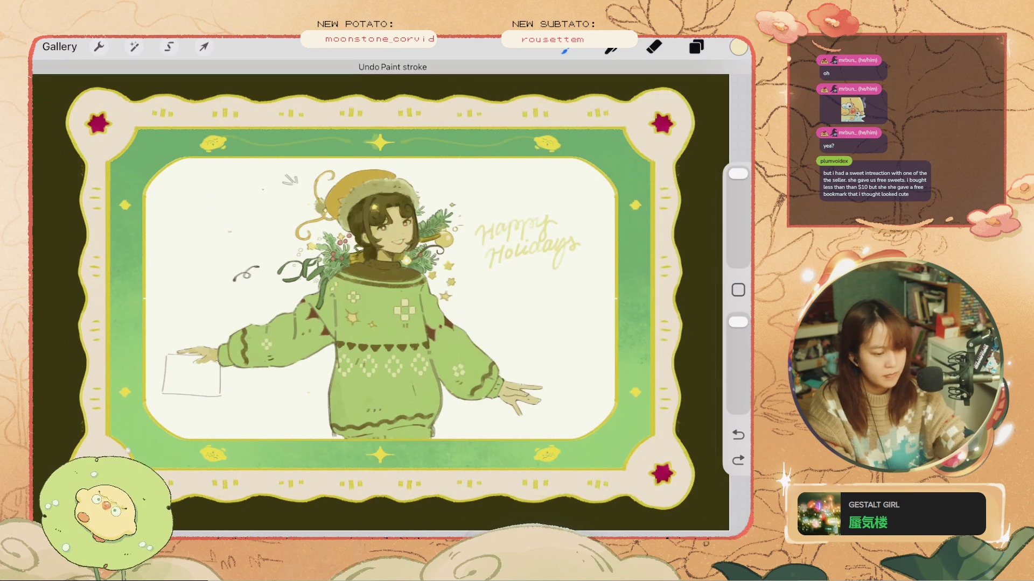
pyautogui.click(738, 174)
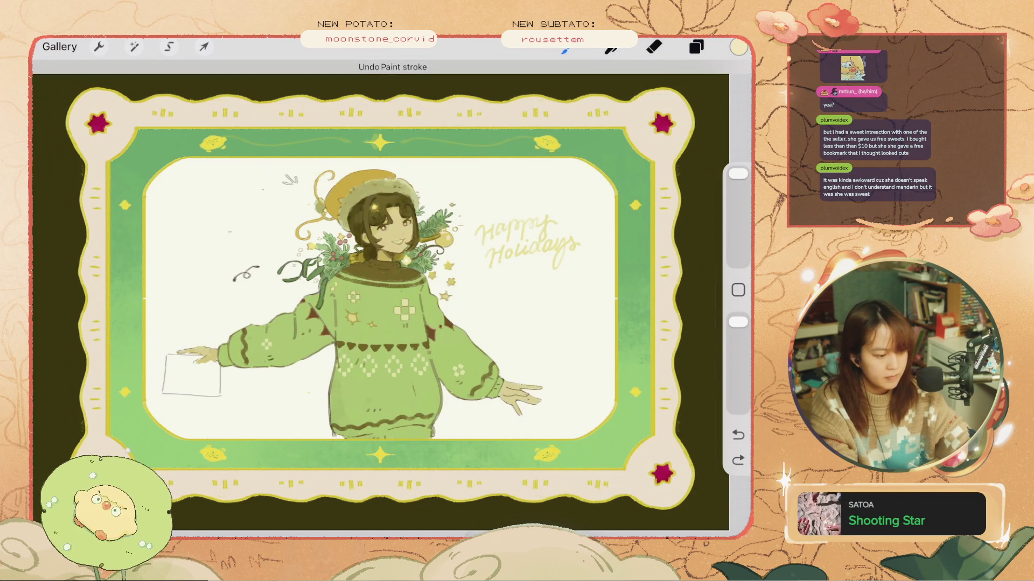
pyautogui.scroll(5, 377, 242)
pyautogui.moveTo(323, 178); pyautogui.dragTo(409, 350)
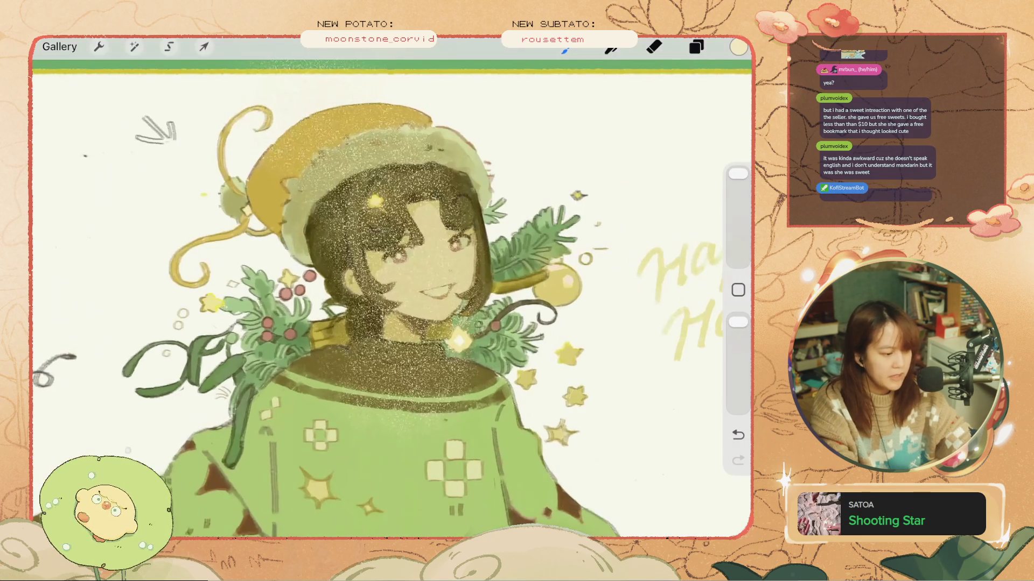
# - Undo the hair-and-collar speckles and darken the colour toward dark brown
pyautogui.hotkey('ctrl', 'z')
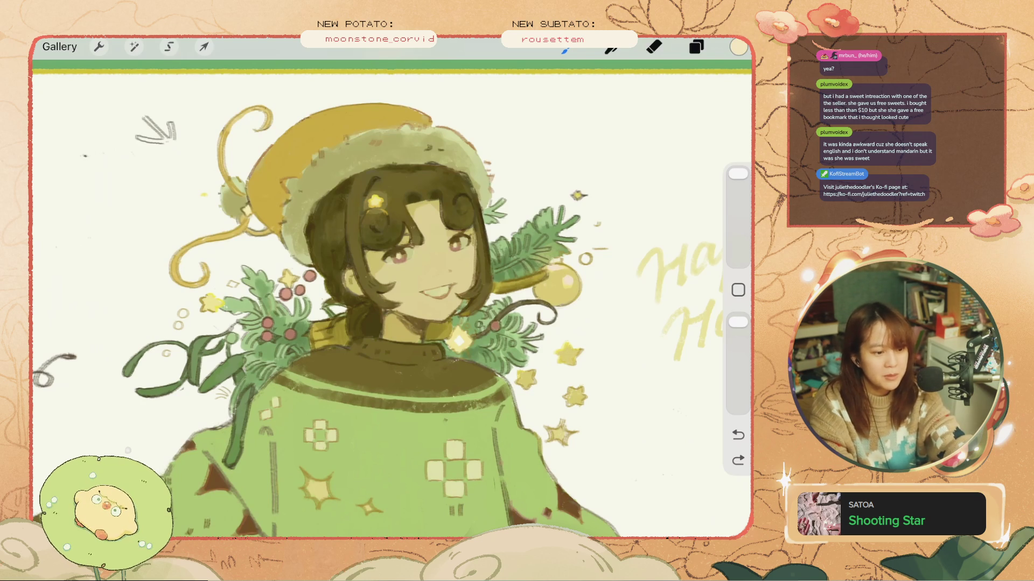
pyautogui.click(738, 47)
pyautogui.moveTo(666, 183); pyautogui.dragTo(554, 183)
pyautogui.click(738, 47)
# - Select Layer 27 and spray speckled noise texture across the hat, figure and whole card
pyautogui.hotkey('ctrl', 'z')
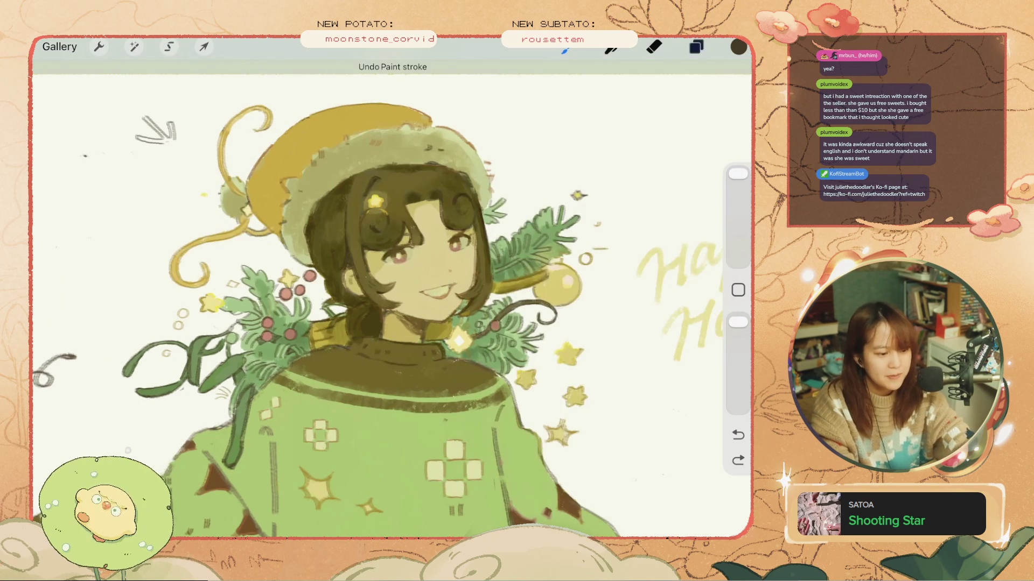
pyautogui.click(696, 47)
pyautogui.click(667, 256)
pyautogui.click(667, 224)
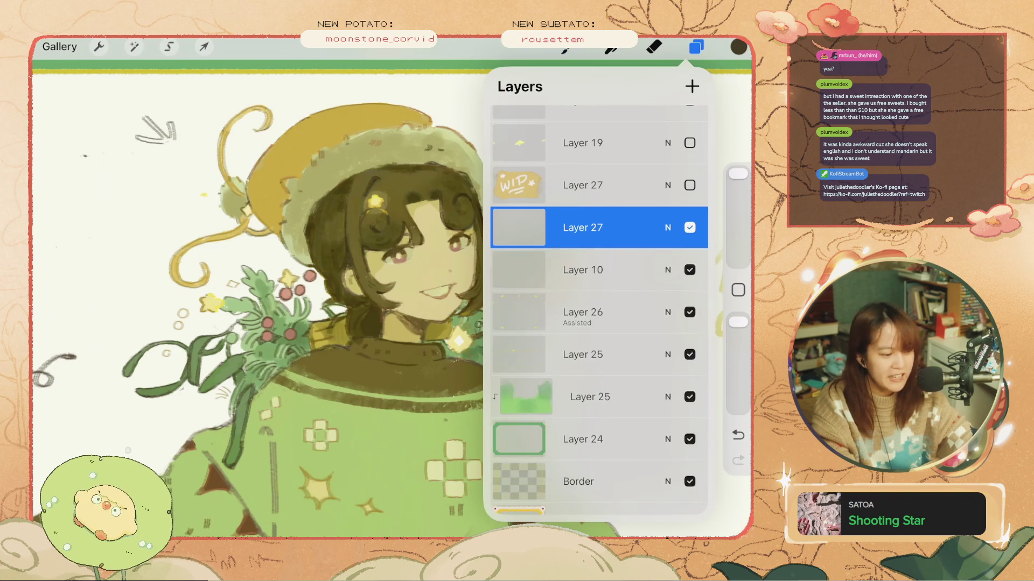
pyautogui.click(396, 355)
pyautogui.moveTo(474, 134)
pyautogui.mouseDown()
pyautogui.moveTo(366, 221)
pyautogui.moveTo(560, 280)
pyautogui.moveTo(396, 401)
pyautogui.moveTo(300, 240)
pyautogui.moveTo(362, 89)
pyautogui.moveTo(623, 234)
pyautogui.moveTo(208, 223)
pyautogui.mouseUp()
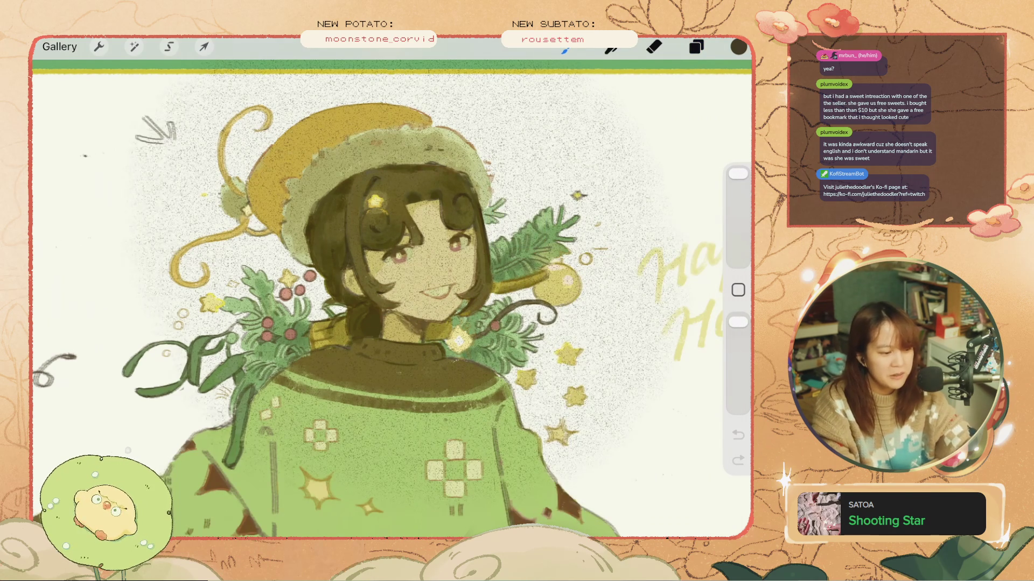
pyautogui.scroll(-5, 391, 302)
pyautogui.click(204, 47)
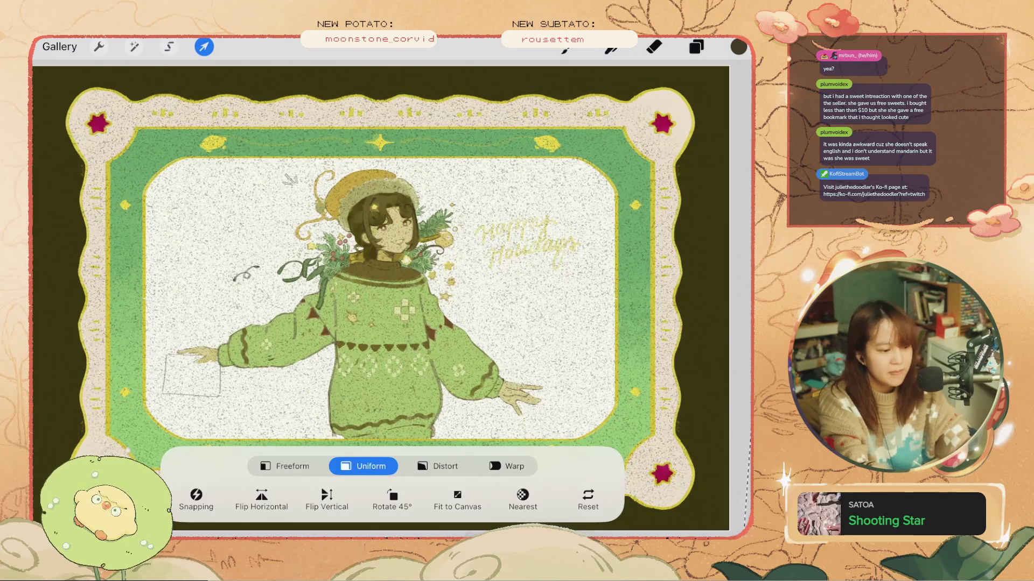
# - Try Lighten blending on Layer 27, revert to Normal, and clear the layer
pyautogui.click(696, 47)
pyautogui.click(582, 253)
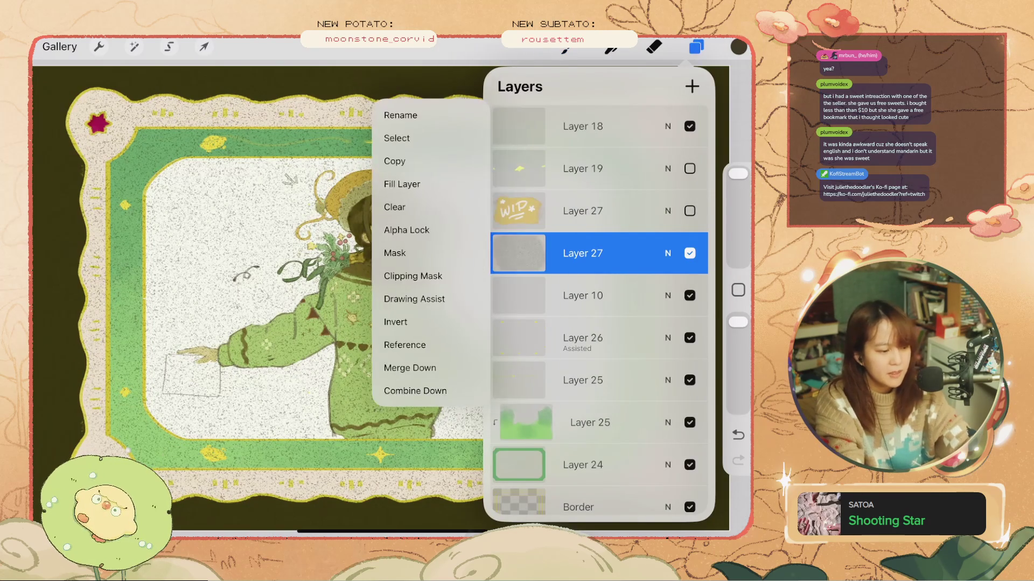
pyautogui.click(583, 253)
pyautogui.click(668, 253)
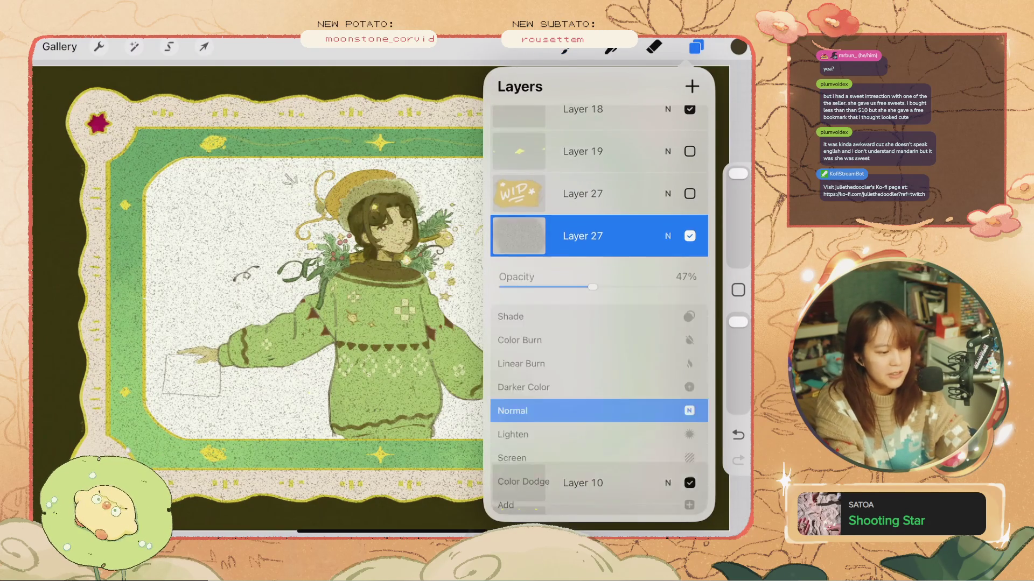
pyautogui.click(512, 401)
pyautogui.click(512, 377)
pyautogui.click(668, 228)
pyautogui.click(582, 228)
pyautogui.click(376, 180)
# - Pick a light yellow colour and fill Layer 27 with it
pyautogui.click(738, 47)
pyautogui.moveTo(567, 184); pyautogui.dragTo(646, 185)
pyautogui.moveTo(552, 152); pyautogui.dragTo(584, 152)
pyautogui.click(696, 47)
pyautogui.click(582, 253)
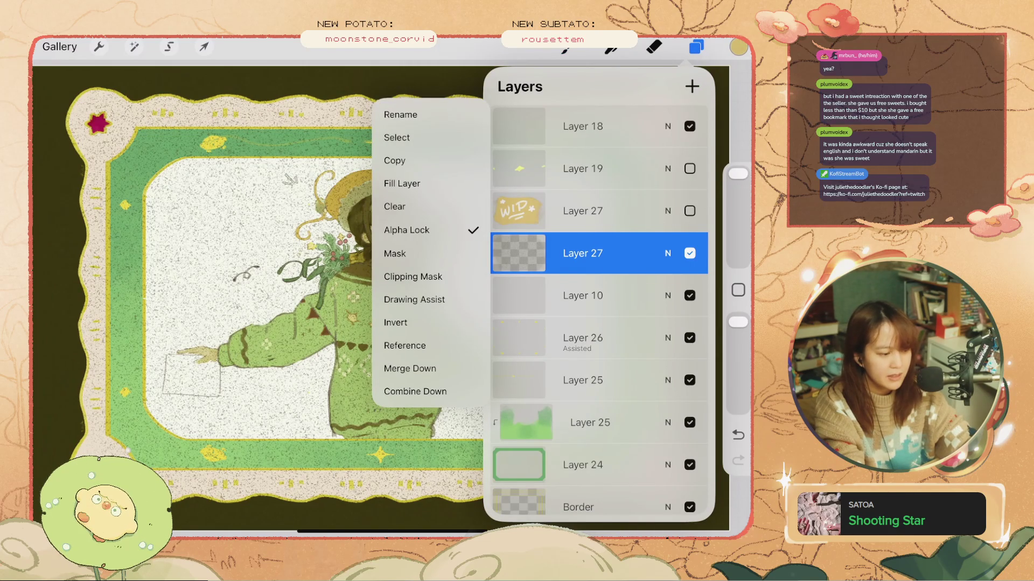
pyautogui.click(401, 183)
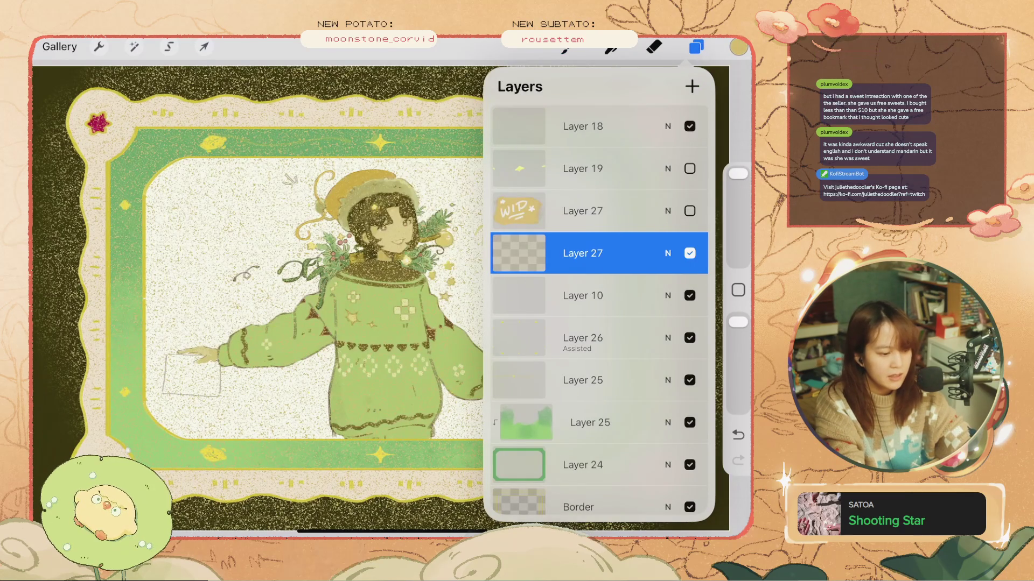
# - Set the yellow layer's blend mode to Soft Light and lower its opacity
pyautogui.click(668, 253)
pyautogui.scroll(-3, 598, 404)
pyautogui.click(507, 403)
pyautogui.scroll(-2, 598, 404)
pyautogui.click(517, 403)
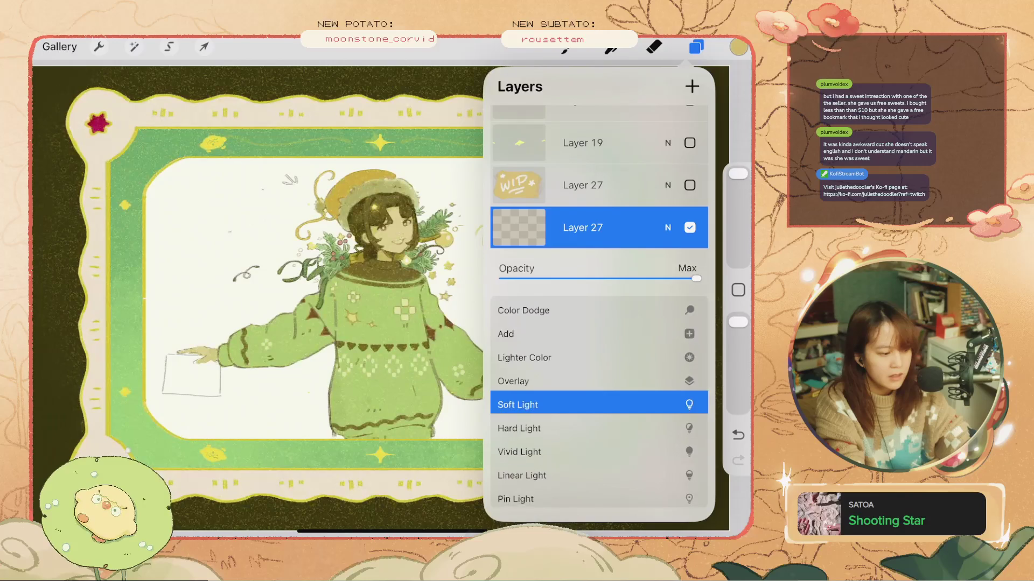
pyautogui.moveTo(696, 278); pyautogui.dragTo(563, 279)
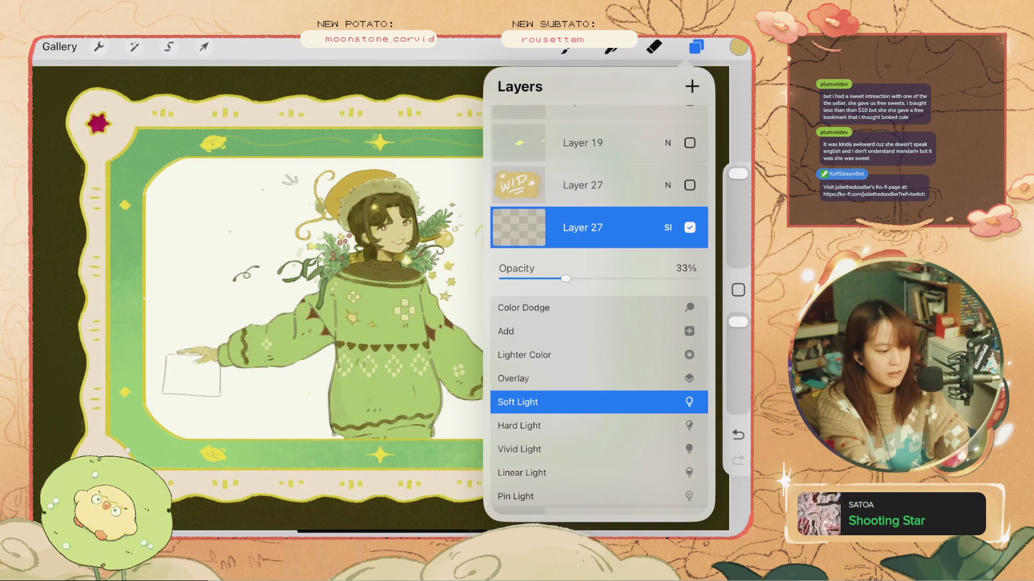
# - Turn the tint layer back on and undo a stray stroke while judging the tint
pyautogui.click(696, 46)
pyautogui.scroll(5, 385, 232)
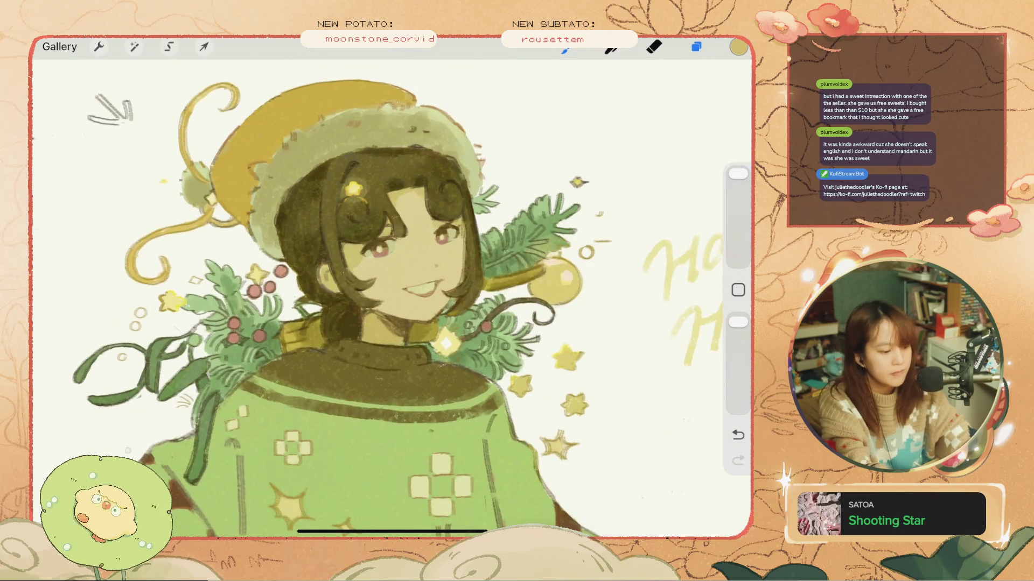
pyautogui.click(696, 47)
pyautogui.click(690, 253)
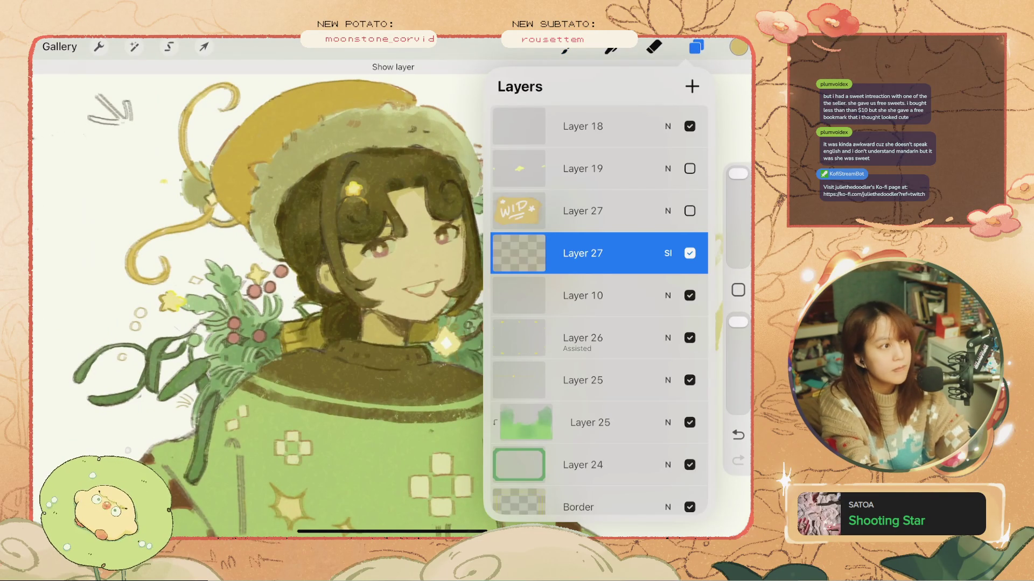
pyautogui.click(696, 47)
pyautogui.scroll(-5, 391, 298)
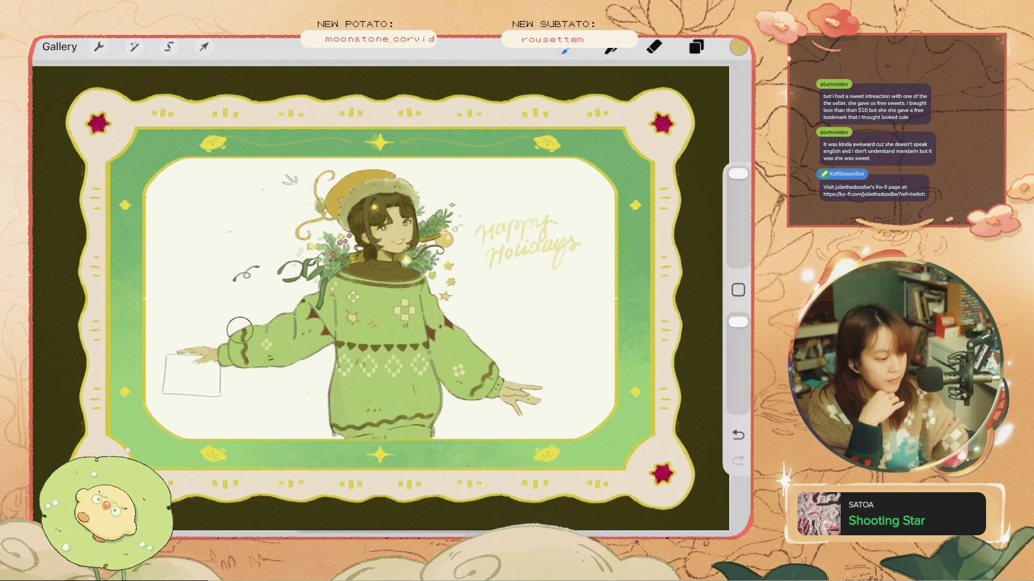
pyautogui.hotkey('ctrl', 'z')
# - Compare the tint on and off and fine-tune its opacity to about 42%
pyautogui.click(696, 47)
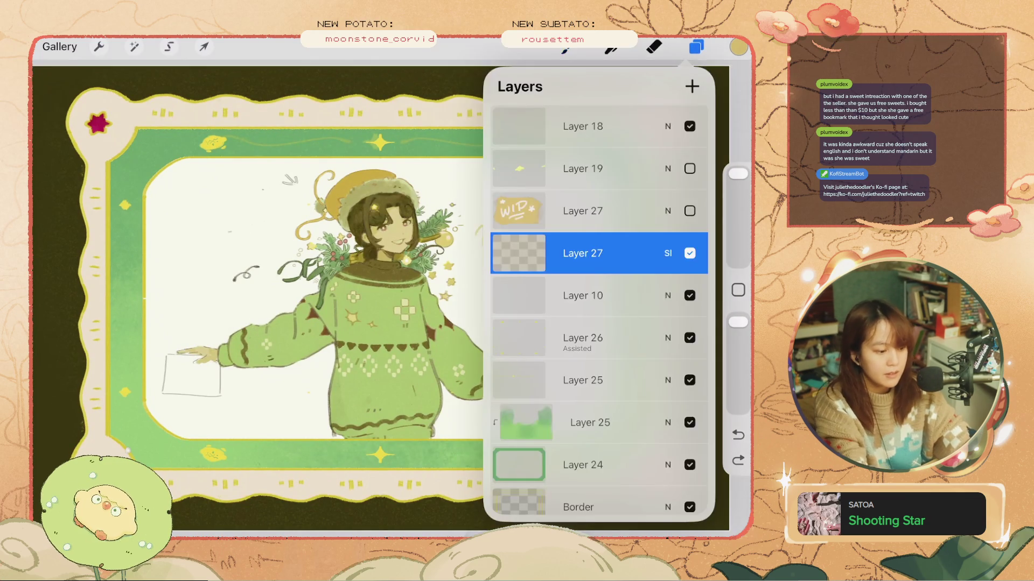
pyautogui.click(689, 253)
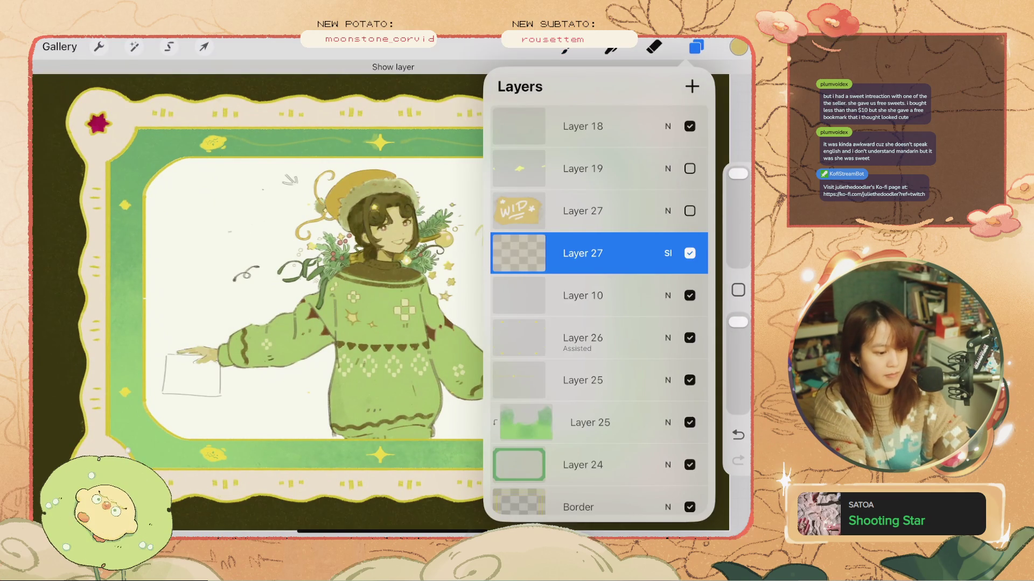
pyautogui.click(668, 253)
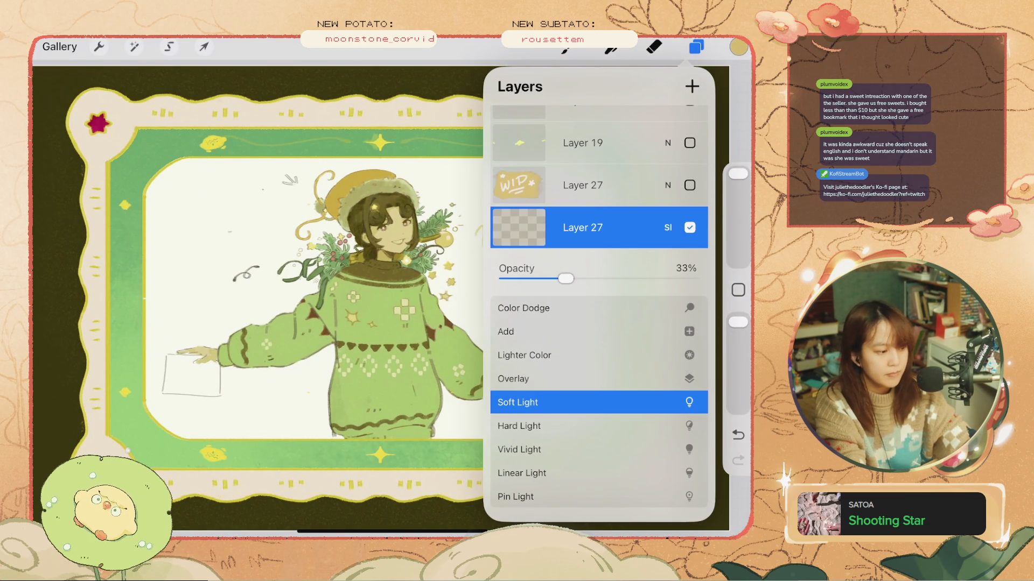
pyautogui.click(668, 227)
pyautogui.scroll(-5, 599, 323)
pyautogui.scroll(3, 599, 323)
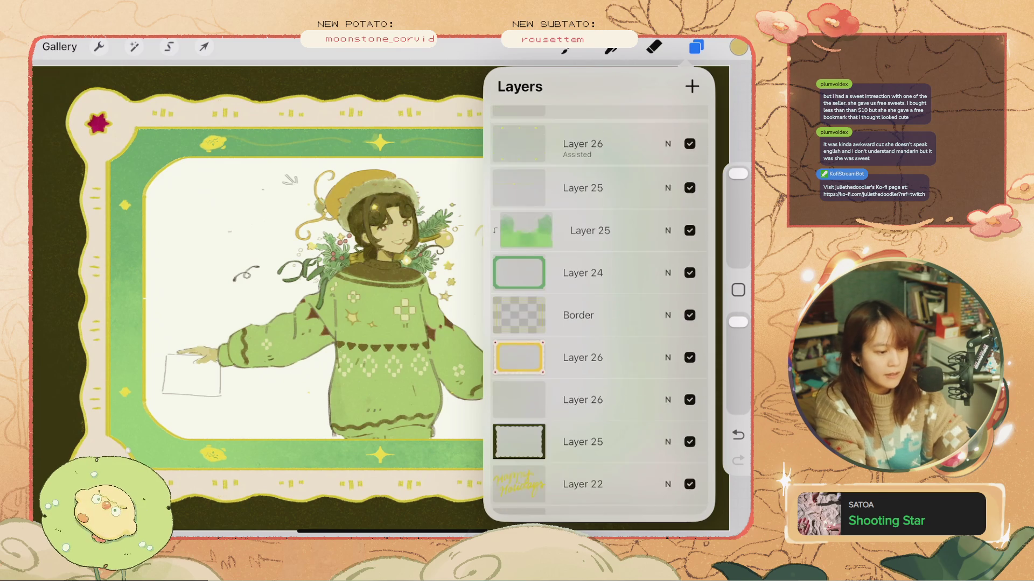
pyautogui.moveTo(646, 199); pyautogui.dragTo(565, 199)
pyautogui.scroll(3, 599, 323)
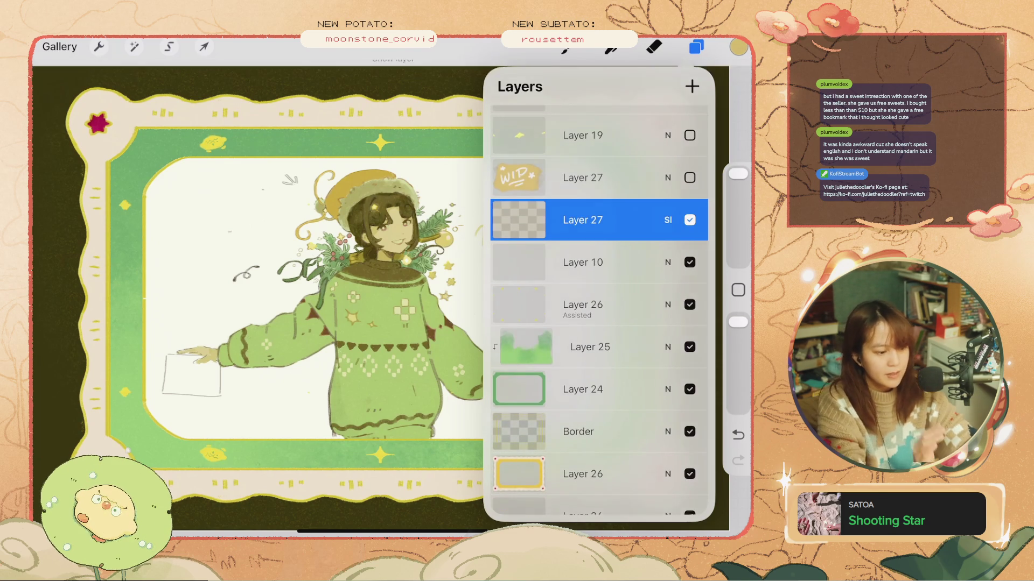
pyautogui.click(696, 47)
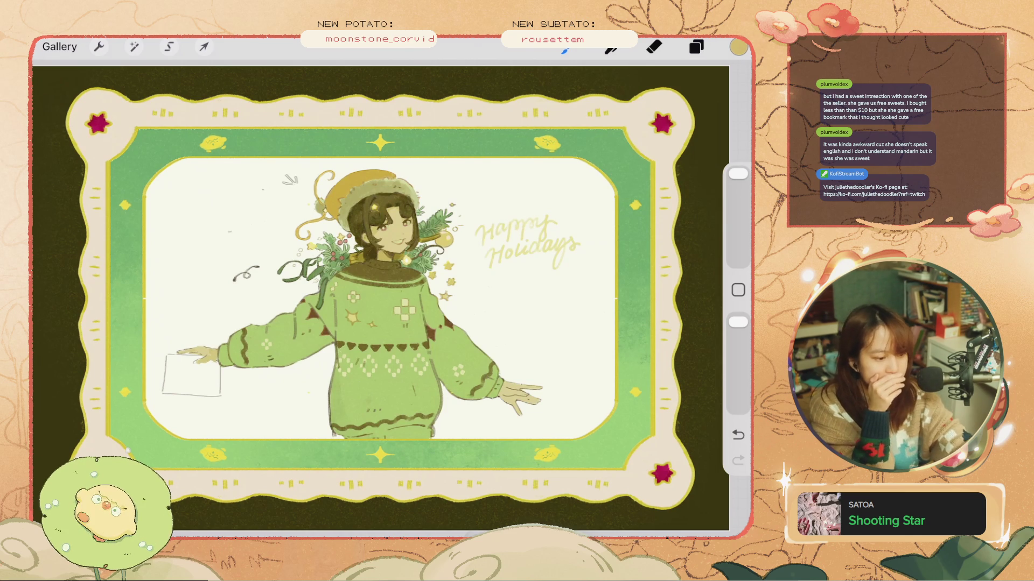
# - Toggle the tint layer again to compare, review its blending, and switch to the eraser
pyautogui.click(696, 47)
pyautogui.click(689, 253)
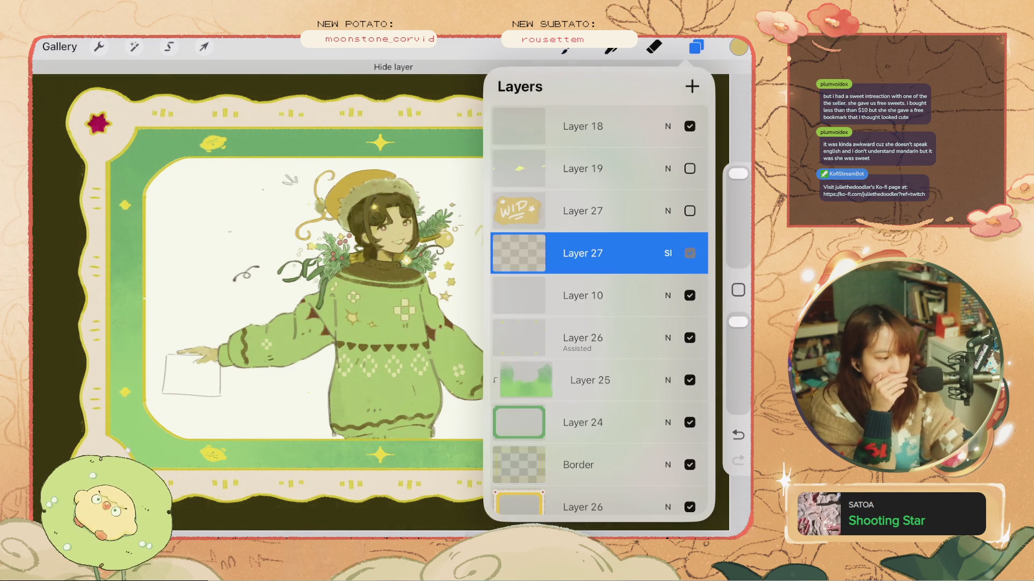
pyautogui.click(690, 253)
pyautogui.click(689, 253)
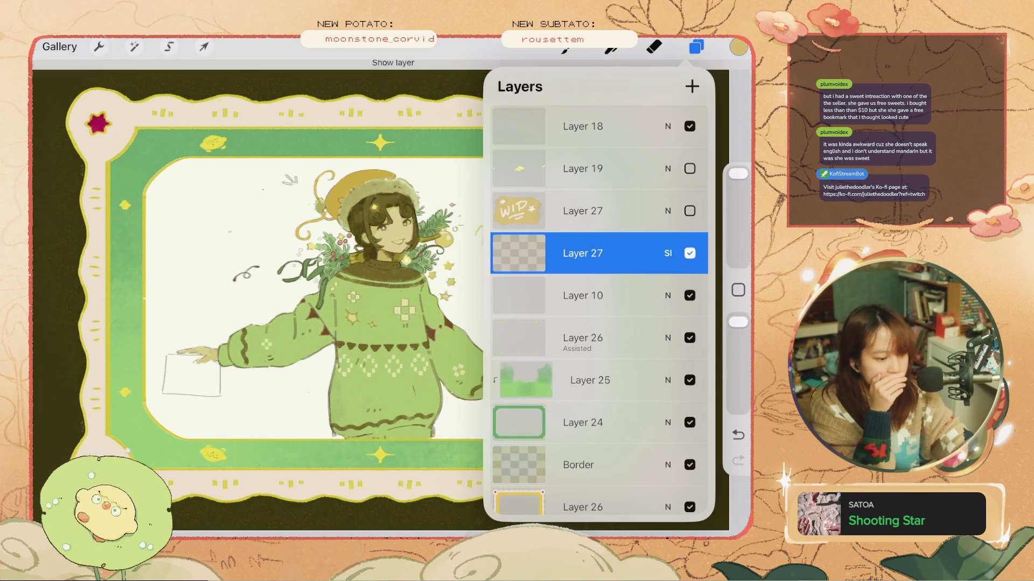
pyautogui.click(668, 253)
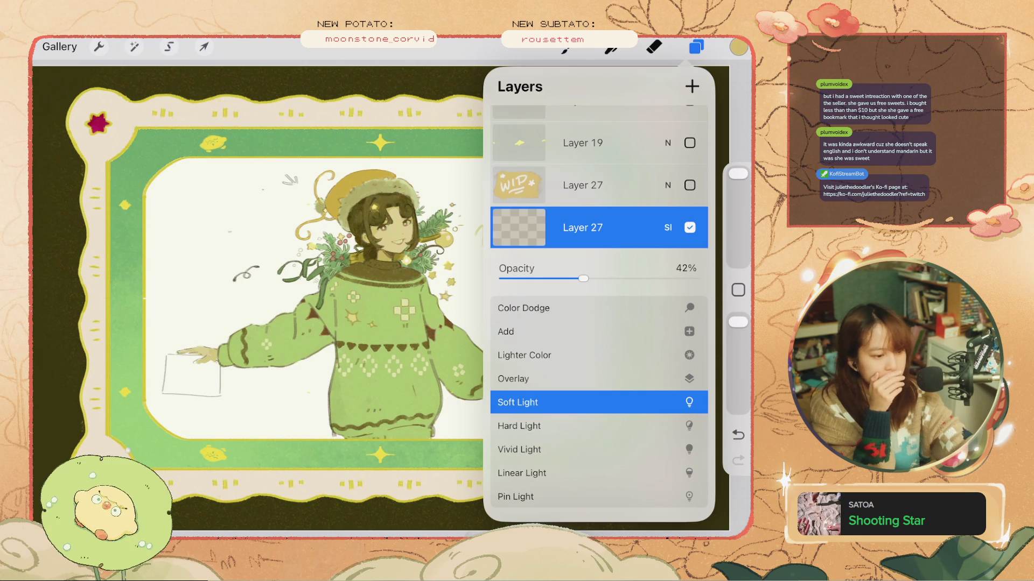
pyautogui.click(668, 228)
pyautogui.click(696, 47)
pyautogui.click(654, 47)
pyautogui.scroll(5, 301, 323)
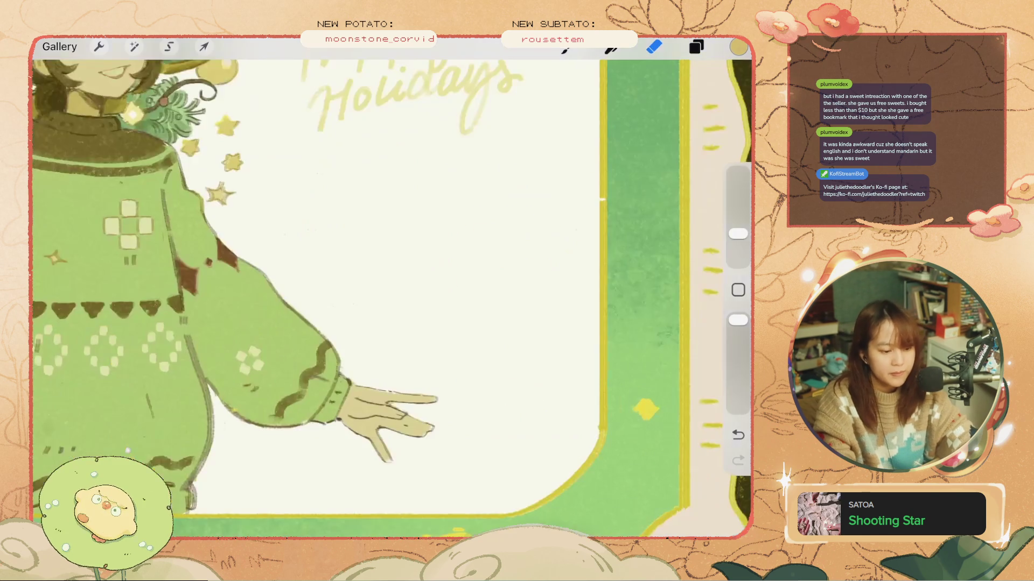
pyautogui.scroll(1, 376, 291)
pyautogui.scroll(-2, 323, 290)
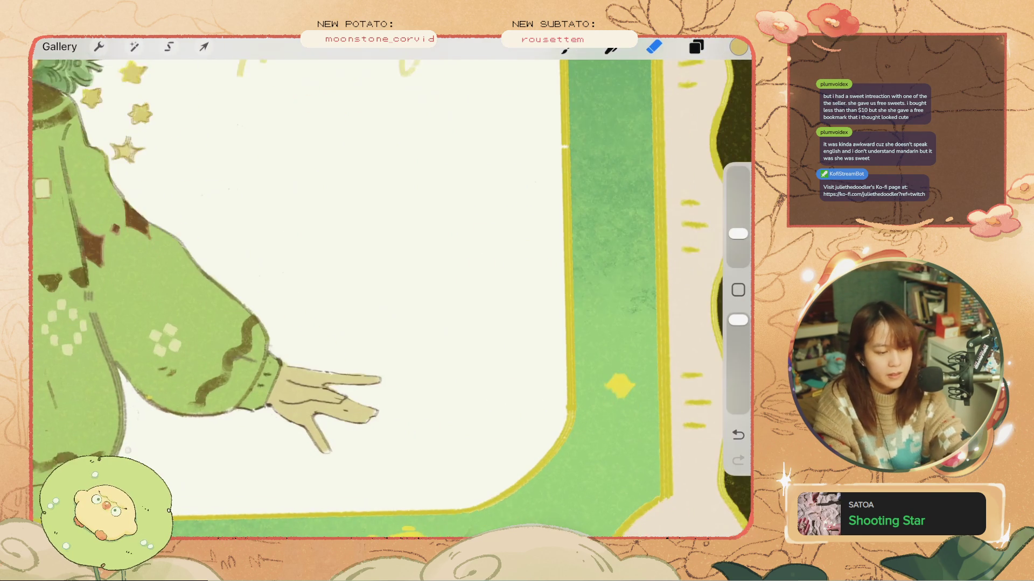
# - Hide the tint layer, check Layer 26's content, and select Layer 26 for erasing
pyautogui.click(696, 47)
pyautogui.scroll(-3, 301, 291)
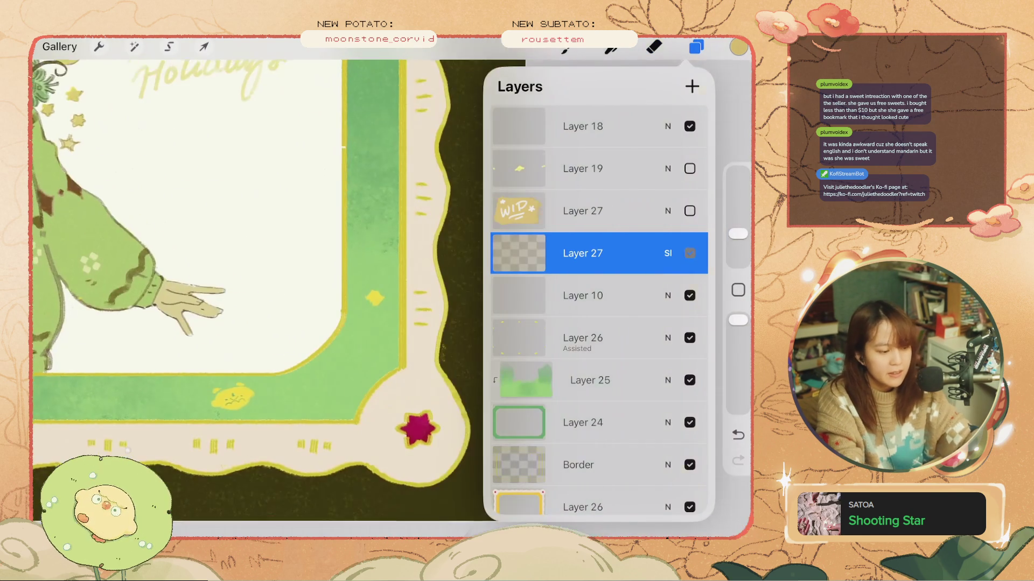
pyautogui.click(690, 254)
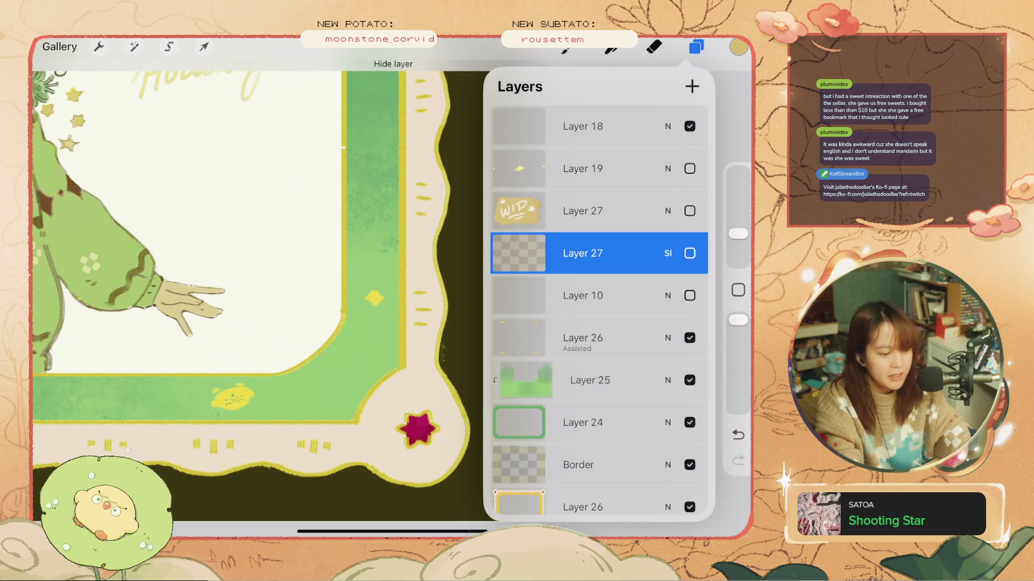
pyautogui.click(690, 338)
pyautogui.click(689, 337)
pyautogui.click(581, 338)
pyautogui.click(654, 47)
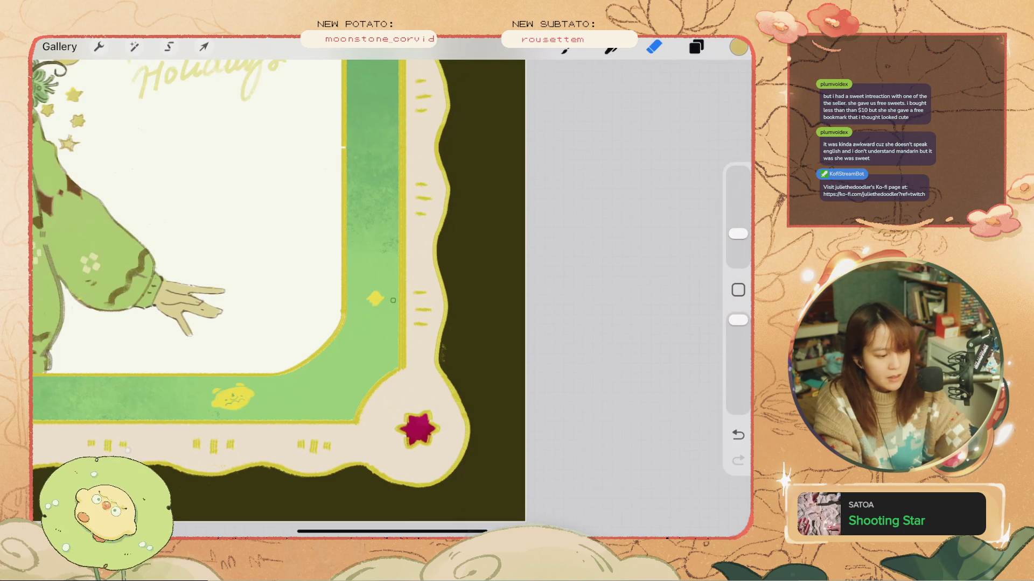
pyautogui.scroll(-3, 360, 291)
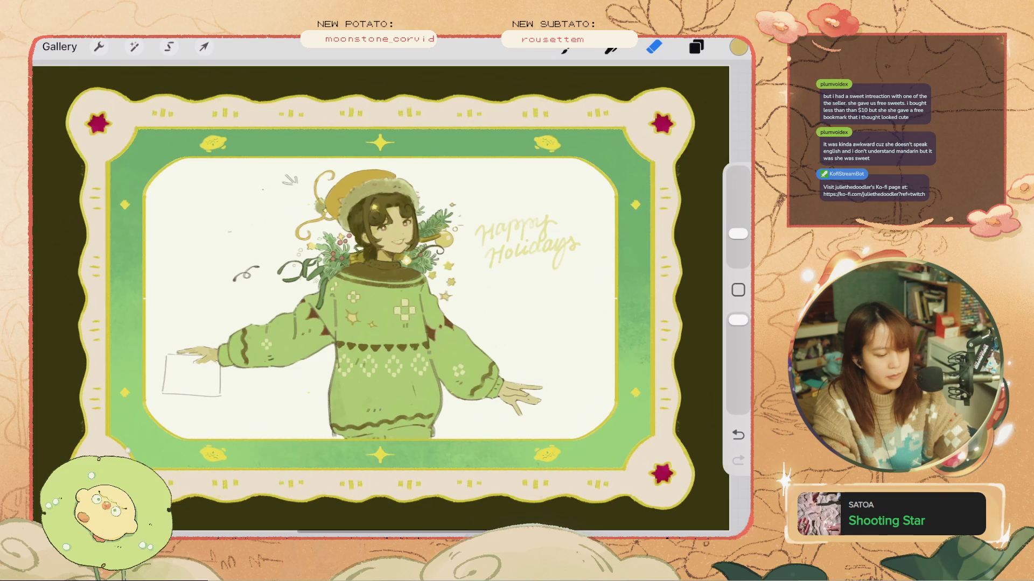
pyautogui.scroll(5, 592, 177)
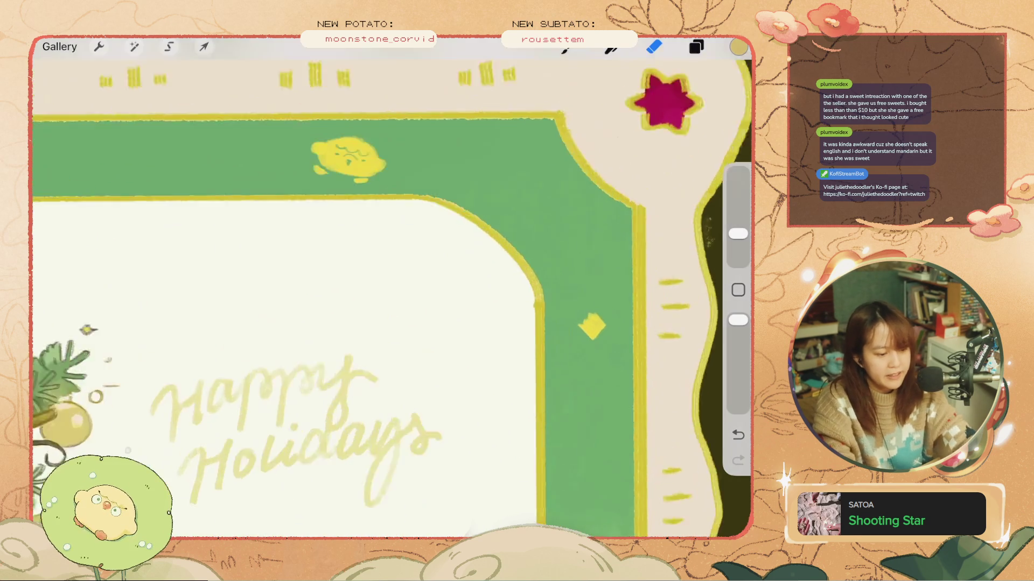
pyautogui.hotkey('ctrl', 'z')
pyautogui.moveTo(738, 233); pyautogui.dragTo(738, 230)
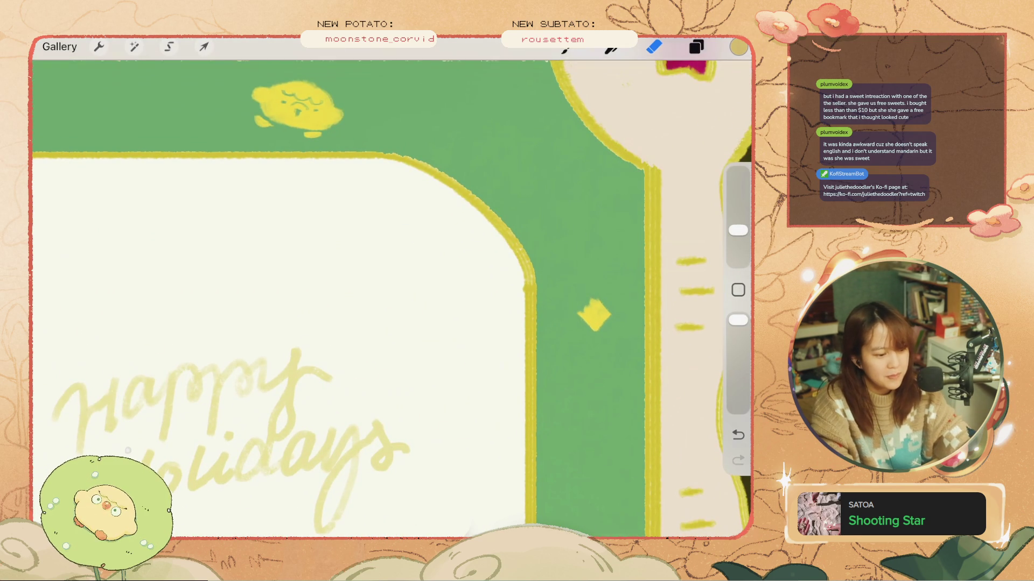
pyautogui.scroll(2, 392, 288)
pyautogui.hotkey('ctrl', 'z')
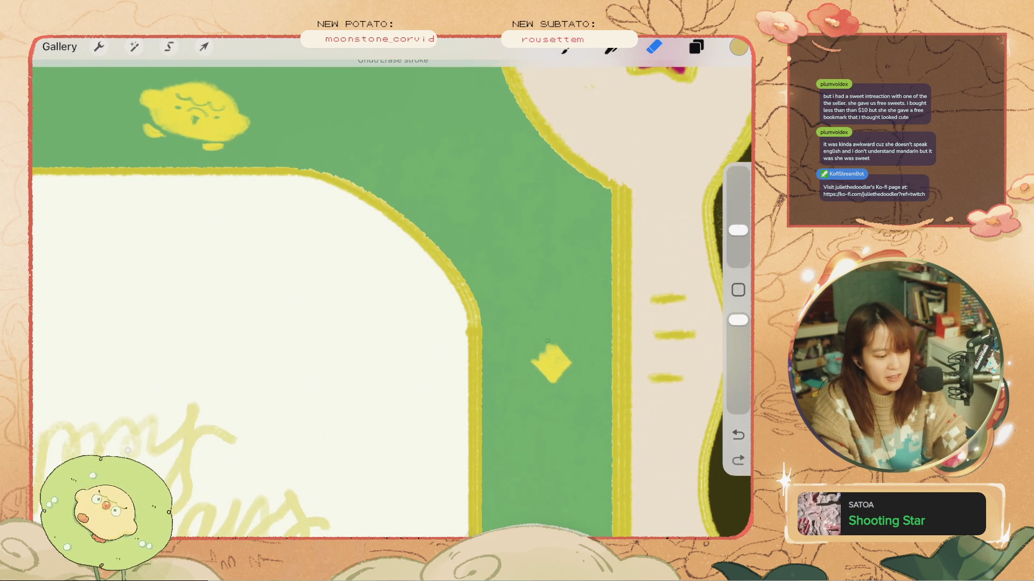
pyautogui.scroll(-5, 392, 291)
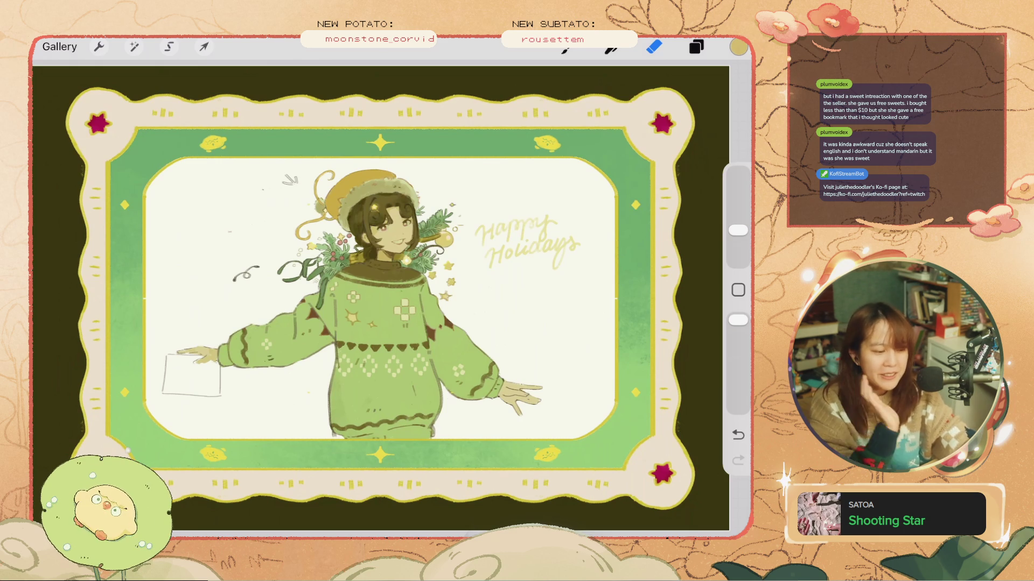
pyautogui.scroll(10, 564, 109)
pyautogui.hotkey('ctrl', 'z')
pyautogui.hotkey('ctrl', 'shift', 'z')
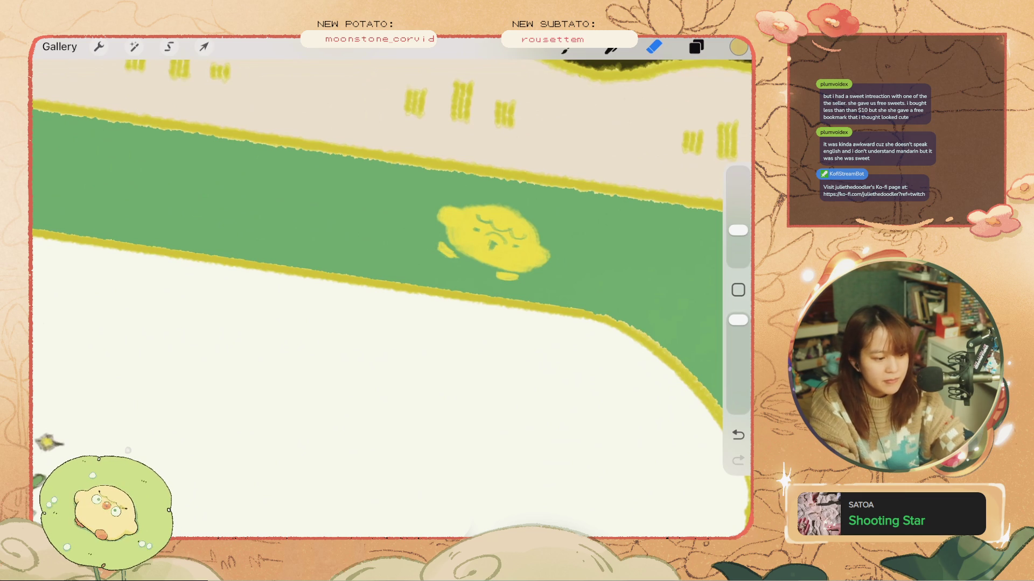
pyautogui.moveTo(538, 226); pyautogui.dragTo(409, 339)
pyautogui.hotkey('ctrl', 'z')
pyautogui.moveTo(584, 156); pyautogui.dragTo(424, 268)
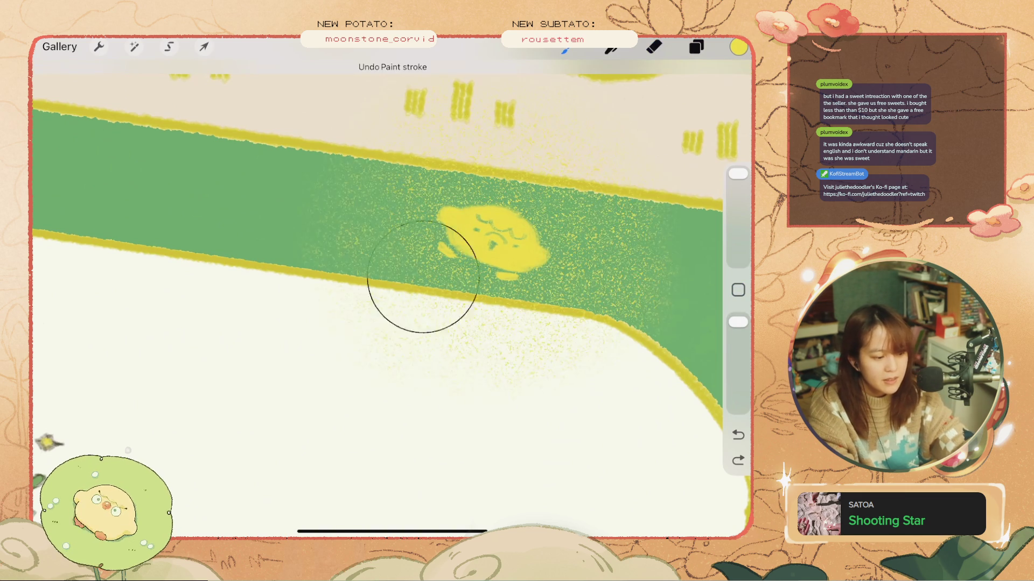
pyautogui.scroll(-5, 377, 296)
pyautogui.hotkey('ctrl', 'z')
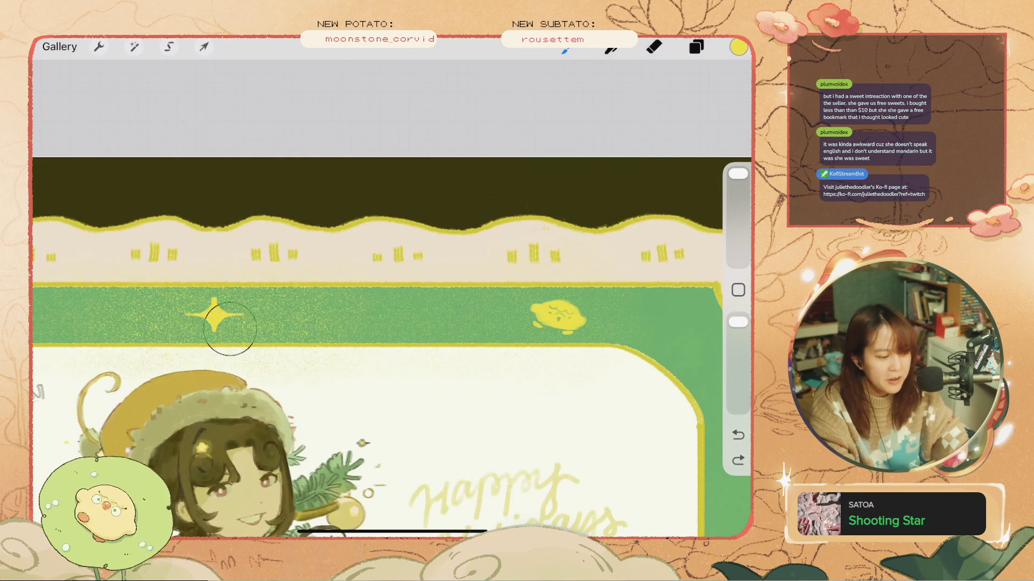
pyautogui.scroll(2, 377, 323)
pyautogui.scroll(-5, 377, 296)
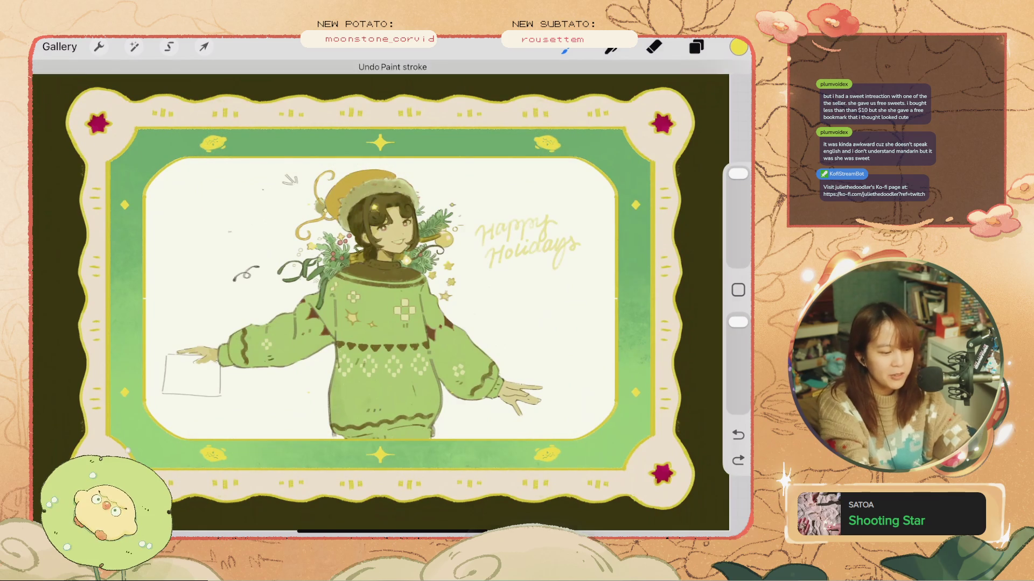
pyautogui.click(696, 47)
pyautogui.click(689, 310)
pyautogui.click(689, 310)
pyautogui.click(589, 352)
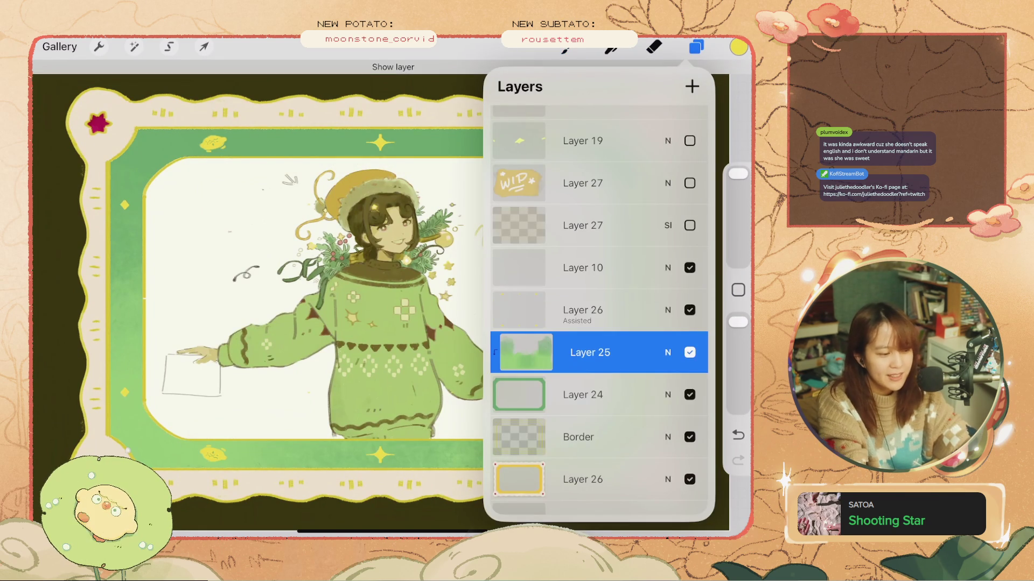
# - Add a new layer above Layer 25 and spray texture along the top, bottom and right borders
pyautogui.click(692, 86)
pyautogui.click(696, 46)
pyautogui.moveTo(453, 141)
pyautogui.mouseDown()
pyautogui.moveTo(231, 152)
pyautogui.moveTo(128, 188)
pyautogui.moveTo(137, 376)
pyautogui.mouseUp()
pyautogui.moveTo(142, 454); pyautogui.dragTo(465, 475)
pyautogui.moveTo(642, 429)
pyautogui.mouseDown()
pyautogui.moveTo(638, 189)
pyautogui.moveTo(576, 137)
pyautogui.moveTo(240, 93)
pyautogui.moveTo(474, 86)
pyautogui.moveTo(46, 98)
pyautogui.moveTo(63, 320)
pyautogui.mouseUp()
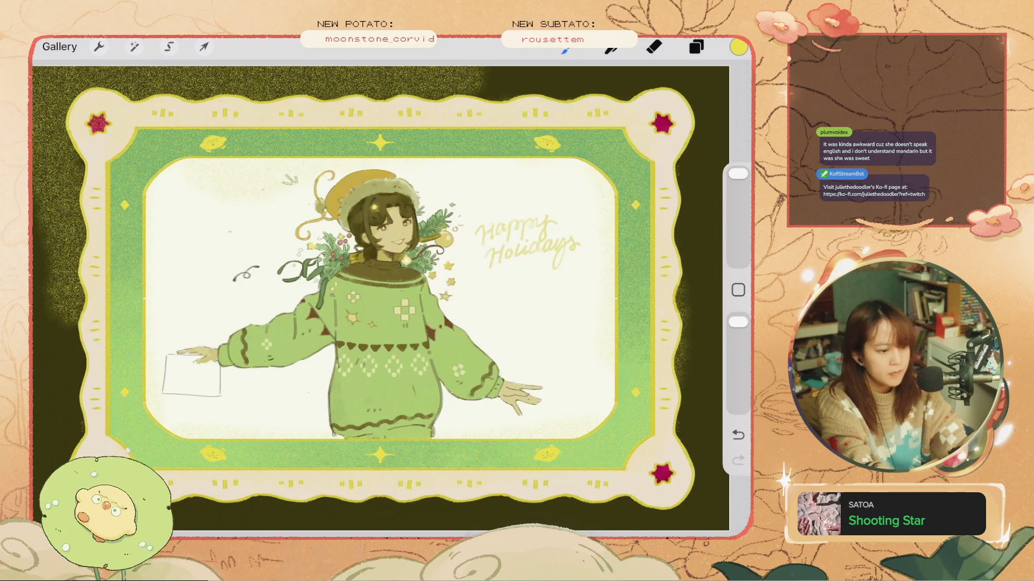
# - Set Layer 27's blend mode to Multiply
pyautogui.click(696, 47)
pyautogui.click(668, 227)
pyautogui.click(514, 403)
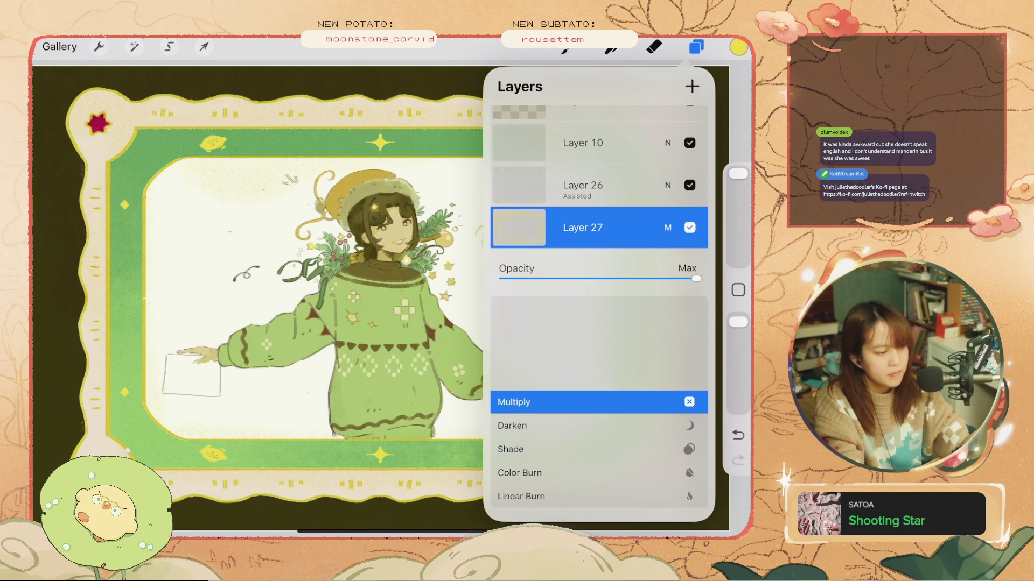
# - Lower Layer 27's opacity to 7%
pyautogui.click(667, 227)
pyautogui.click(203, 47)
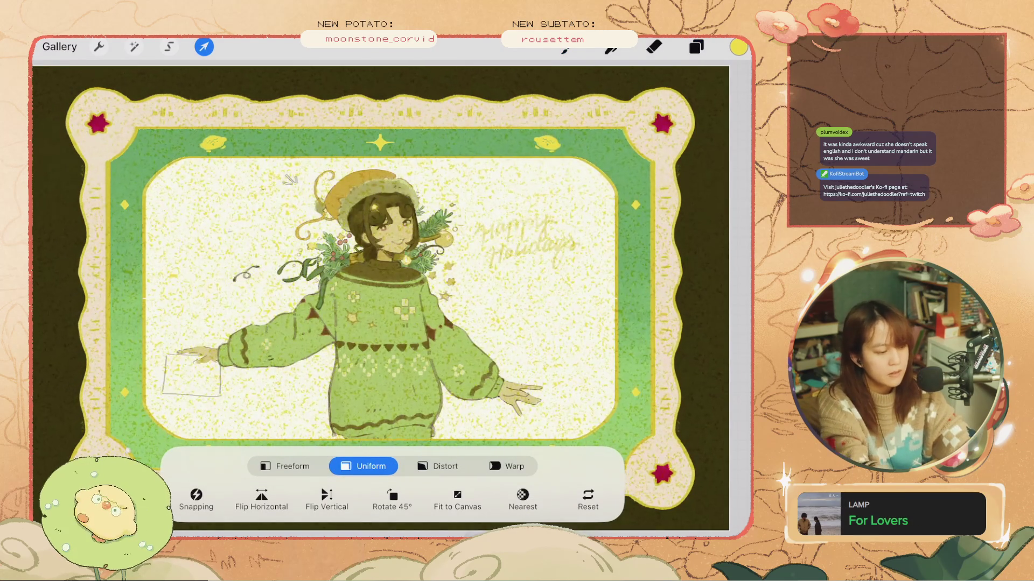
pyautogui.click(696, 47)
pyautogui.click(667, 310)
pyautogui.moveTo(692, 279); pyautogui.dragTo(515, 279)
pyautogui.click(668, 227)
pyautogui.click(696, 47)
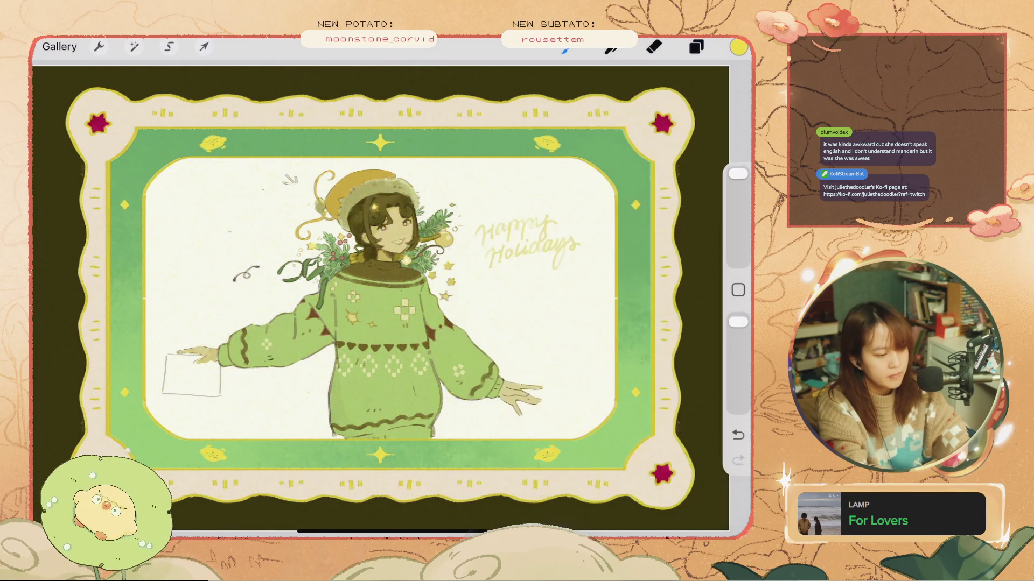
# - Move the Layer 27 texture down beneath Layer 32 in the layer stack
pyautogui.scroll(5, 377, 243)
pyautogui.scroll(-5, 392, 296)
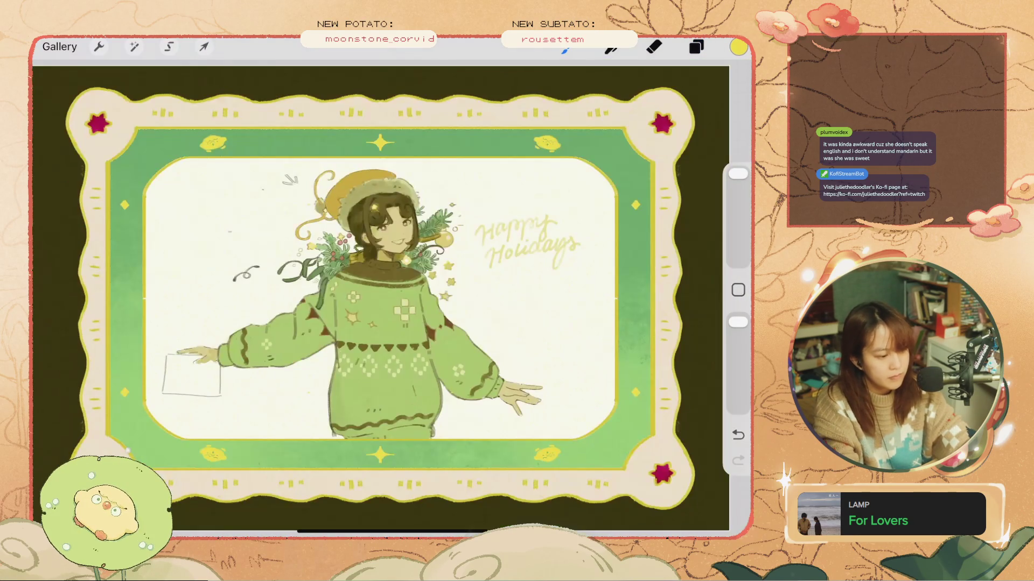
pyautogui.scroll(3, 391, 296)
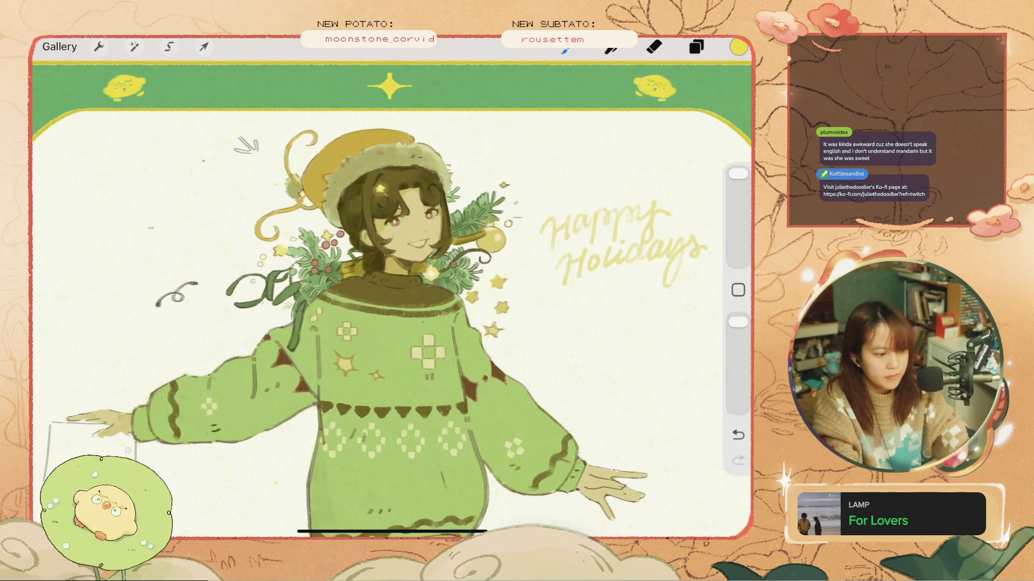
pyautogui.click(696, 46)
pyautogui.click(696, 46)
pyautogui.click(696, 47)
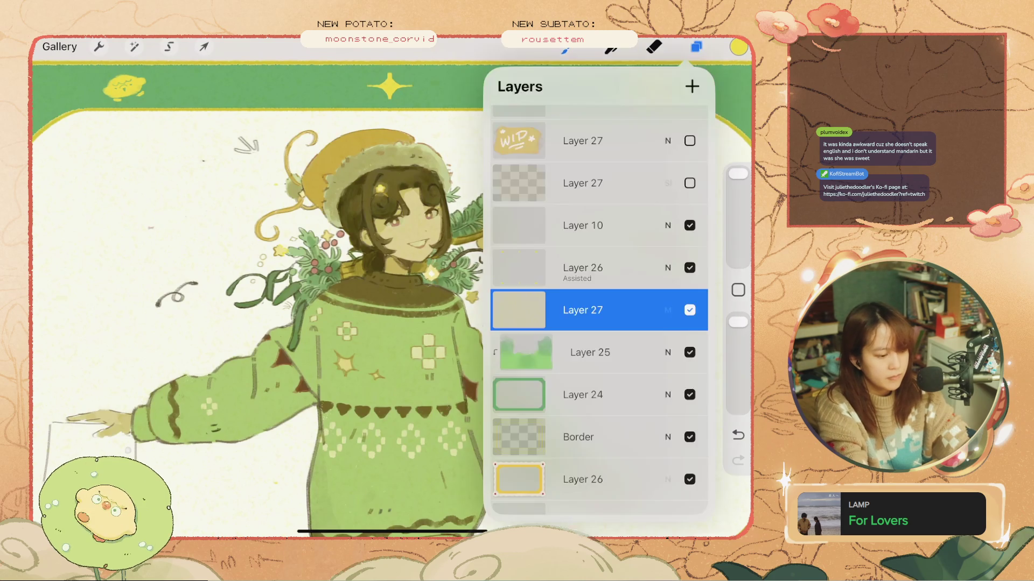
pyautogui.scroll(-3, 599, 306)
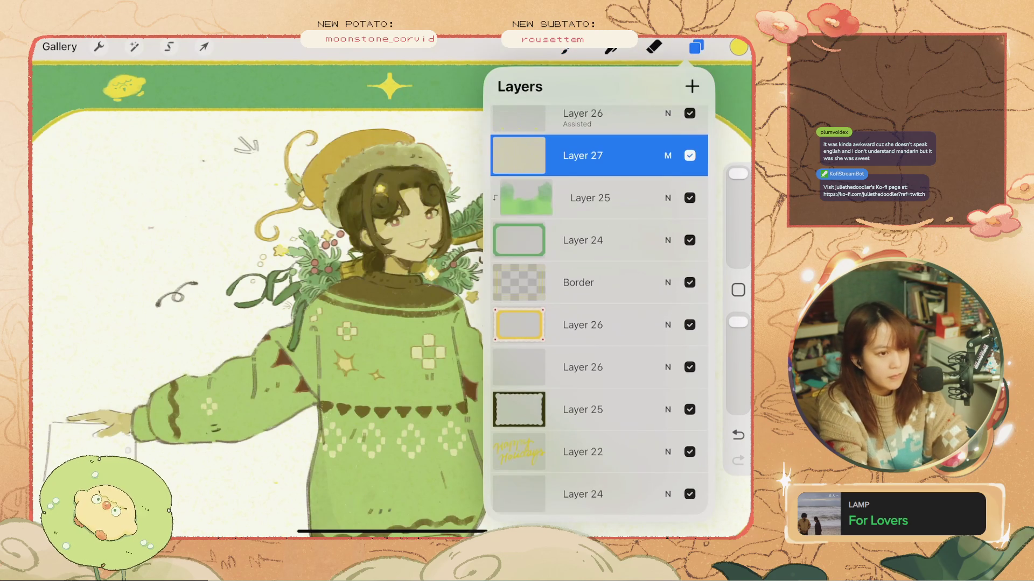
pyautogui.moveTo(625, 156)
pyautogui.mouseDown()
pyautogui.moveTo(633, 427)
pyautogui.moveTo(598, 392)
pyautogui.mouseUp()
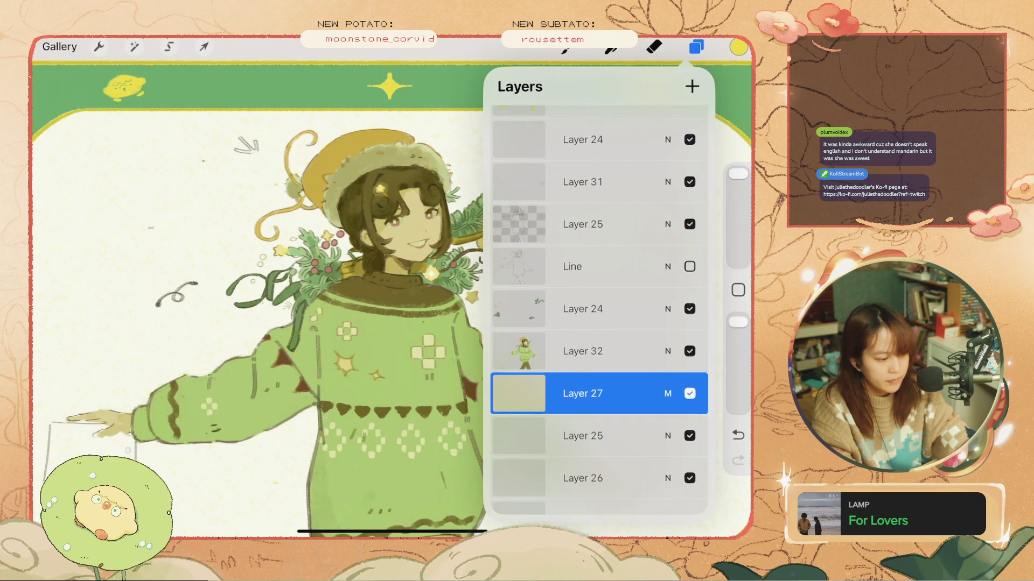
# - Toggle the texture layer's visibility off and on to compare, leaving it shown
pyautogui.click(690, 367)
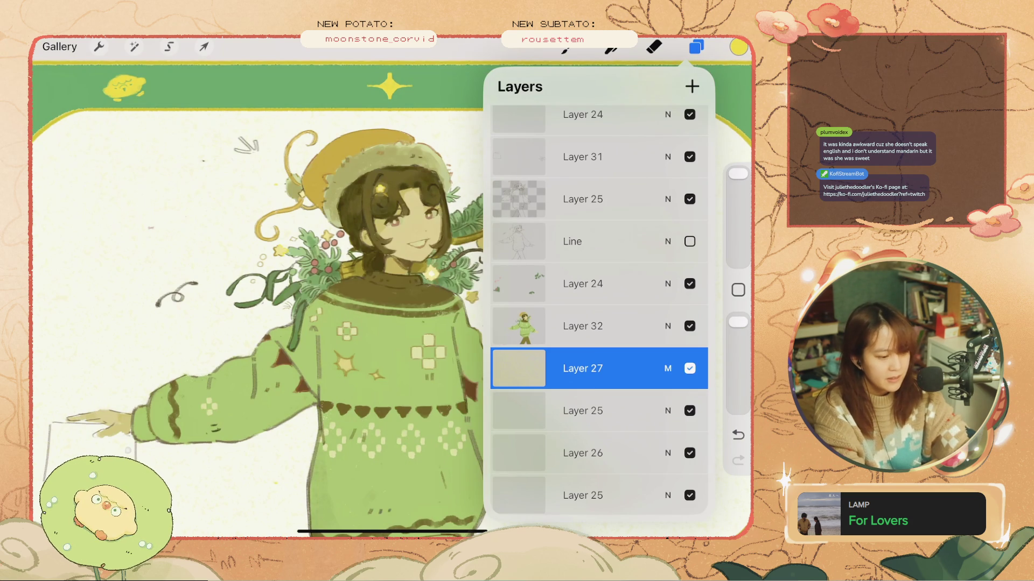
pyautogui.click(689, 368)
pyautogui.click(689, 369)
pyautogui.click(690, 368)
pyautogui.click(689, 368)
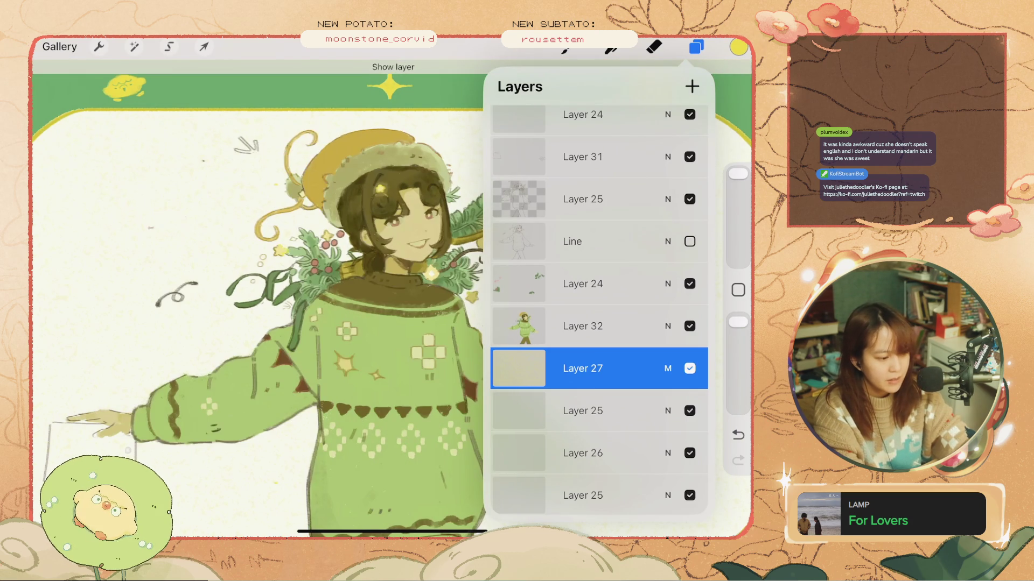
pyautogui.click(689, 369)
pyautogui.click(689, 368)
# - On Layer 25, erase the small arrow sketch beside the hat
pyautogui.scroll(2, 598, 296)
pyautogui.click(690, 432)
pyautogui.click(690, 432)
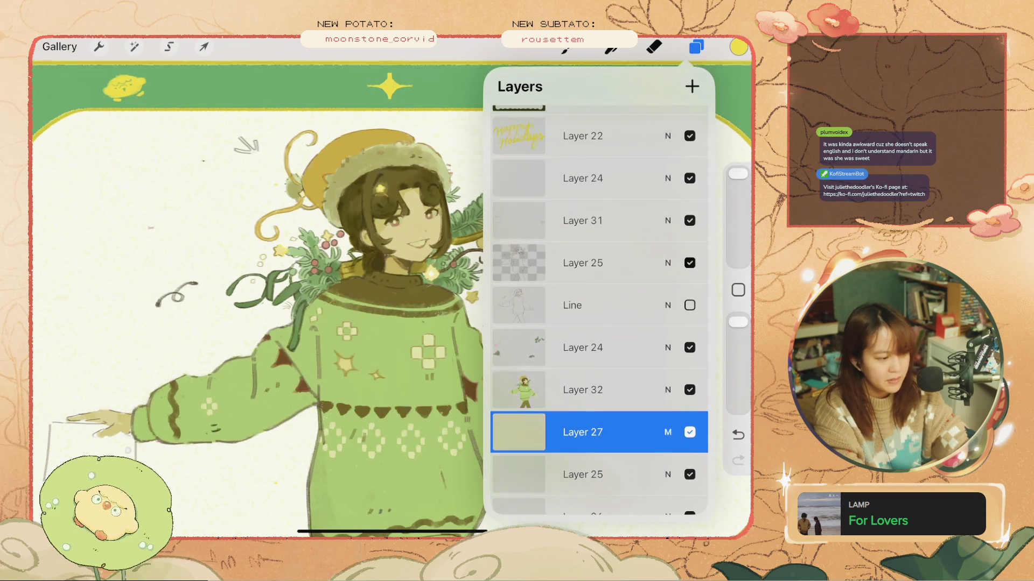
pyautogui.click(582, 262)
pyautogui.click(654, 46)
pyautogui.moveTo(241, 141)
pyautogui.mouseDown()
pyautogui.moveTo(254, 151)
pyautogui.moveTo(257, 141)
pyautogui.mouseUp()
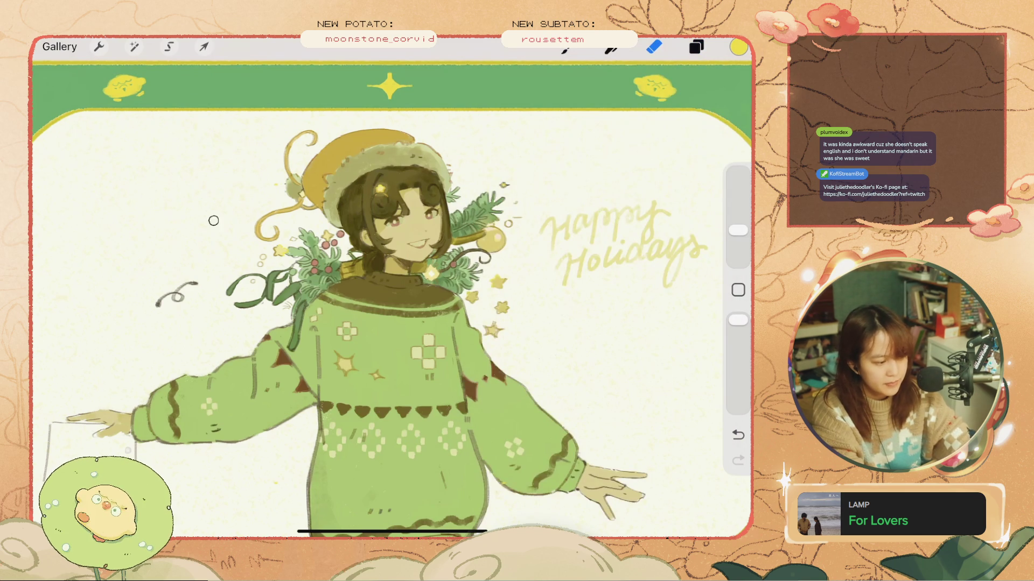
pyautogui.scroll(-5, 391, 299)
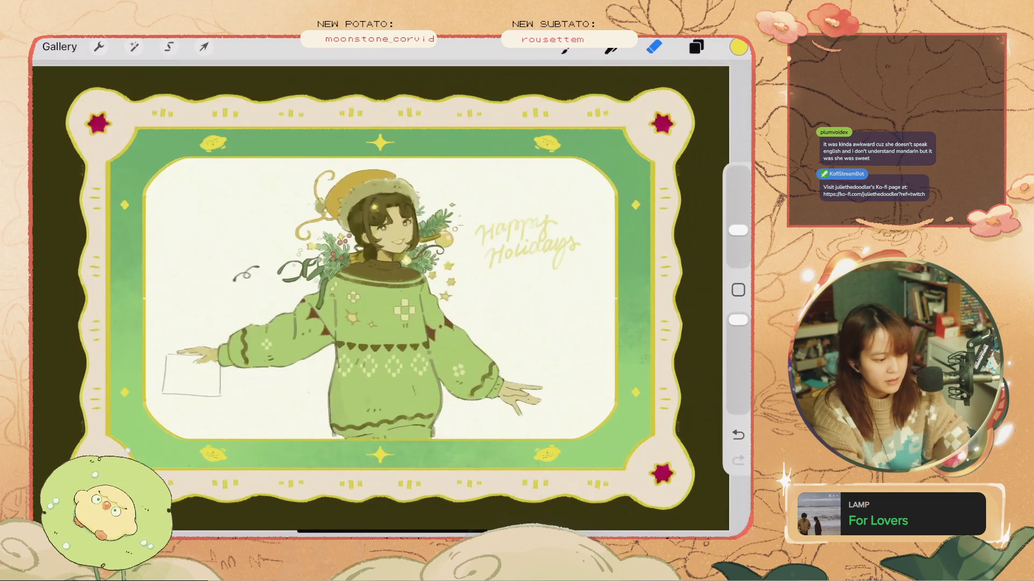
pyautogui.scroll(3, 533, 231)
pyautogui.click(696, 46)
pyautogui.scroll(1, 599, 310)
pyautogui.click(667, 343)
pyautogui.click(667, 342)
pyautogui.click(582, 215)
pyautogui.click(654, 46)
pyautogui.scroll(-5, 380, 298)
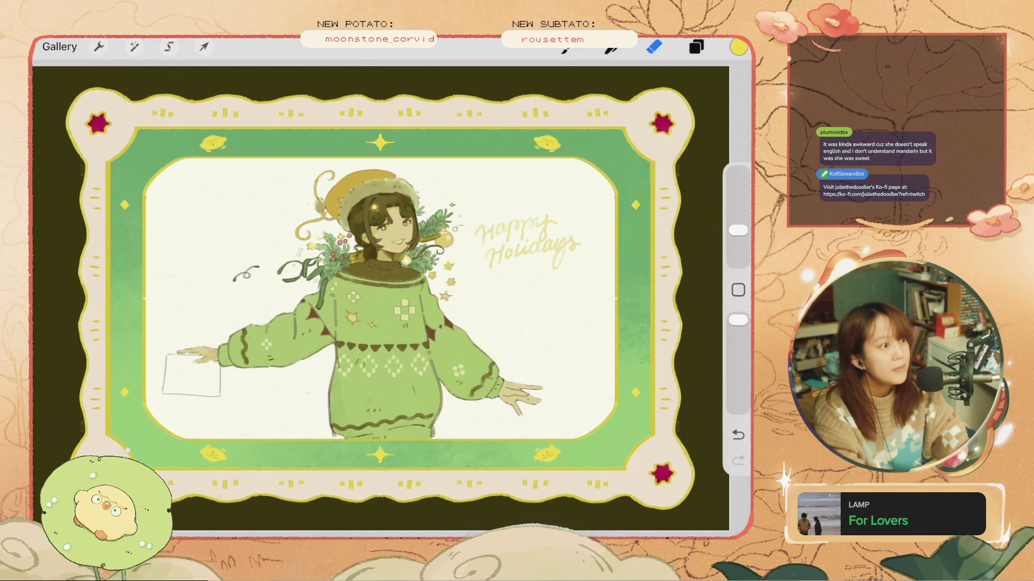
pyautogui.scroll(-5, 380, 299)
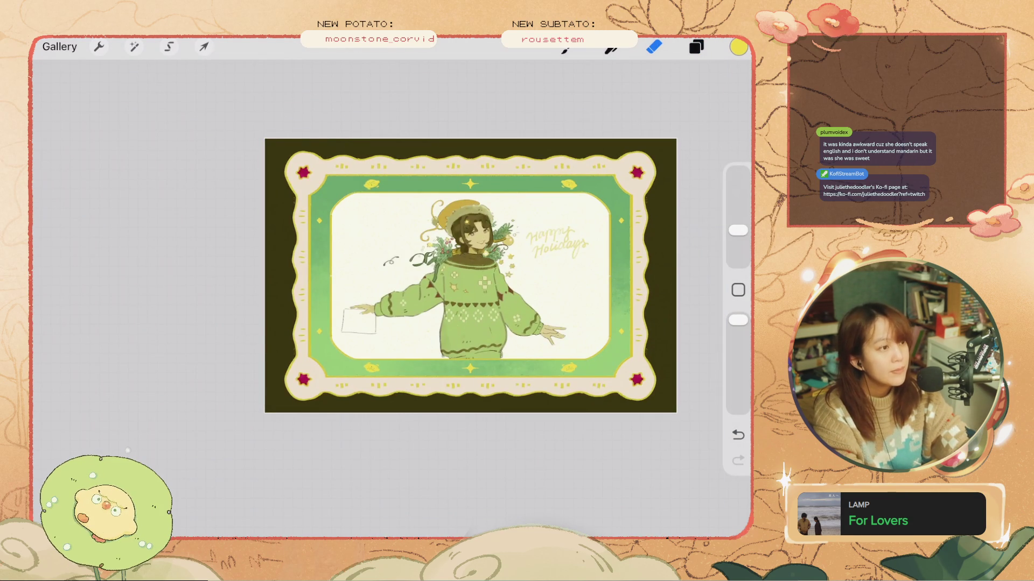
pyautogui.scroll(2, 470, 275)
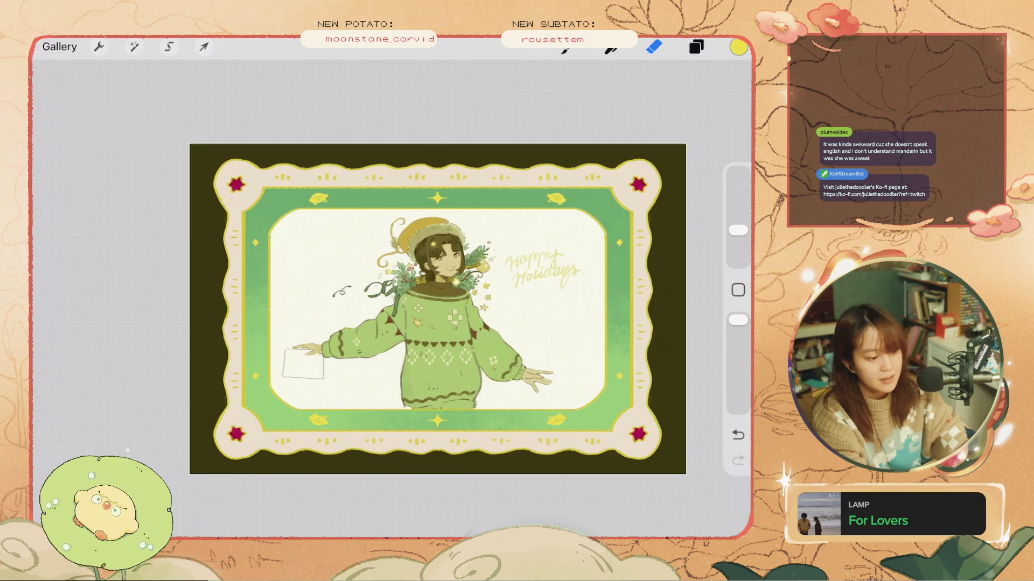
pyautogui.click(696, 46)
pyautogui.click(653, 47)
pyautogui.scroll(-1, 401, 314)
pyautogui.click(696, 46)
pyautogui.click(696, 47)
pyautogui.scroll(3, 401, 314)
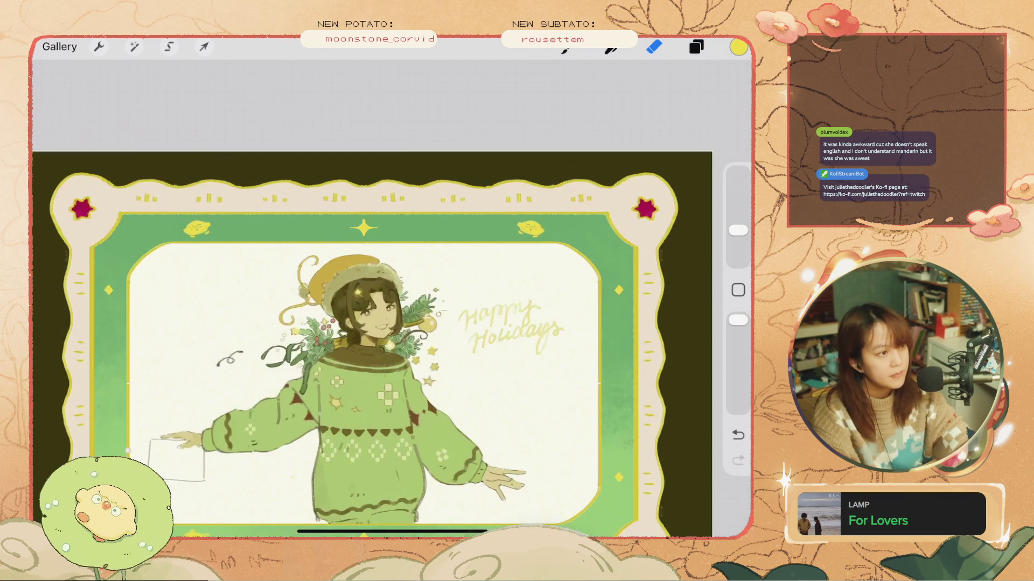
pyautogui.scroll(3, 376, 323)
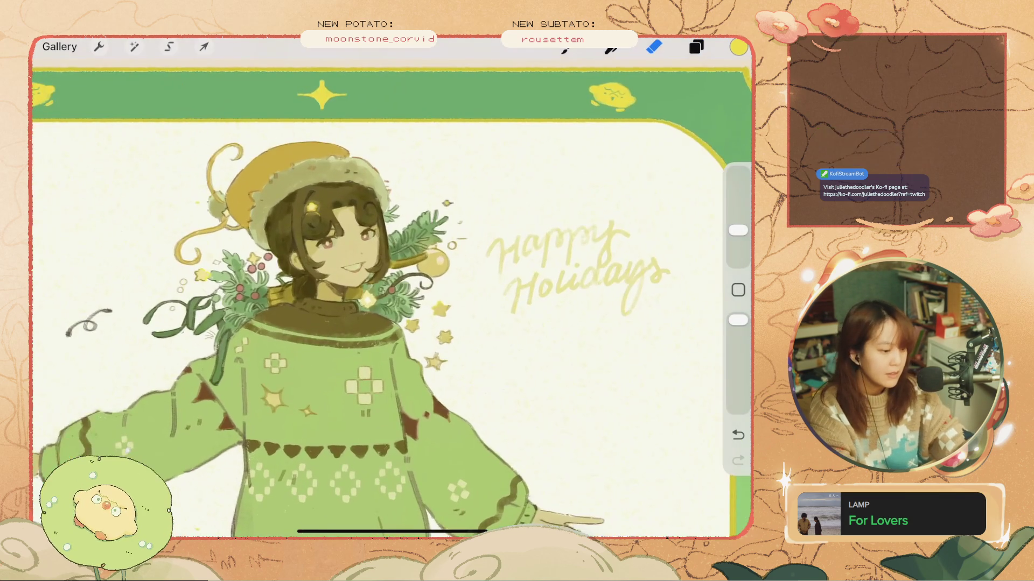
pyautogui.click(696, 46)
pyautogui.click(583, 352)
pyautogui.click(690, 352)
pyautogui.click(690, 352)
pyautogui.click(696, 47)
pyautogui.click(654, 46)
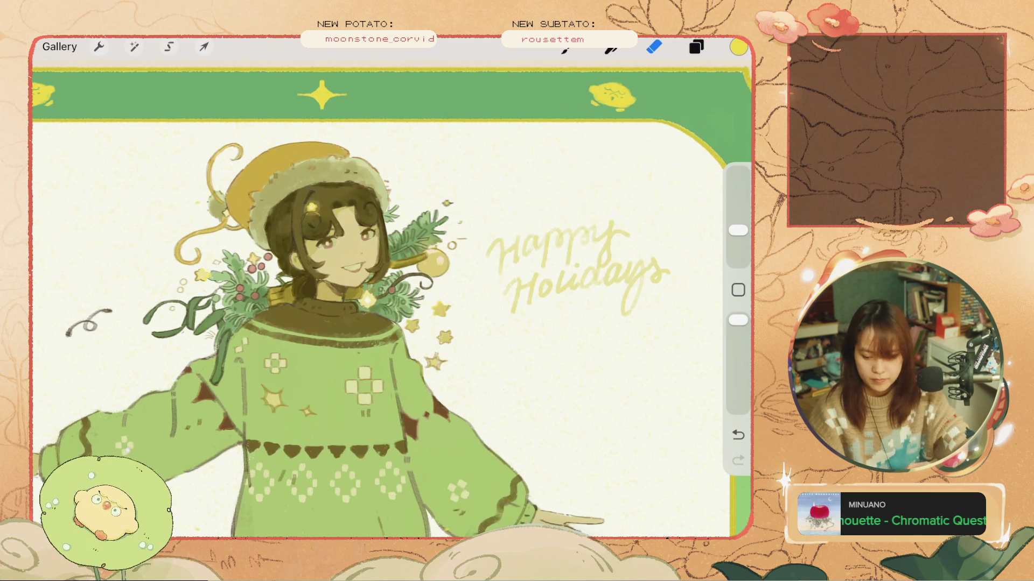
pyautogui.scroll(2, 323, 269)
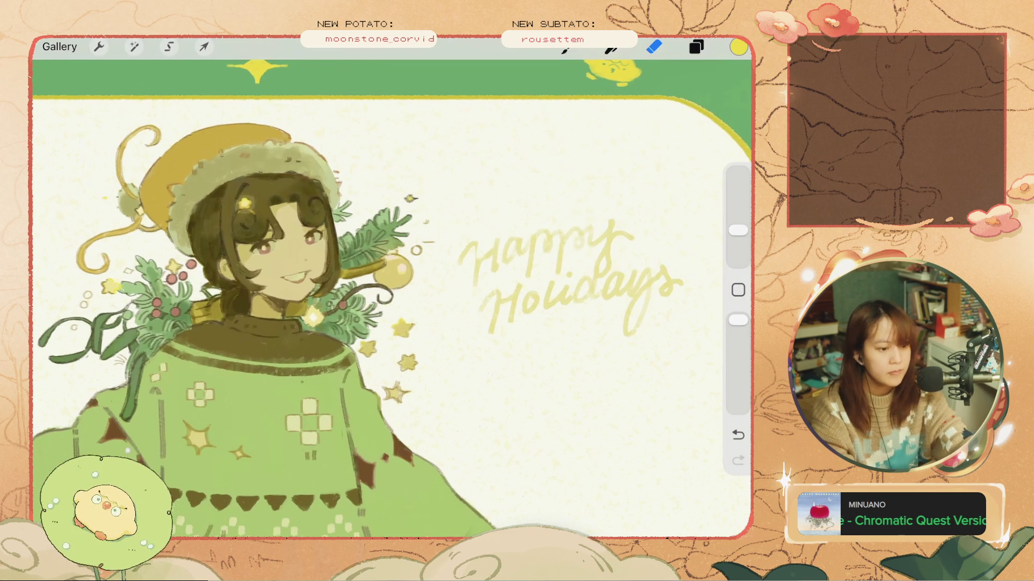
# - Darken the painting colour to dark brown at 18% brightness
pyautogui.click(738, 47)
pyautogui.moveTo(671, 183); pyautogui.dragTo(543, 183)
pyautogui.click(738, 46)
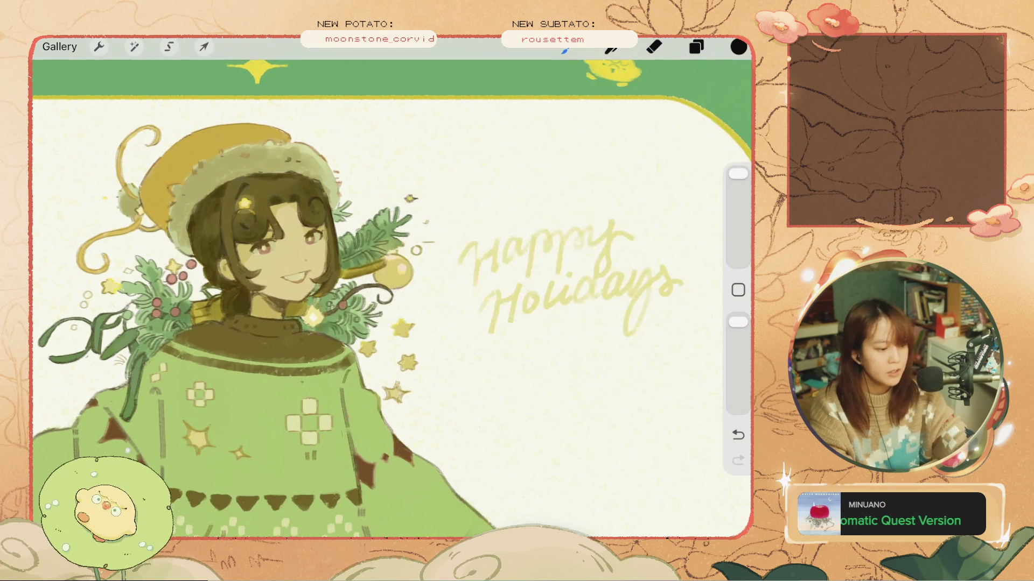
pyautogui.click(738, 435)
# - Choose the Nikko Rull 1 1 brush from the QuickMenu and undo a test stroke near Happy
pyautogui.click(566, 47)
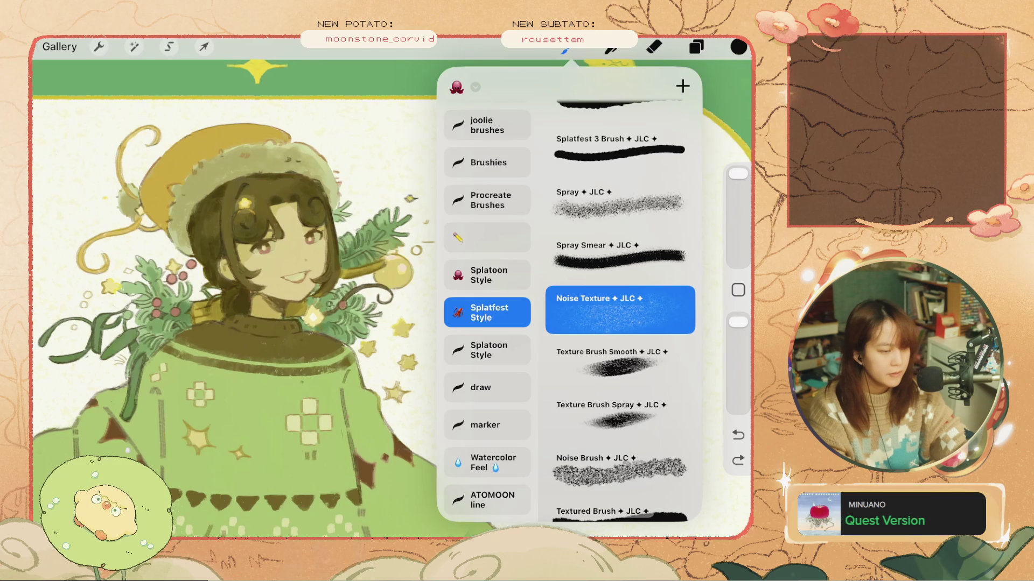
pyautogui.click(592, 269)
pyautogui.click(625, 410)
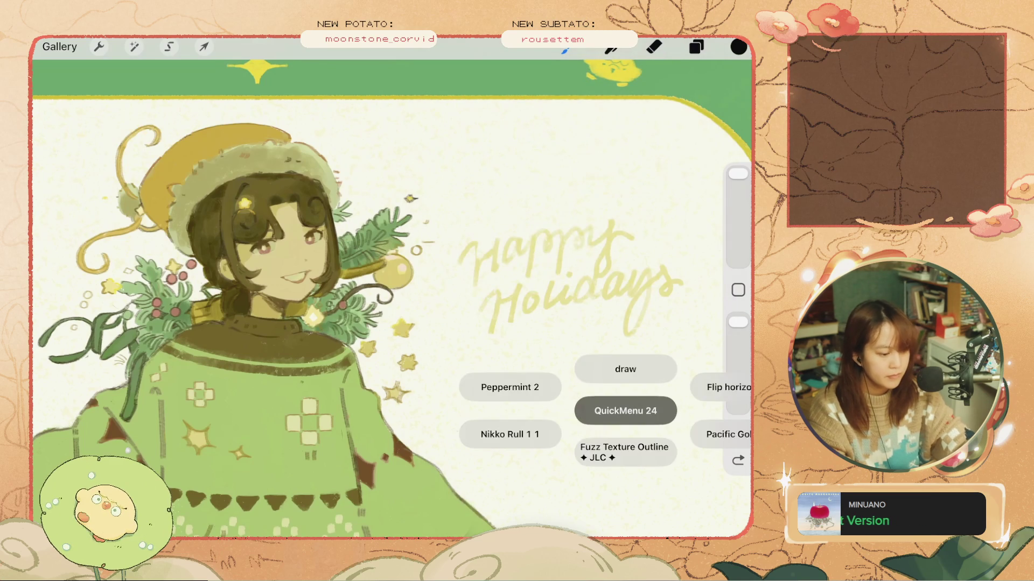
pyautogui.click(510, 434)
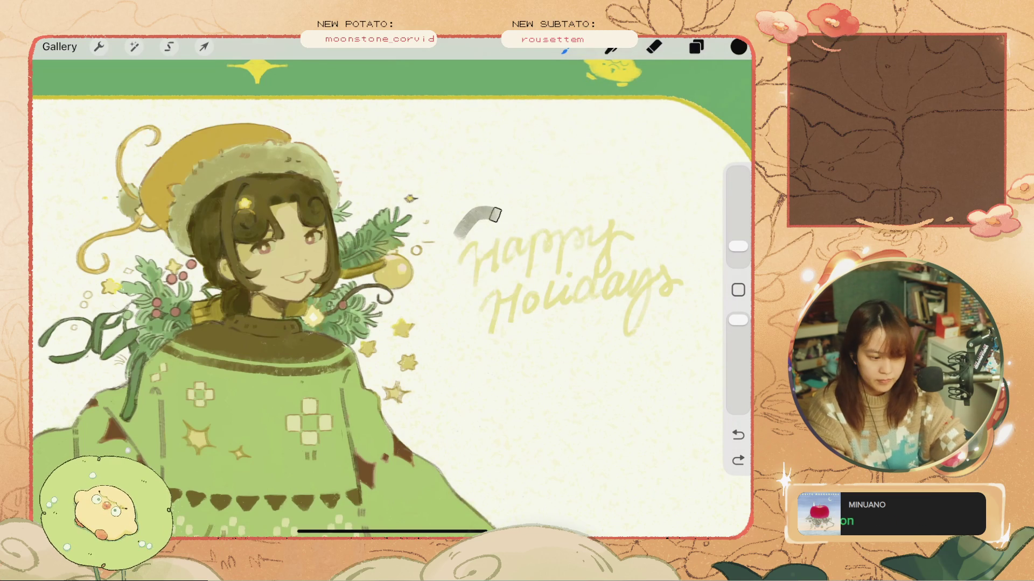
pyautogui.moveTo(462, 210); pyautogui.dragTo(498, 253)
pyautogui.click(738, 435)
# - Select the layer above the Happy Holidays lettering
pyautogui.click(696, 47)
pyautogui.scroll(-5, 599, 310)
pyautogui.click(581, 302)
pyautogui.click(696, 46)
# - Shrink the brush slightly and test dark strokes over the H of Happy, undoing them
pyautogui.click(738, 435)
pyautogui.moveTo(738, 246); pyautogui.dragTo(738, 253)
pyautogui.click(738, 435)
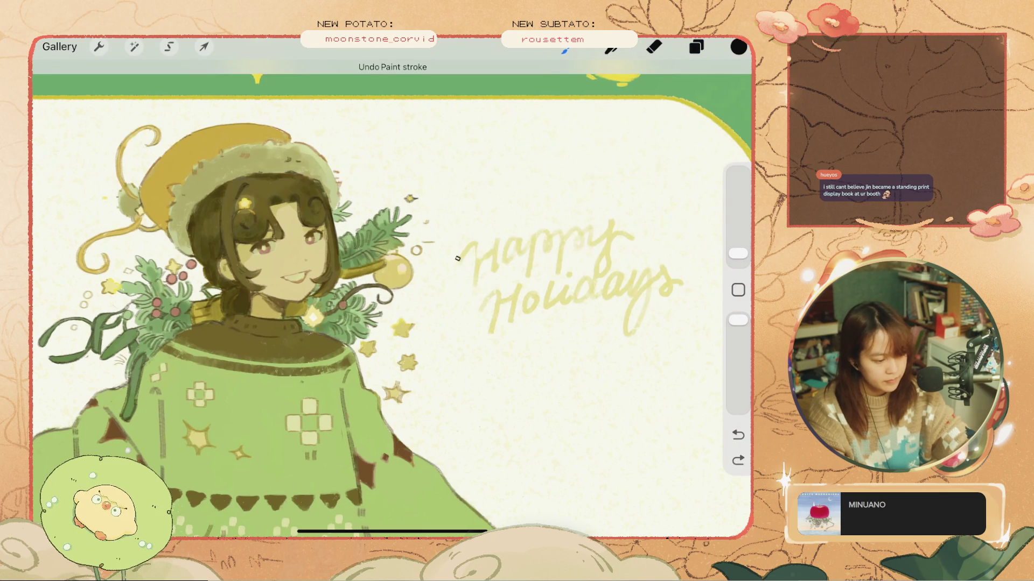
pyautogui.hotkey('ctrl', 'z')
pyautogui.moveTo(471, 246)
pyautogui.mouseDown()
pyautogui.moveTo(476, 277)
pyautogui.moveTo(479, 255)
pyautogui.moveTo(496, 272)
pyautogui.mouseUp()
pyautogui.hotkey('ctrl', 'z')
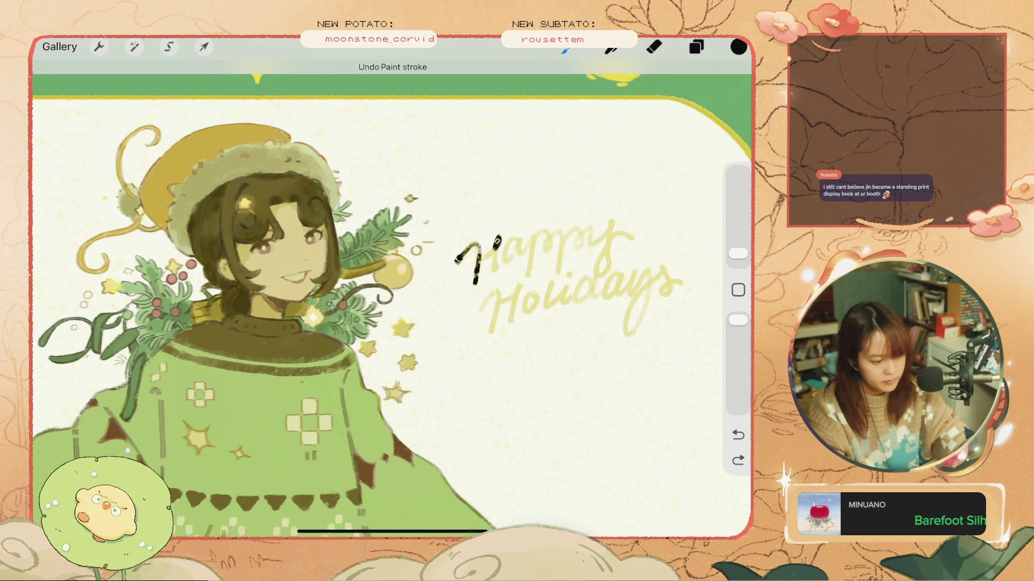
pyautogui.hotkey('ctrl', 'z')
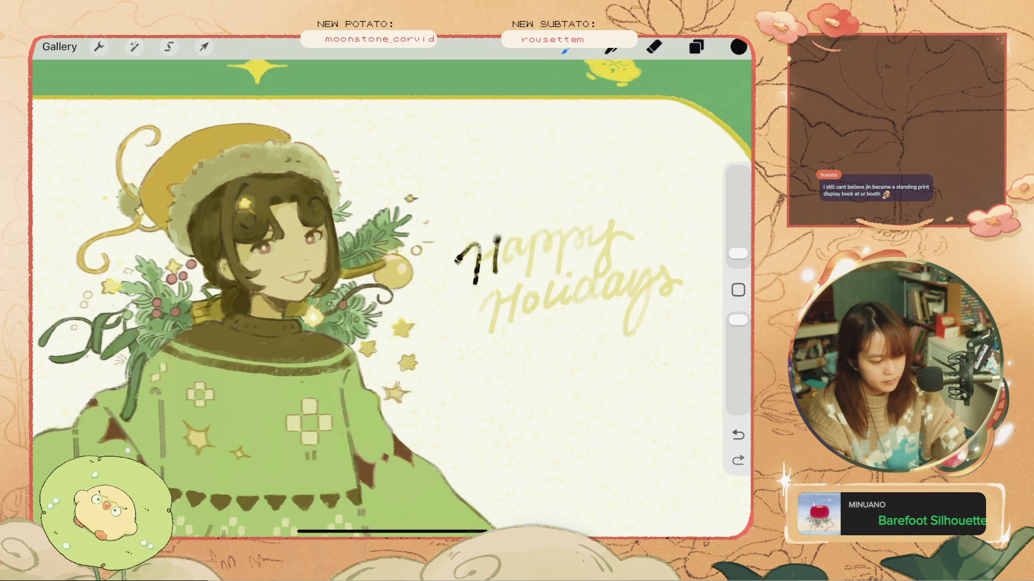
pyautogui.moveTo(498, 237); pyautogui.dragTo(494, 276)
pyautogui.hotkey('ctrl', 'z')
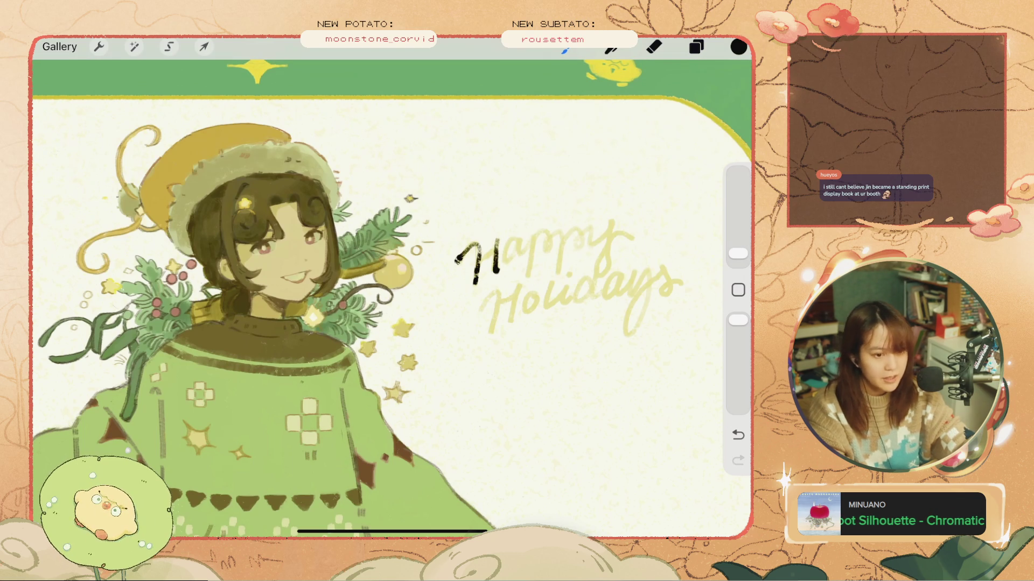
pyautogui.hotkey('ctrl', 'z')
pyautogui.hotkey('ctrl', 'shift', 'z')
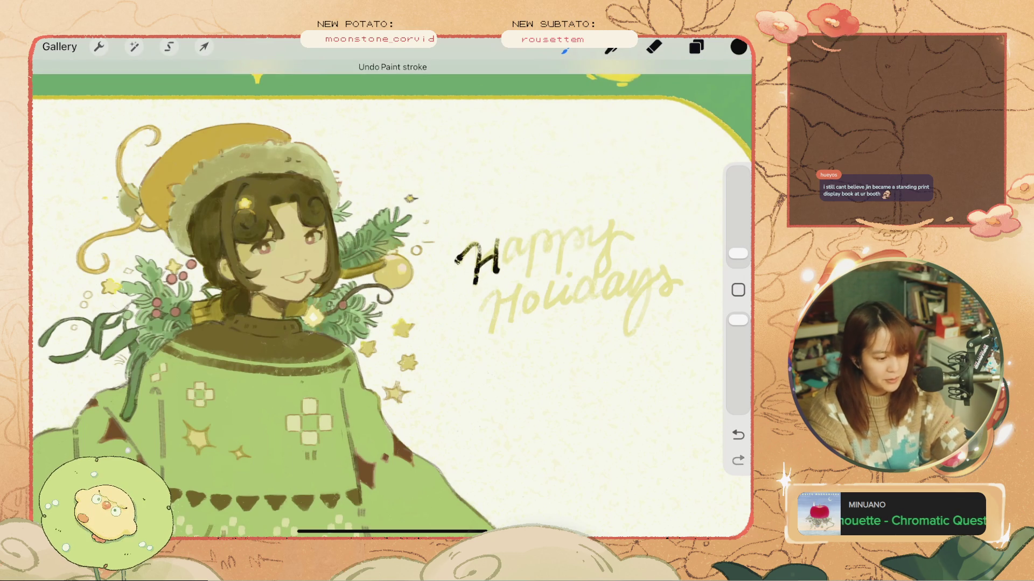
pyautogui.hotkey('ctrl', '0')
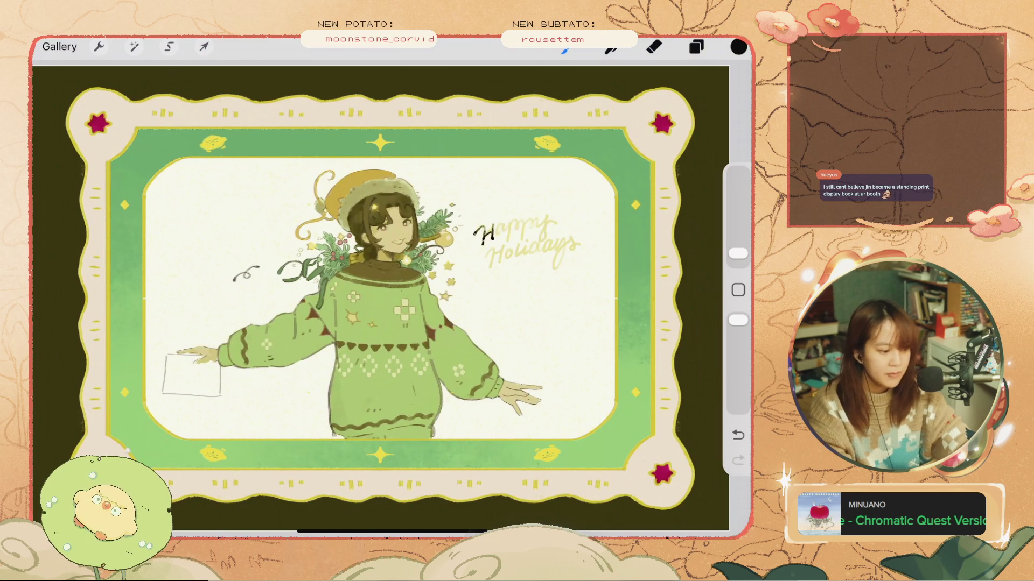
# - Try further dark strokes on the H and a of Happy, undoing each one
pyautogui.scroll(5, 525, 203)
pyautogui.hotkey('ctrl', 'z')
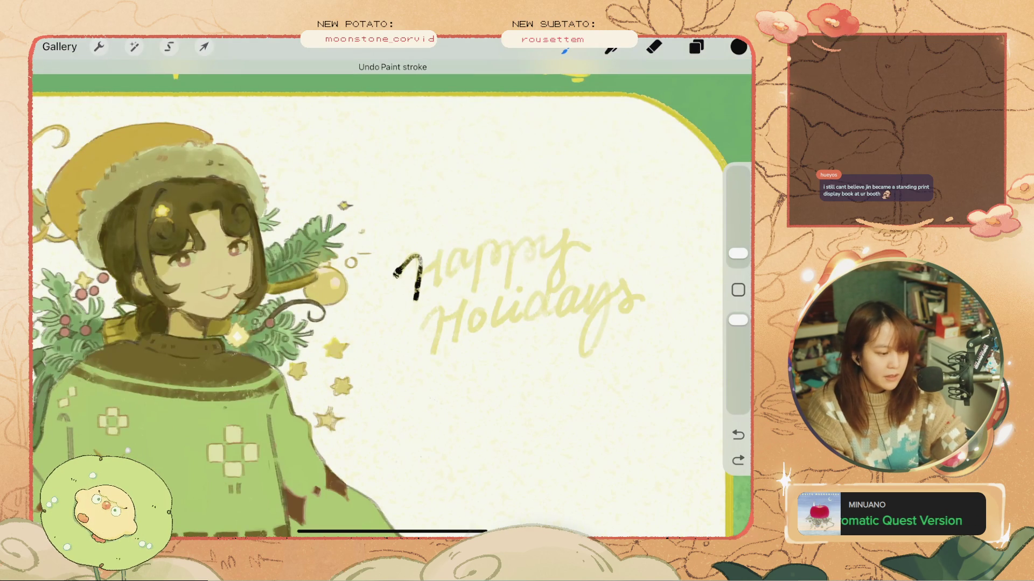
pyautogui.hotkey('ctrl', 'z')
pyautogui.moveTo(443, 242); pyautogui.dragTo(434, 293)
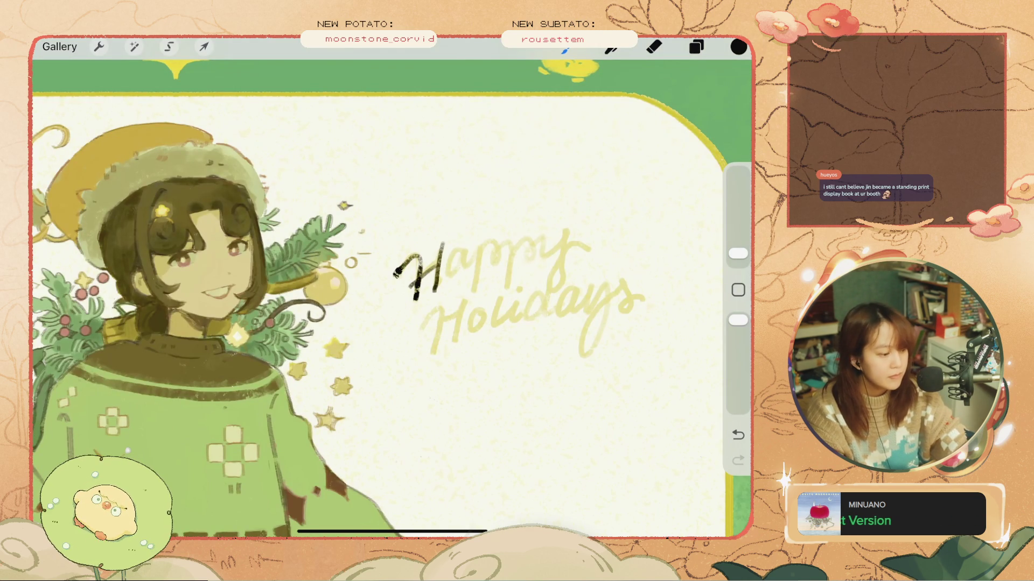
pyautogui.hotkey('ctrl', 'z')
pyautogui.moveTo(466, 229); pyautogui.dragTo(446, 290)
pyautogui.hotkey('ctrl', 'z')
pyautogui.moveTo(465, 253)
pyautogui.mouseDown()
pyautogui.moveTo(448, 272)
pyautogui.moveTo(465, 257)
pyautogui.moveTo(468, 272)
pyautogui.mouseUp()
pyautogui.hotkey('ctrl', 'z')
pyautogui.hotkey('ctrl', 'z')
pyautogui.hotkey('ctrl', 'z')
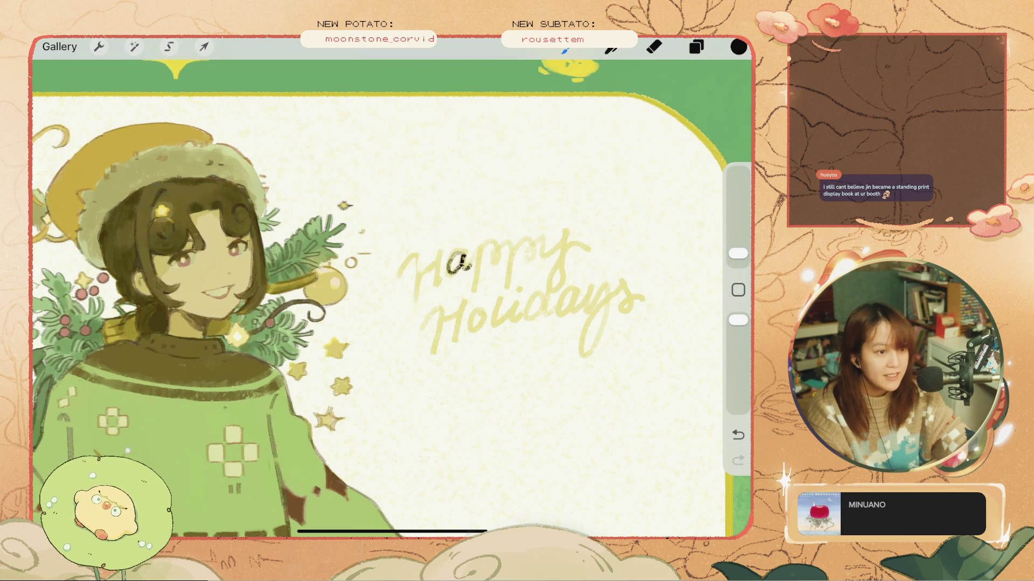
pyautogui.hotkey('ctrl', 'z')
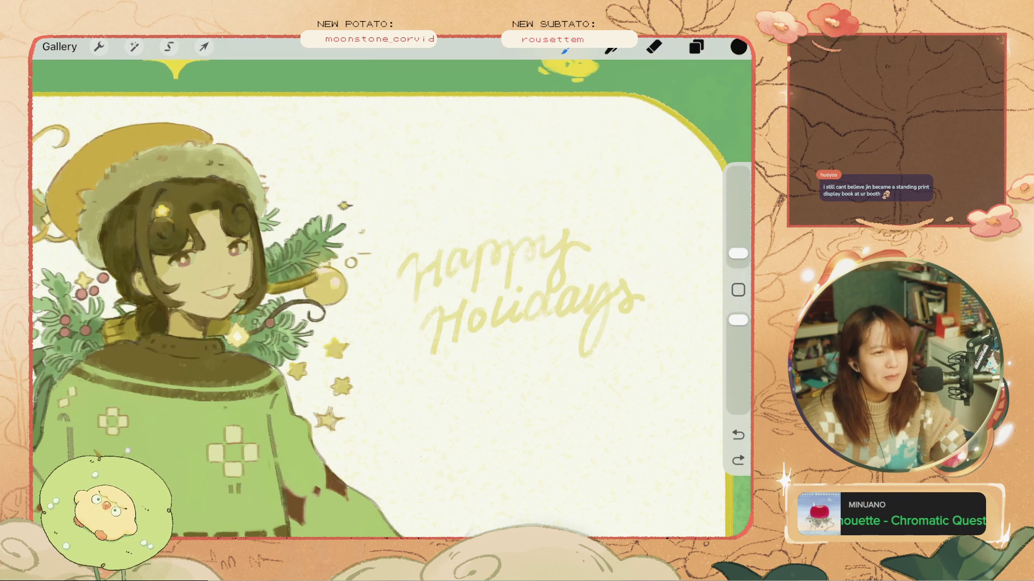
# - Test short and hooked dark strokes left of Happy, undoing all so the lettering stays pale
pyautogui.moveTo(398, 252); pyautogui.dragTo(402, 273)
pyautogui.hotkey('ctrl', 'z')
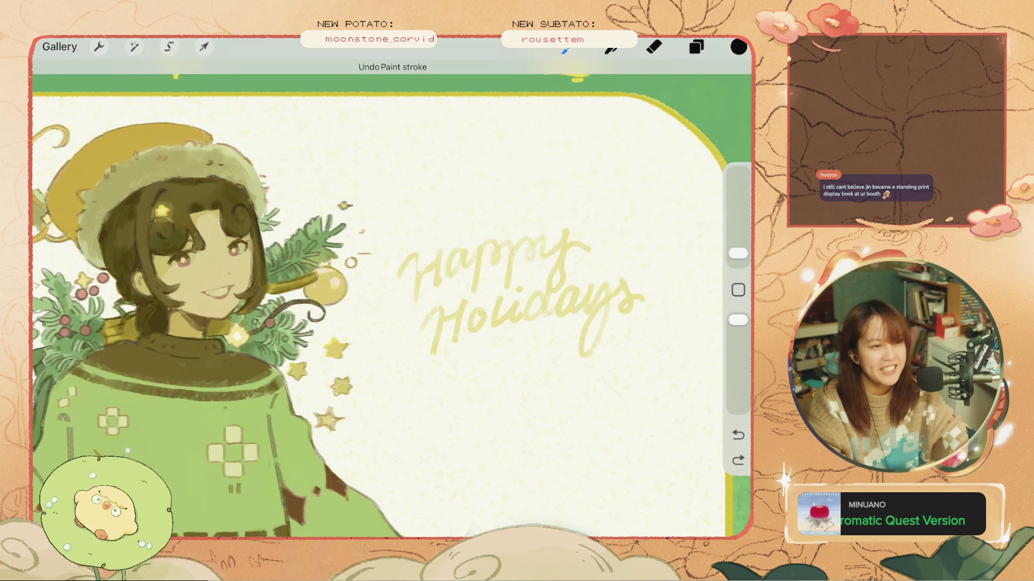
pyautogui.hotkey('ctrl', 'z')
pyautogui.moveTo(397, 274)
pyautogui.mouseDown()
pyautogui.moveTo(415, 258)
pyautogui.moveTo(419, 269)
pyautogui.mouseUp()
pyautogui.hotkey('ctrl', 'z')
pyautogui.hotkey('ctrl', 'z')
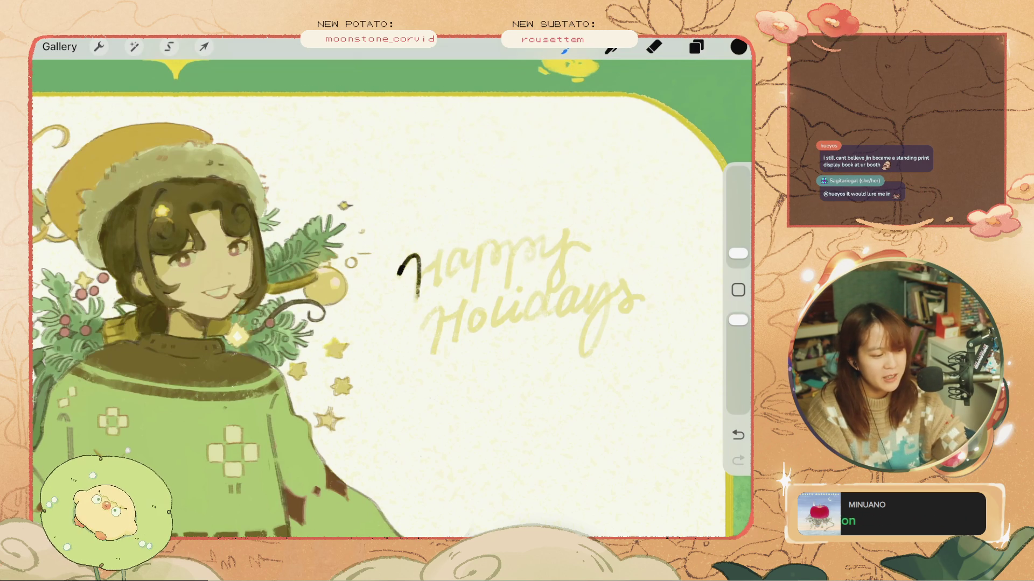
pyautogui.hotkey('ctrl', 'z')
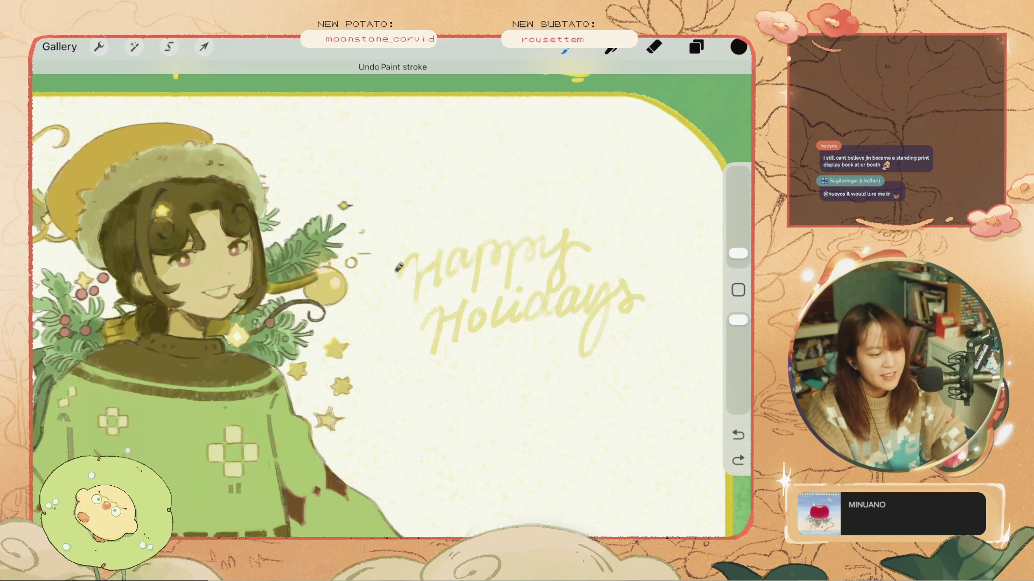
pyautogui.moveTo(397, 272)
pyautogui.mouseDown()
pyautogui.moveTo(418, 252)
pyautogui.moveTo(417, 300)
pyautogui.moveTo(418, 253)
pyautogui.moveTo(418, 281)
pyautogui.mouseUp()
pyautogui.hotkey('ctrl', 'z')
pyautogui.hotkey('ctrl', 'z')
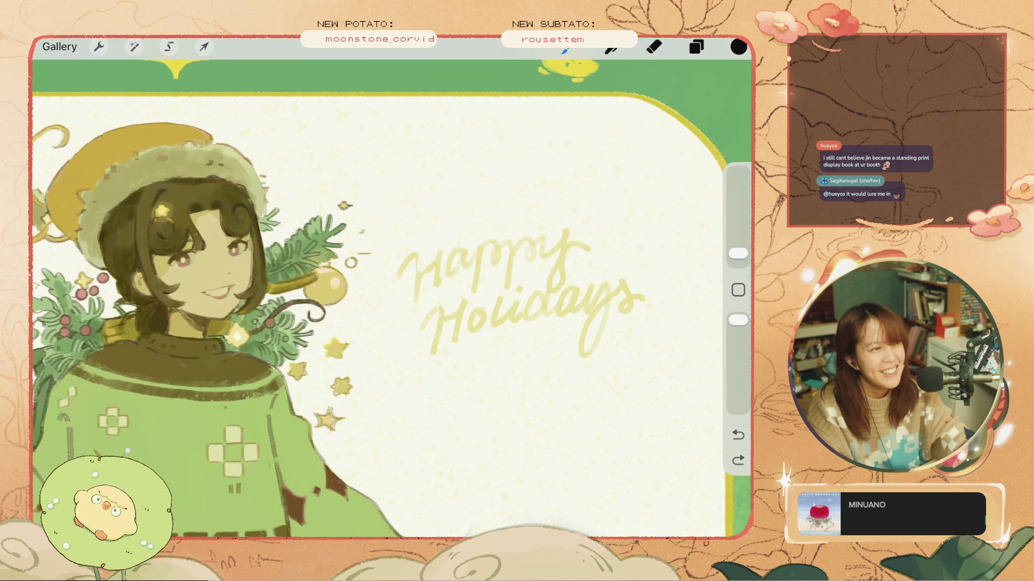
pyautogui.click(738, 47)
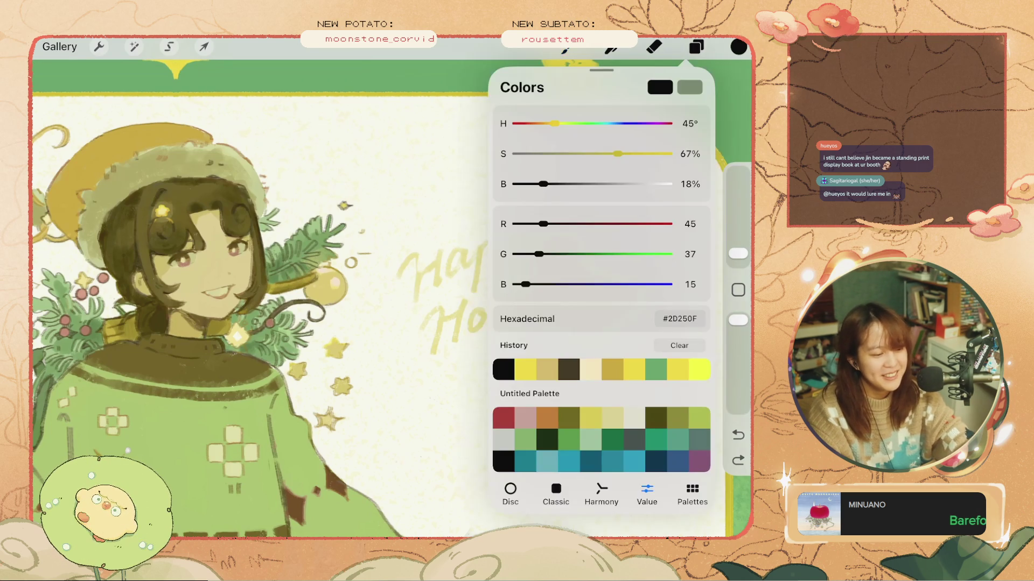
# - Try hooked and upright H strokes left of Happy, then undo them
pyautogui.moveTo(371, 277)
pyautogui.mouseDown()
pyautogui.moveTo(412, 269)
pyautogui.moveTo(405, 285)
pyautogui.moveTo(396, 276)
pyautogui.moveTo(416, 299)
pyautogui.mouseUp()
pyautogui.hotkey('ctrl', 'z')
pyautogui.hotkey('ctrl', 'z')
pyautogui.hotkey('ctrl', 'z')
pyautogui.moveTo(407, 252); pyautogui.dragTo(414, 299)
pyautogui.hotkey('ctrl', 'z')
pyautogui.moveTo(423, 252); pyautogui.dragTo(415, 295)
pyautogui.moveTo(444, 243)
pyautogui.mouseDown()
pyautogui.moveTo(437, 282)
pyautogui.moveTo(423, 270)
pyautogui.moveTo(441, 263)
pyautogui.moveTo(423, 288)
pyautogui.mouseUp()
pyautogui.hotkey('ctrl', 'z')
pyautogui.hotkey('ctrl', 'z')
pyautogui.hotkey('ctrl', 'z')
pyautogui.hotkey('ctrl', 'z')
pyautogui.hotkey('ctrl', 'z')
pyautogui.hotkey('ctrl', 'z')
pyautogui.hotkey('ctrl', 'z')
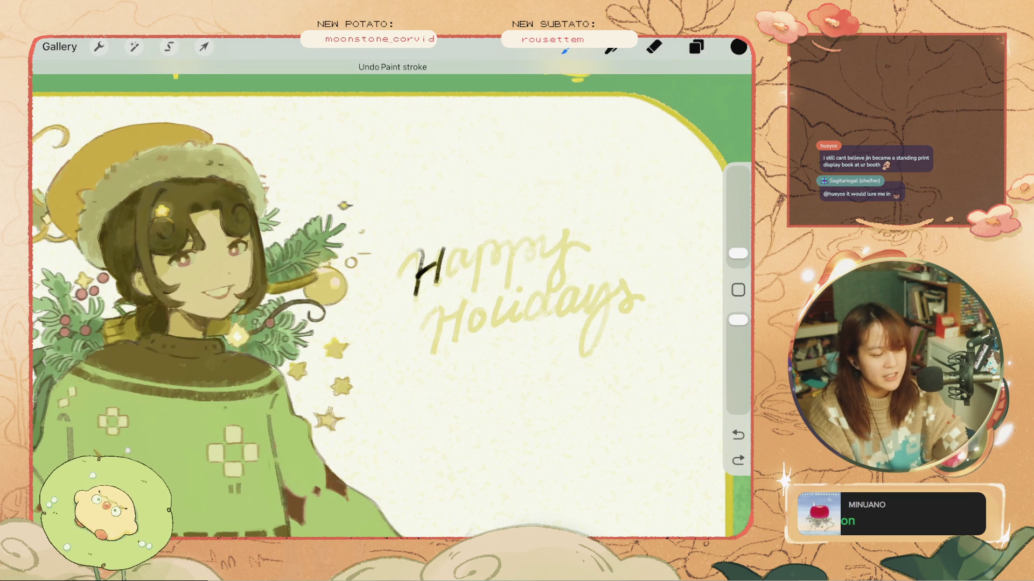
# - Adjust brightness and saturation to make the brush colour a dark olive brown
pyautogui.click(739, 47)
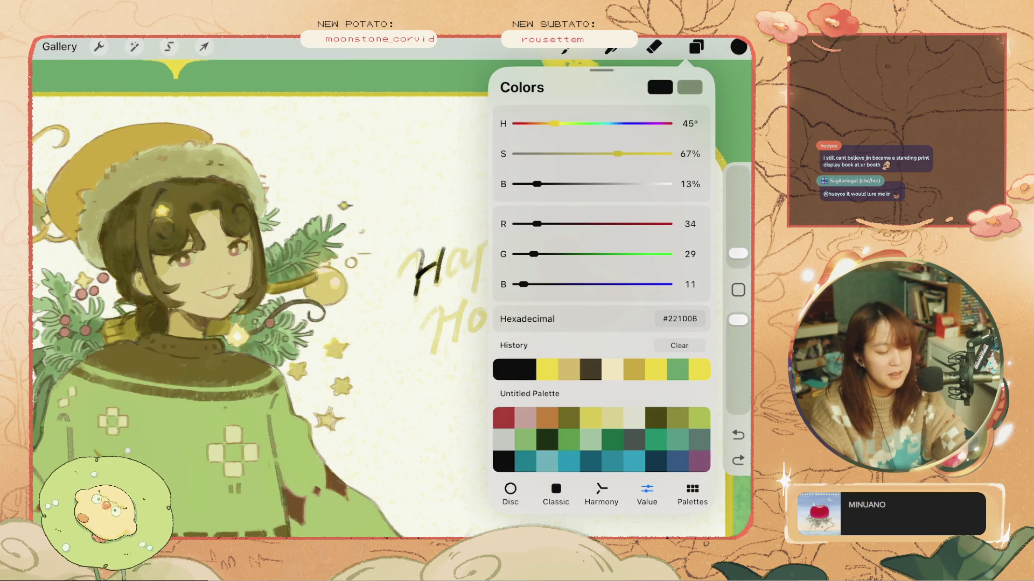
pyautogui.moveTo(537, 183); pyautogui.dragTo(568, 184)
pyautogui.moveTo(617, 154); pyautogui.dragTo(578, 154)
pyautogui.click(739, 47)
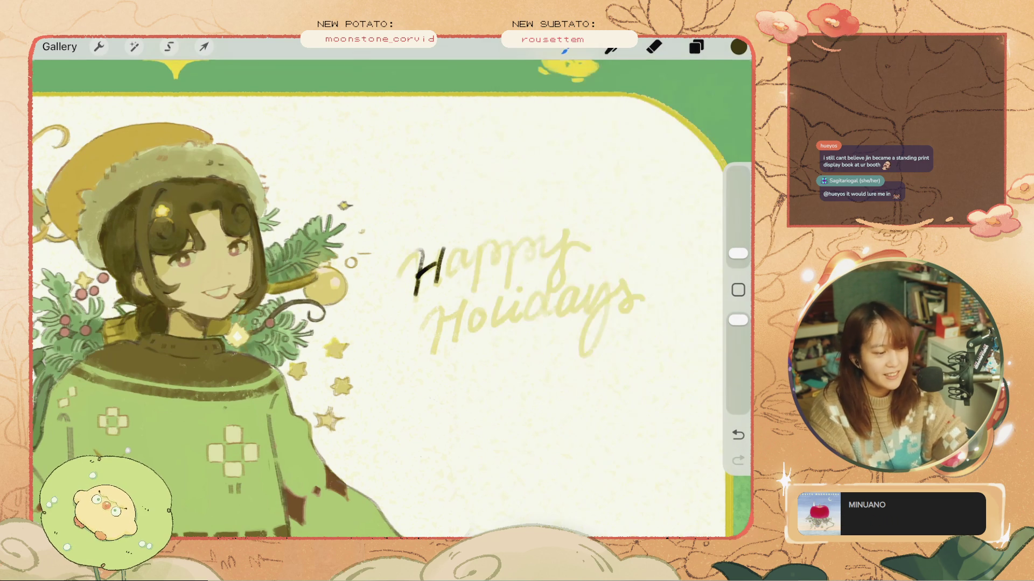
pyautogui.hotkey('ctrl', 'z')
pyautogui.hotkey('ctrl', 'z')
pyautogui.click(739, 47)
pyautogui.moveTo(577, 154); pyautogui.dragTo(603, 154)
pyautogui.click(739, 47)
# - Make Layer 28 the drawing layer
pyautogui.hotkey('ctrl', 'z')
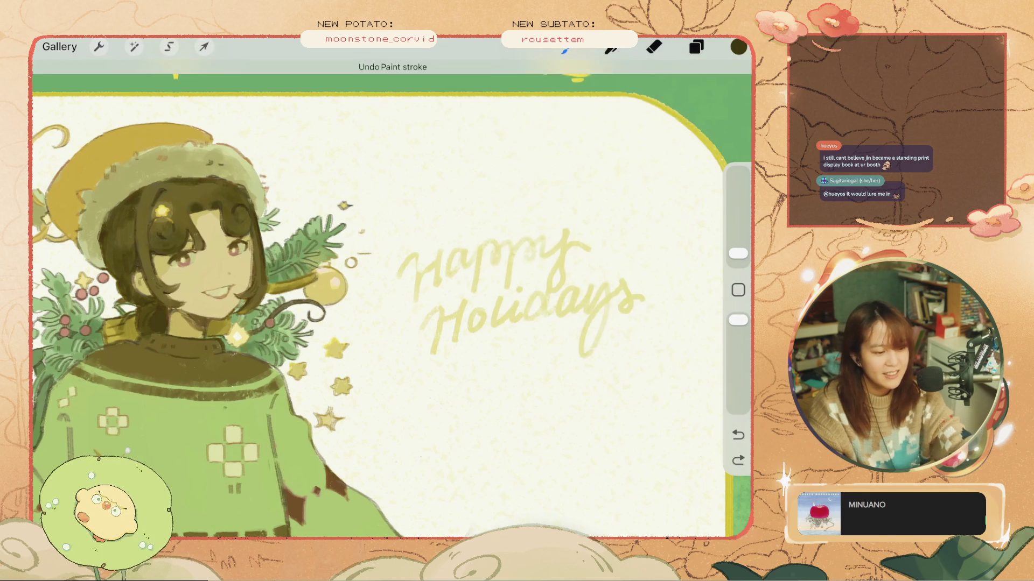
pyautogui.click(696, 47)
pyautogui.click(600, 268)
pyautogui.click(696, 47)
# - Ink the two uprights of the H in Happy, retrying and undoing strokes
pyautogui.hotkey('ctrl', 'z')
pyautogui.moveTo(405, 268)
pyautogui.mouseDown()
pyautogui.moveTo(425, 264)
pyautogui.moveTo(415, 304)
pyautogui.mouseUp()
pyautogui.moveTo(445, 246); pyautogui.dragTo(438, 292)
pyautogui.hotkey('ctrl', 'z')
pyautogui.moveTo(446, 245); pyautogui.dragTo(437, 291)
pyautogui.moveTo(445, 245); pyautogui.dragTo(437, 290)
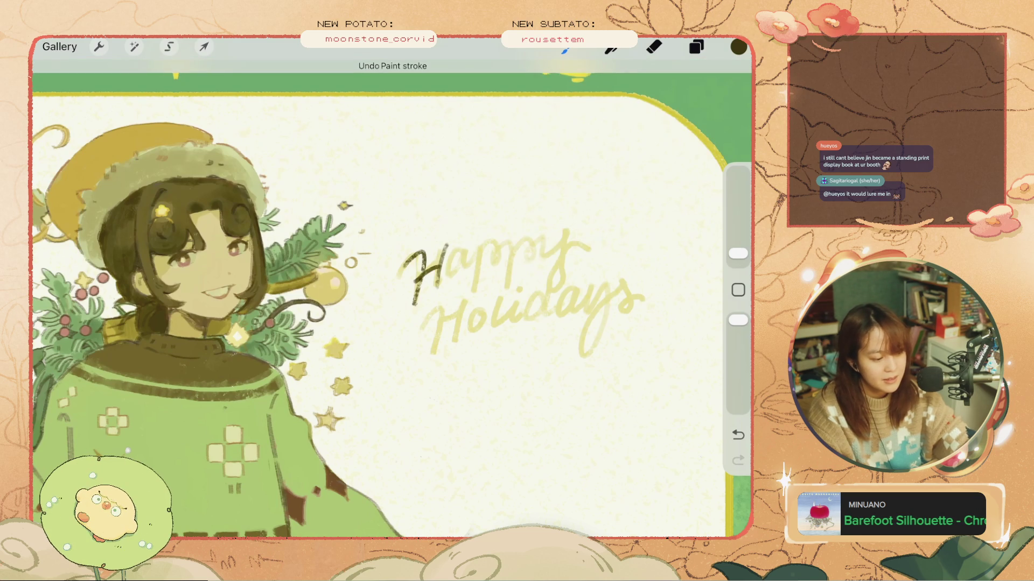
pyautogui.hotkey('ctrl', 'z')
pyautogui.moveTo(437, 272)
pyautogui.mouseDown()
pyautogui.moveTo(467, 257)
pyautogui.moveTo(468, 272)
pyautogui.mouseUp()
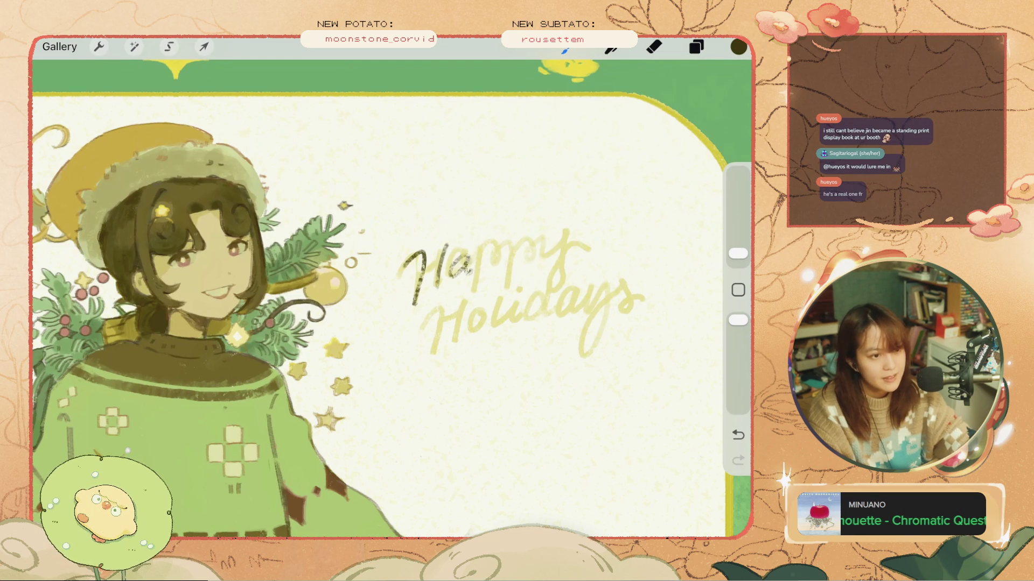
pyautogui.hotkey('ctrl', 'z')
pyautogui.hotkey('ctrl', 'z')
pyautogui.hotkey('ctrl', 'z')
pyautogui.hotkey('ctrl', 'z')
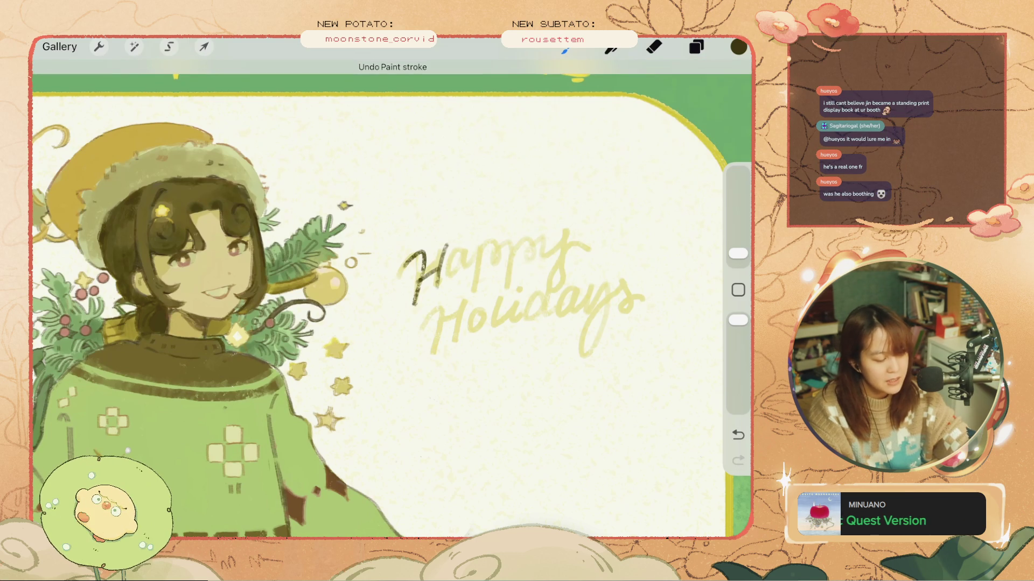
pyautogui.hotkey('ctrl', 'z')
pyautogui.moveTo(424, 287); pyautogui.dragTo(421, 250)
pyautogui.hotkey('ctrl', 'z')
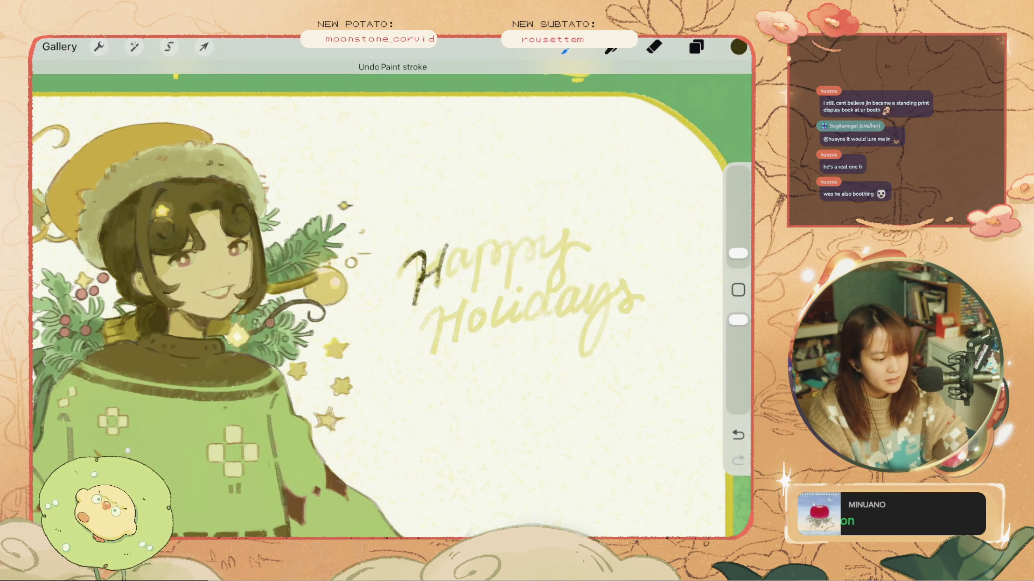
pyautogui.hotkey('ctrl', 'shift', 'z')
pyautogui.hotkey('ctrl', 'z')
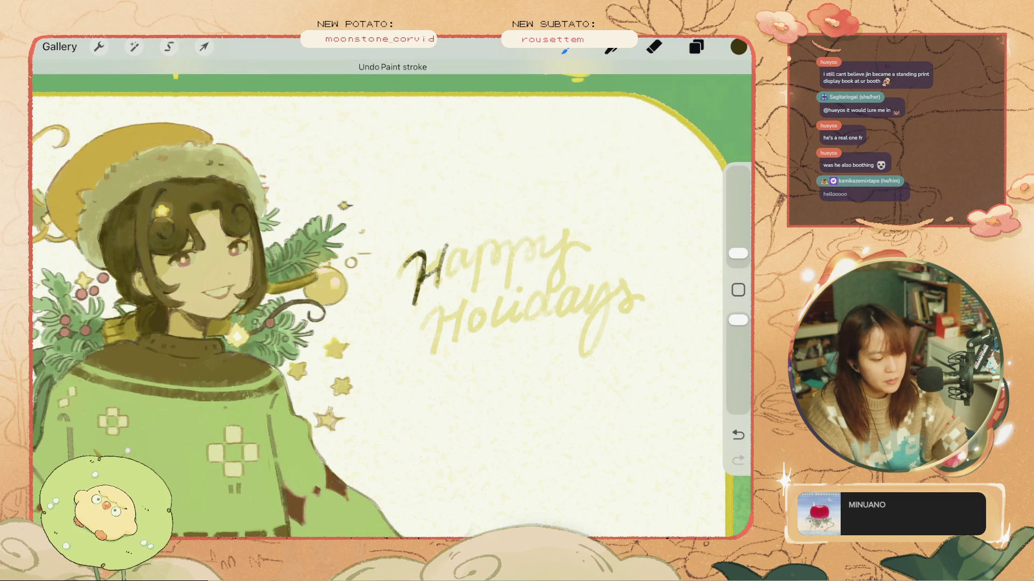
# - Try strokes for the a after the H, undoing the unwanted ones
pyautogui.moveTo(468, 253); pyautogui.dragTo(450, 277)
pyautogui.hotkey('ctrl', 'z')
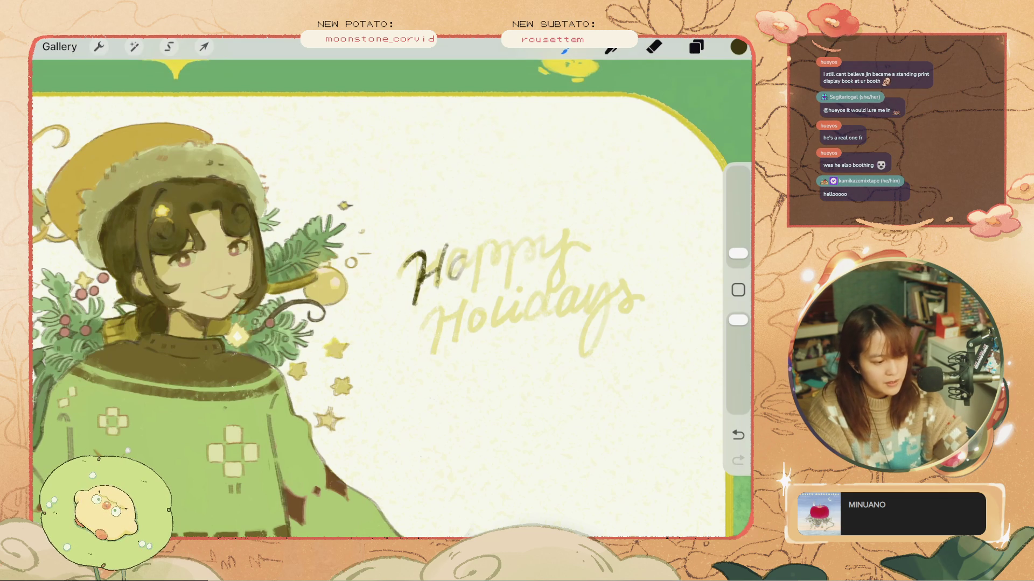
pyautogui.hotkey('ctrl', 'z')
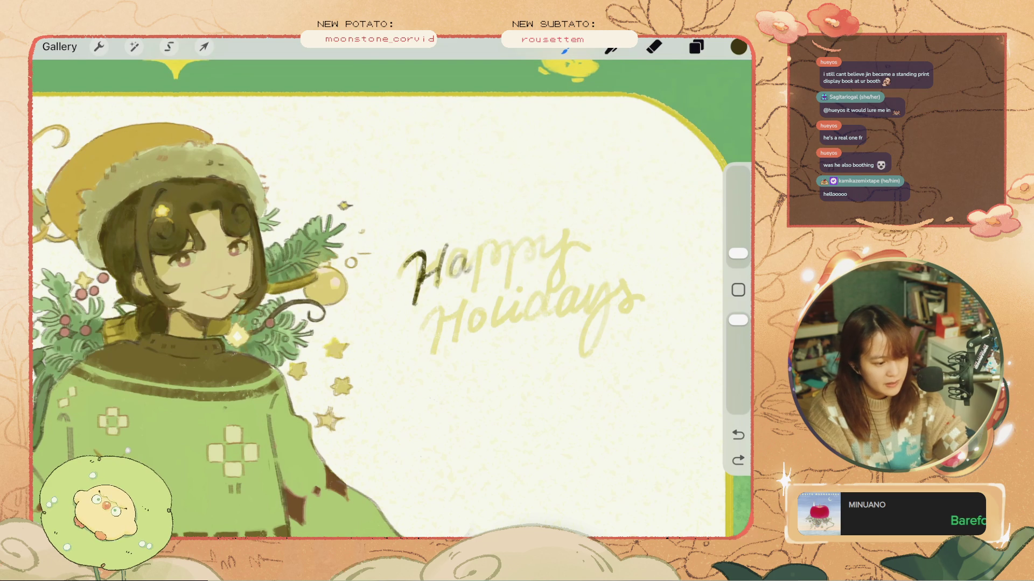
pyautogui.hotkey('ctrl', 'z')
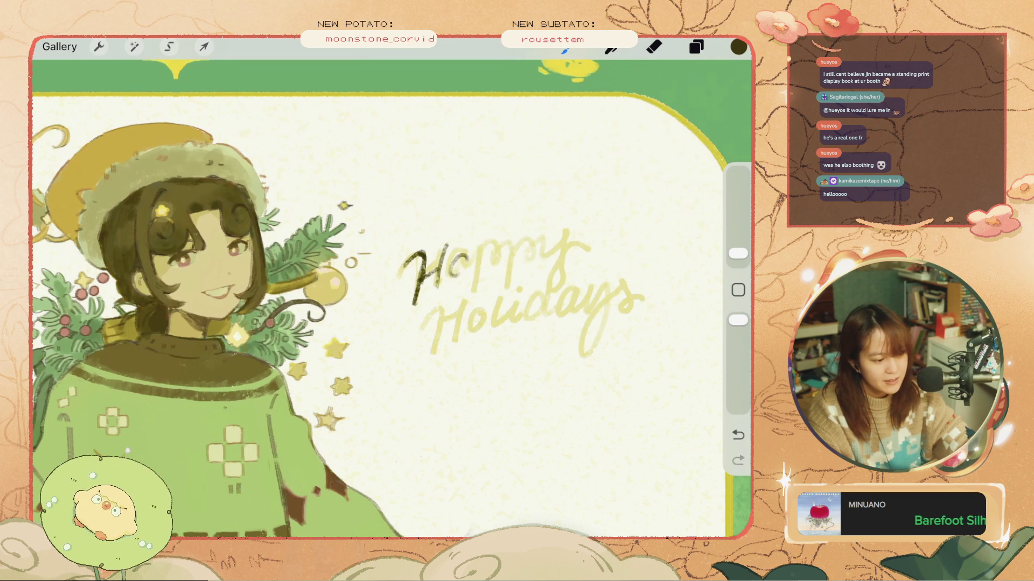
pyautogui.hotkey('ctrl', 'z')
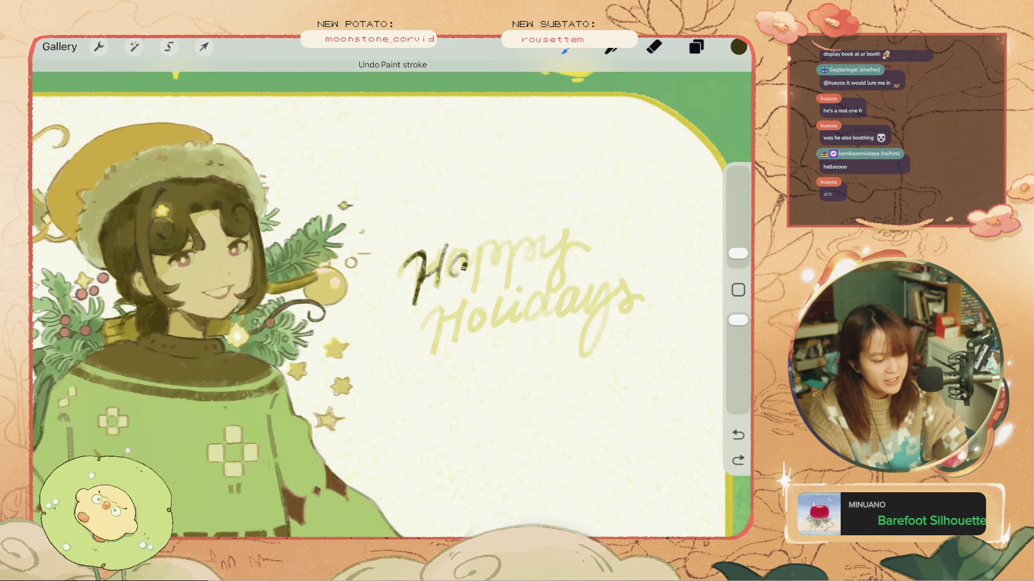
pyautogui.hotkey('ctrl', 'z')
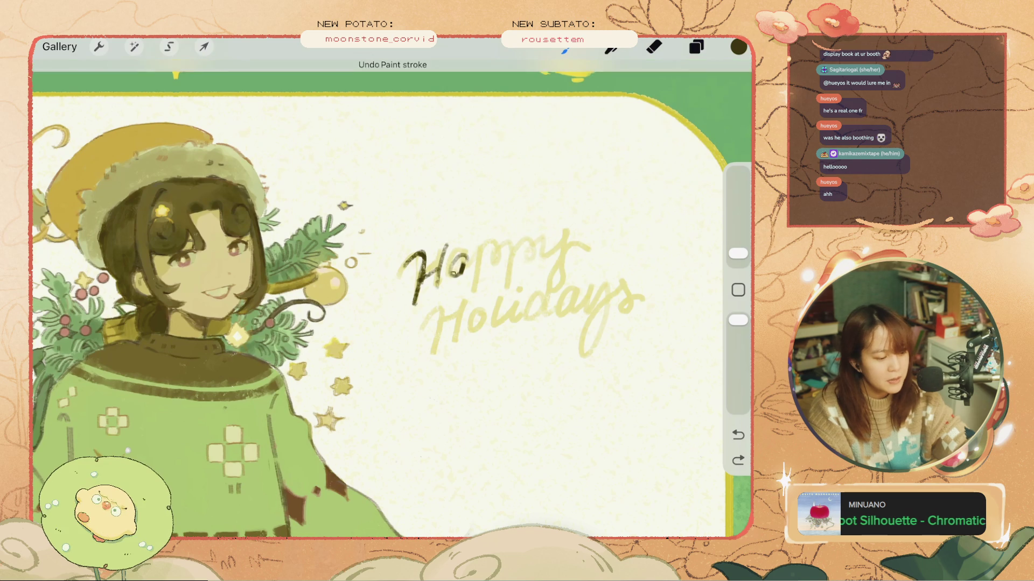
pyautogui.hotkey('ctrl', 'z')
pyautogui.moveTo(462, 258); pyautogui.dragTo(455, 272)
pyautogui.hotkey('ctrl', 'z')
pyautogui.hotkey('ctrl', 'z')
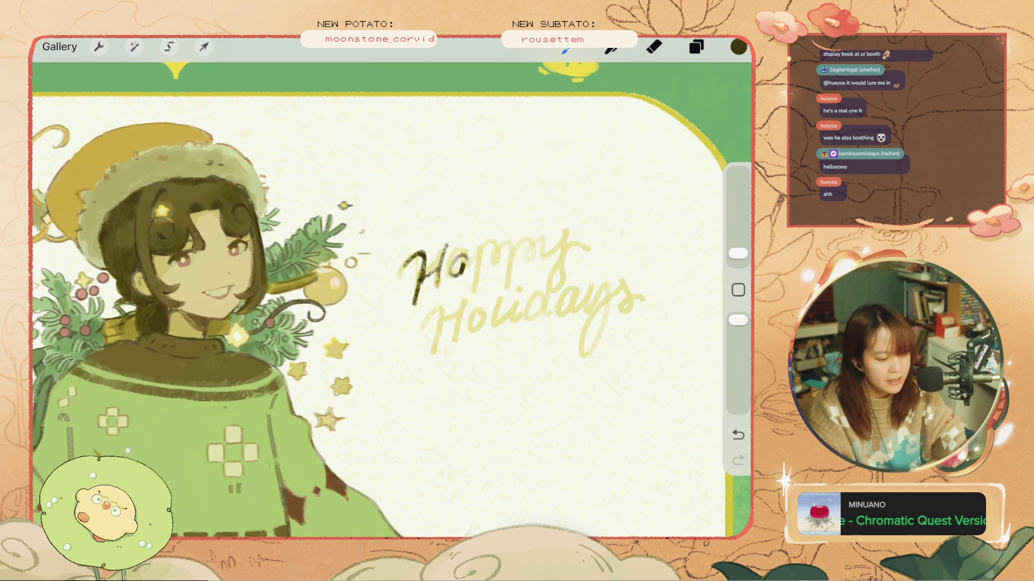
# - Test extra strokes on the H and the H of Holidays, undoing each
pyautogui.moveTo(438, 243); pyautogui.dragTo(437, 290)
pyautogui.hotkey('ctrl', 'z')
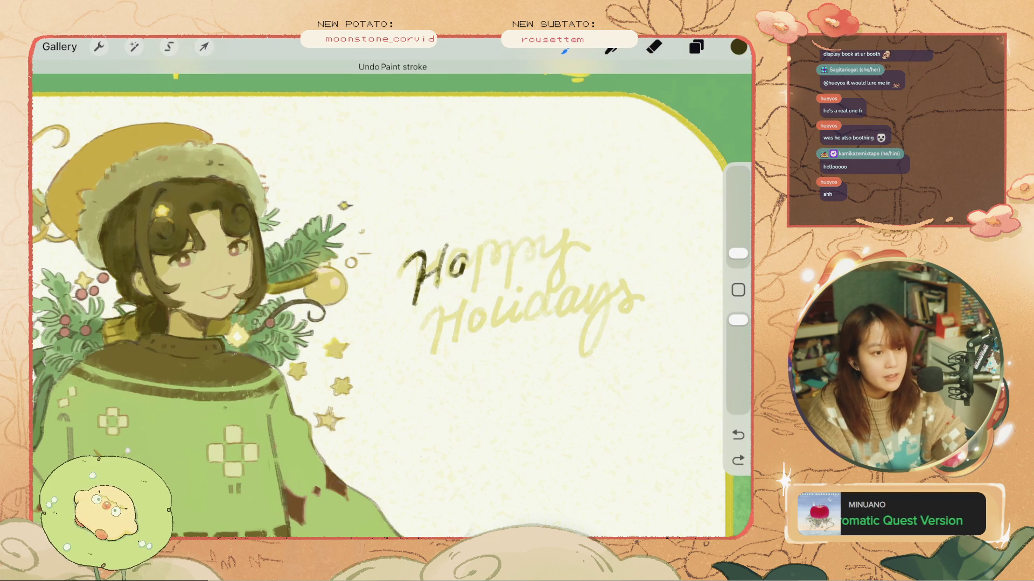
pyautogui.moveTo(376, 232); pyautogui.dragTo(362, 248)
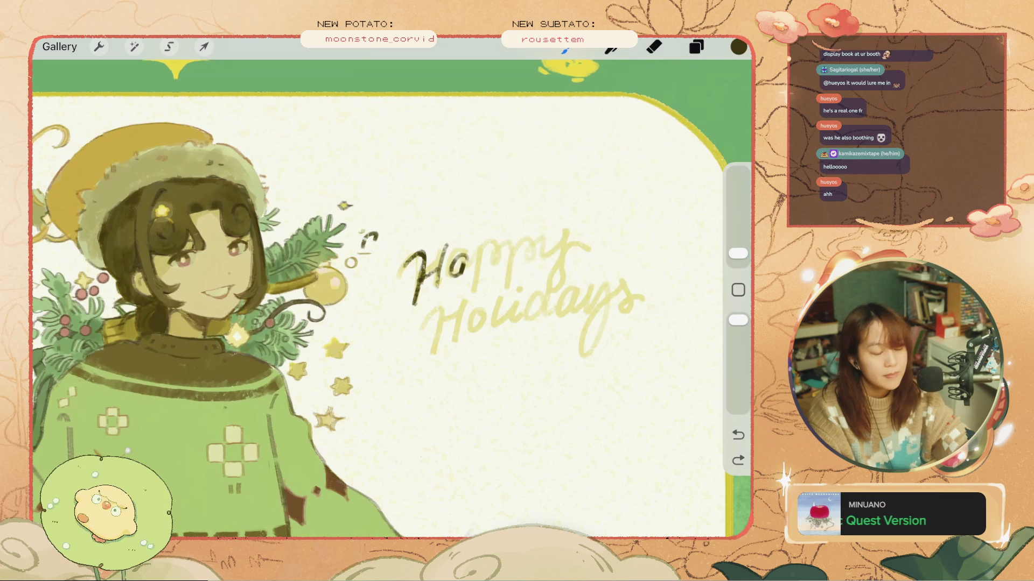
pyautogui.hotkey('ctrl', 'z')
pyautogui.moveTo(470, 308)
pyautogui.mouseDown()
pyautogui.moveTo(464, 330)
pyautogui.moveTo(409, 329)
pyautogui.moveTo(394, 311)
pyautogui.mouseUp()
pyautogui.hotkey('ctrl', 'z')
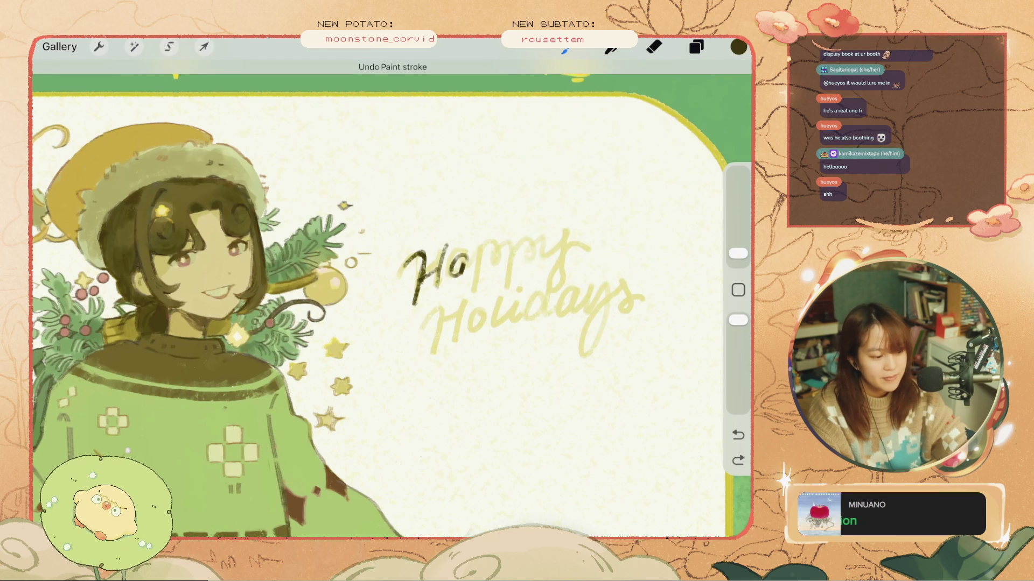
pyautogui.moveTo(439, 258); pyautogui.dragTo(438, 288)
pyautogui.hotkey('ctrl', 'z')
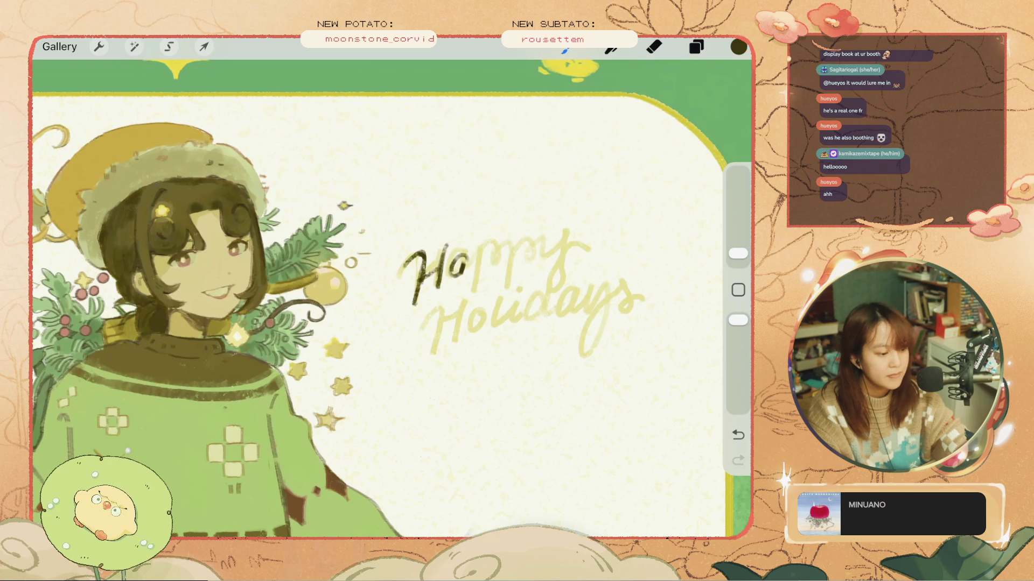
# - Try several letter strokes after Ho, undoing each attempt
pyautogui.moveTo(473, 250)
pyautogui.mouseDown()
pyautogui.moveTo(471, 296)
pyautogui.moveTo(490, 260)
pyautogui.moveTo(482, 302)
pyautogui.mouseUp()
pyautogui.hotkey('ctrl', 'z')
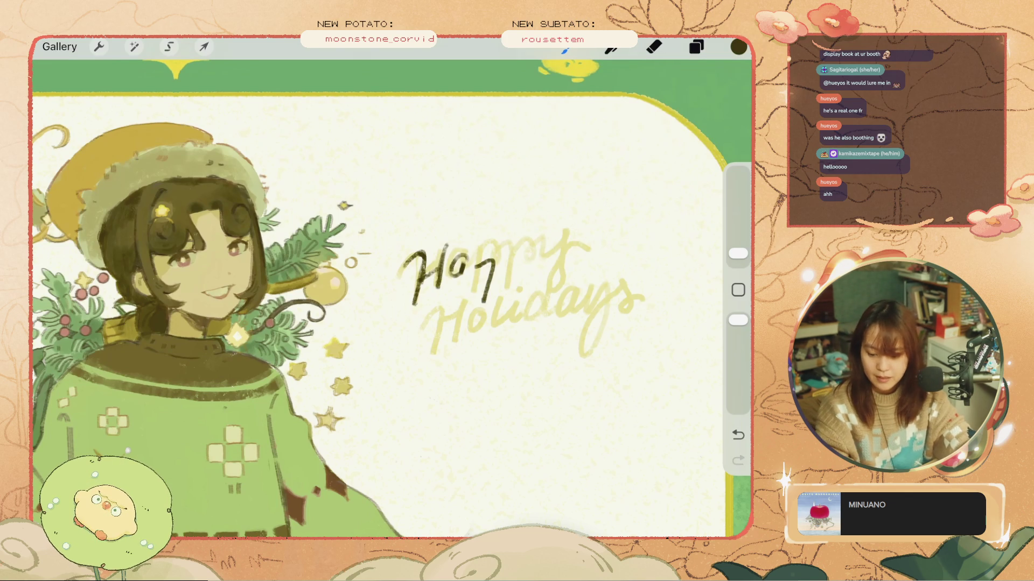
pyautogui.hotkey('ctrl', 'z')
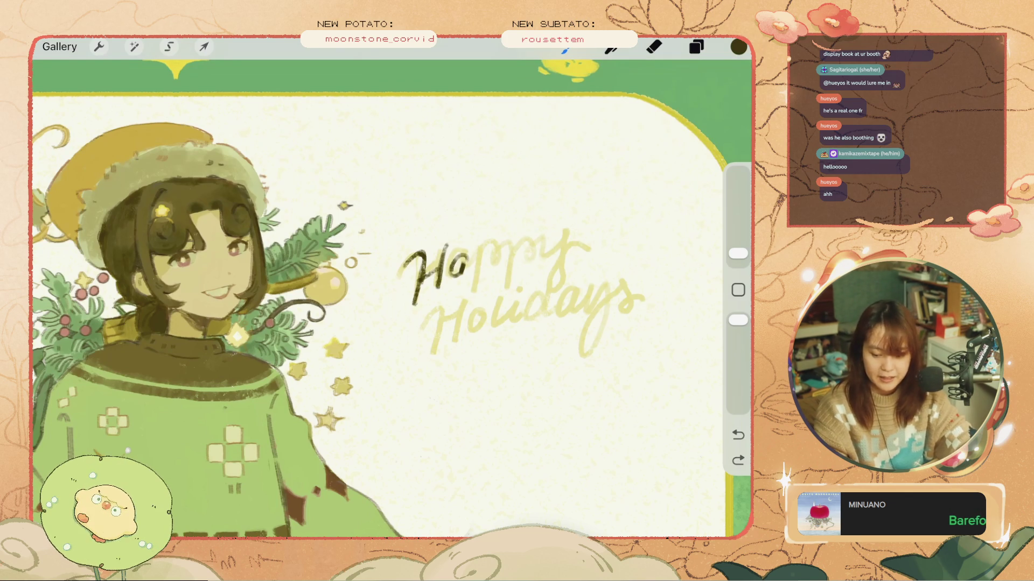
pyautogui.moveTo(511, 265); pyautogui.dragTo(496, 309)
pyautogui.hotkey('ctrl', 'z')
pyautogui.moveTo(487, 242); pyautogui.dragTo(473, 286)
pyautogui.hotkey('ctrl', 'z')
pyautogui.moveTo(485, 243)
pyautogui.mouseDown()
pyautogui.moveTo(474, 286)
pyautogui.moveTo(494, 251)
pyautogui.moveTo(464, 255)
pyautogui.moveTo(453, 272)
pyautogui.mouseUp()
pyautogui.hotkey('ctrl', 'z')
pyautogui.hotkey('ctrl', 'z')
# - Tidy the o with the Eraser, then retry dark strokes after Ha
pyautogui.click(654, 47)
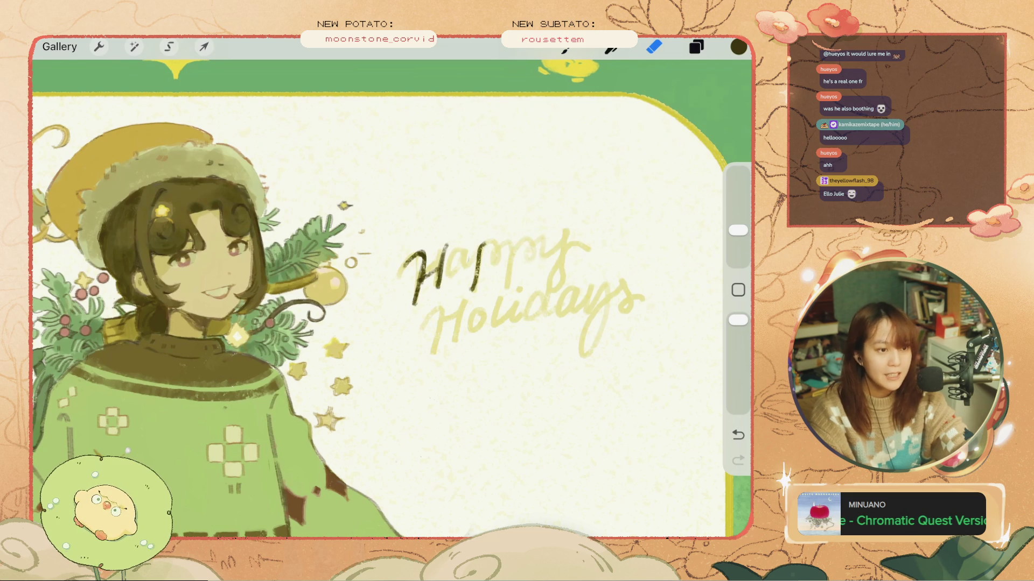
pyautogui.click(565, 47)
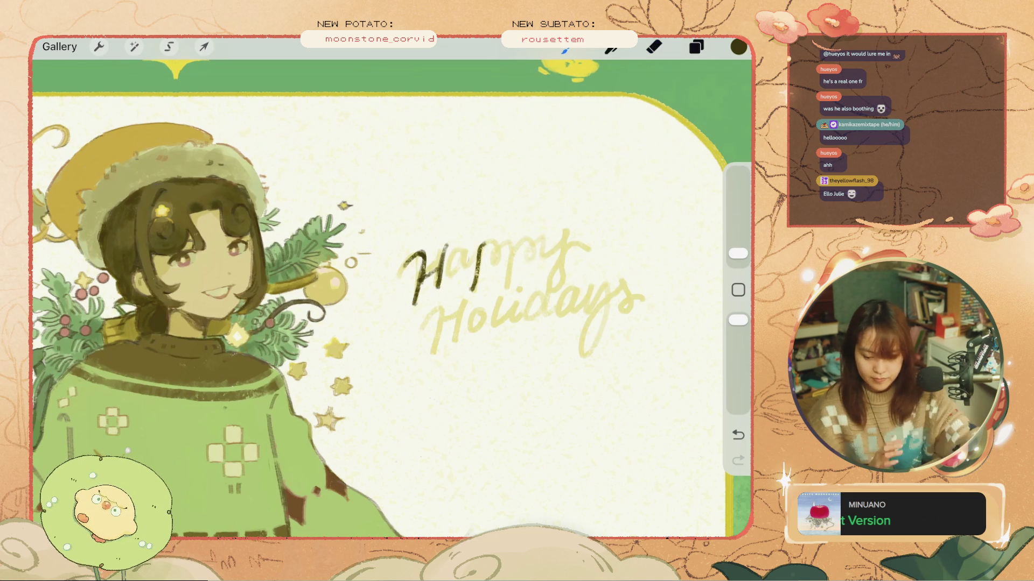
pyautogui.hscroll(-1, 391, 299)
pyautogui.moveTo(490, 245); pyautogui.dragTo(470, 269)
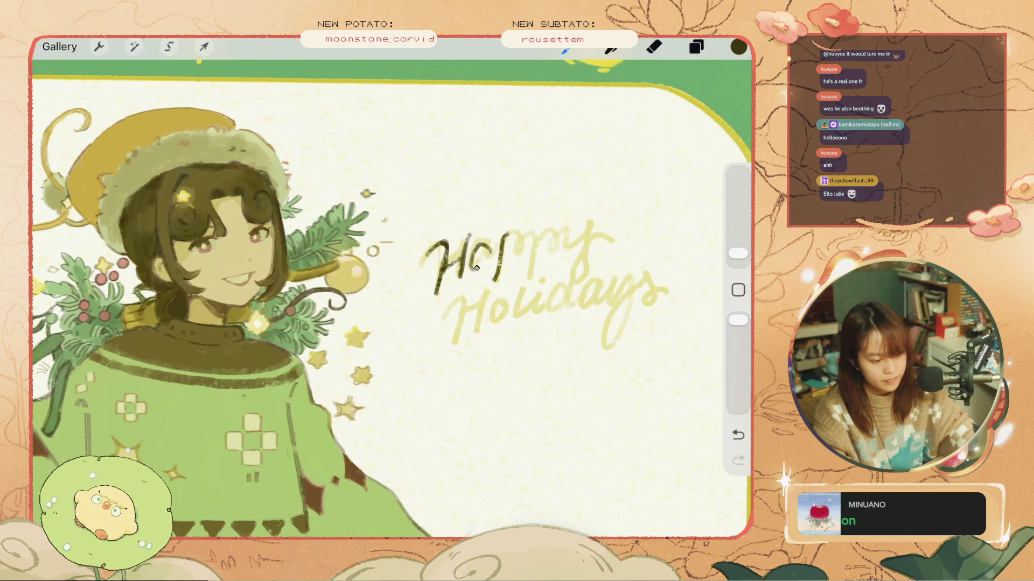
pyautogui.hotkey('ctrl', 'z')
pyautogui.hotkey('ctrl', 'z')
pyautogui.moveTo(482, 253)
pyautogui.mouseDown()
pyautogui.moveTo(474, 269)
pyautogui.moveTo(498, 265)
pyautogui.moveTo(484, 267)
pyautogui.mouseUp()
pyautogui.hotkey('ctrl', 'z')
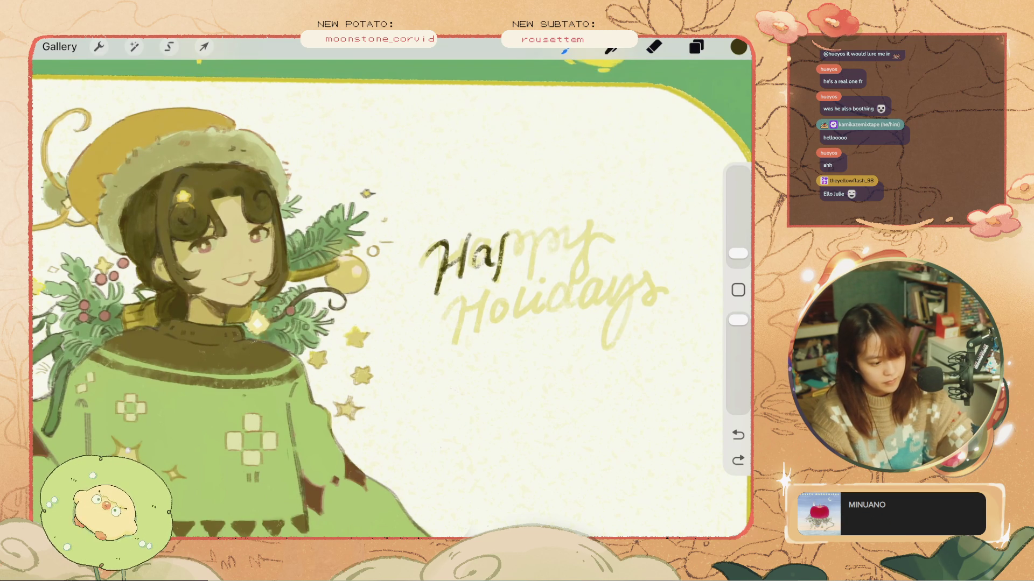
pyautogui.moveTo(503, 187)
pyautogui.mouseDown()
pyautogui.moveTo(485, 233)
pyautogui.moveTo(520, 265)
pyautogui.moveTo(508, 248)
pyautogui.mouseUp()
pyautogui.hotkey('ctrl', 'z')
pyautogui.hotkey('ctrl', 'z')
# - Redraw the p stroke after 'Ha' and nudge it into place with Selection and Transform
pyautogui.click(168, 47)
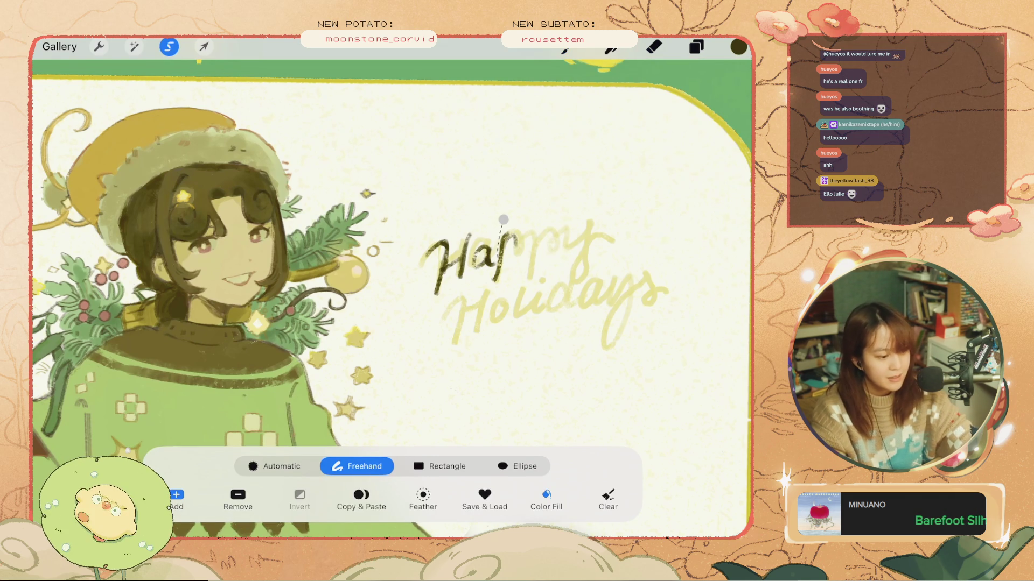
pyautogui.hotkey('ctrl', 'z')
pyautogui.hotkey('ctrl', 'z')
pyautogui.moveTo(502, 221); pyautogui.dragTo(496, 250)
pyautogui.hotkey('ctrl', 'z')
pyautogui.click(169, 46)
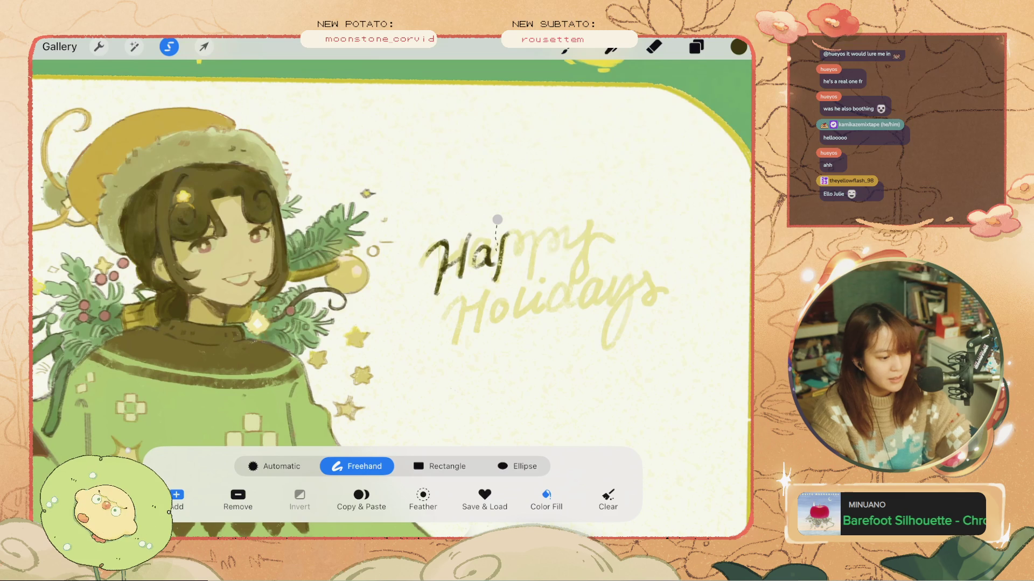
pyautogui.moveTo(487, 290); pyautogui.dragTo(526, 237)
pyautogui.click(204, 46)
pyautogui.click(566, 48)
# - Compare the p strokes with undo and redo, then ink the second p of 'Happy'
pyautogui.hotkey('ctrl', 'z')
pyautogui.hotkey('ctrl', 'shift', 'z')
pyautogui.hotkey('ctrl', 'z')
pyautogui.hotkey('ctrl', 'shift', 'z')
pyautogui.hotkey('ctrl', 'z')
pyautogui.hotkey('ctrl', 'shift', 'z')
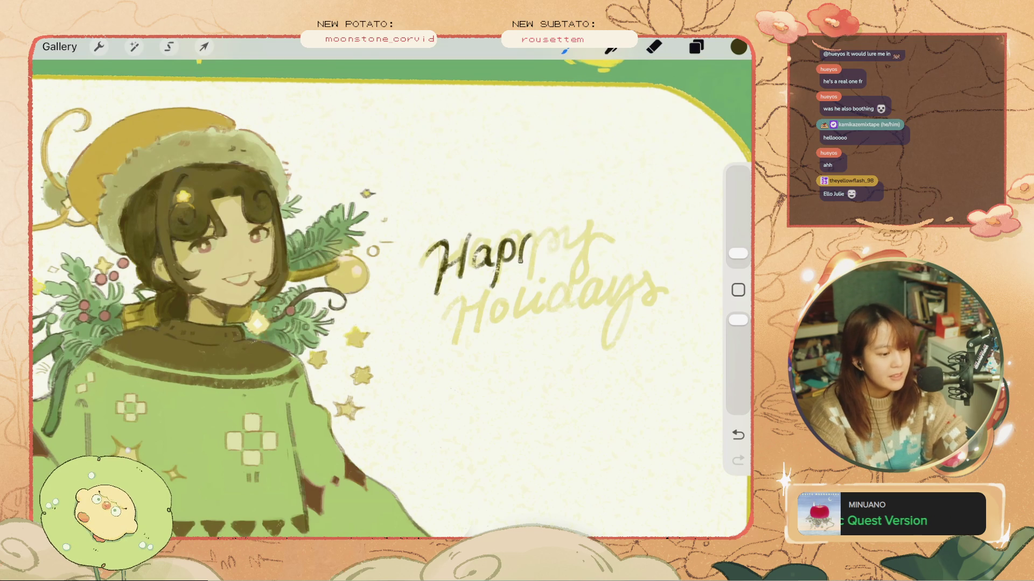
pyautogui.hotkey('ctrl', 'z')
pyautogui.hotkey('ctrl', 'shift', 'z')
pyautogui.hotkey('ctrl', 'z')
pyautogui.hotkey('ctrl', 'shift', 'z')
pyautogui.hotkey('ctrl', 'z')
pyautogui.hotkey('ctrl', 'shift', 'z')
pyautogui.hotkey('ctrl', 'z')
pyautogui.hotkey('ctrl', 'shift', 'z')
pyautogui.hotkey('ctrl', 'z')
pyautogui.moveTo(520, 247)
pyautogui.mouseDown()
pyautogui.moveTo(525, 286)
pyautogui.moveTo(538, 240)
pyautogui.moveTo(538, 252)
pyautogui.mouseUp()
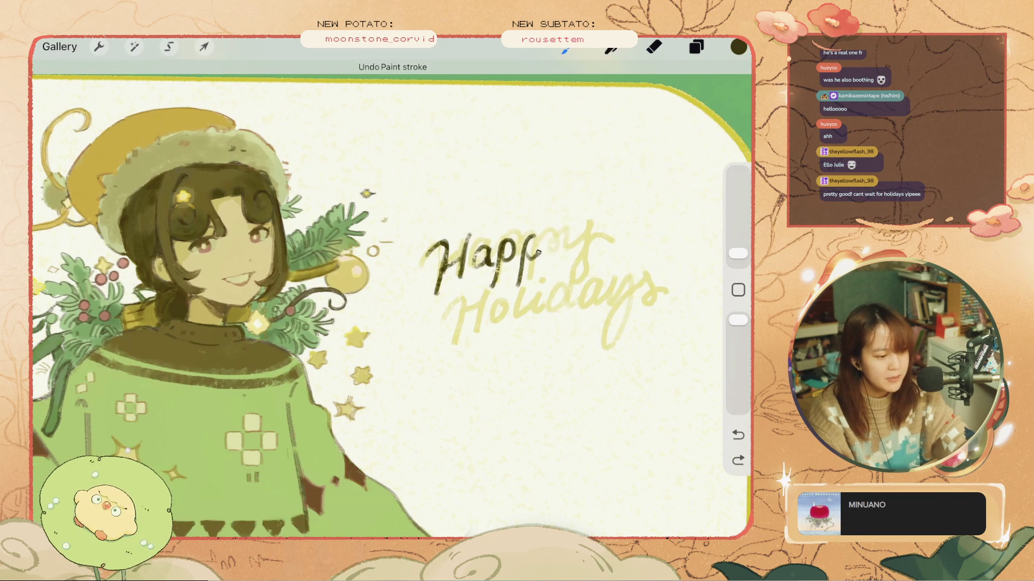
pyautogui.hotkey('ctrl', 'z')
pyautogui.hotkey('ctrl', 'z')
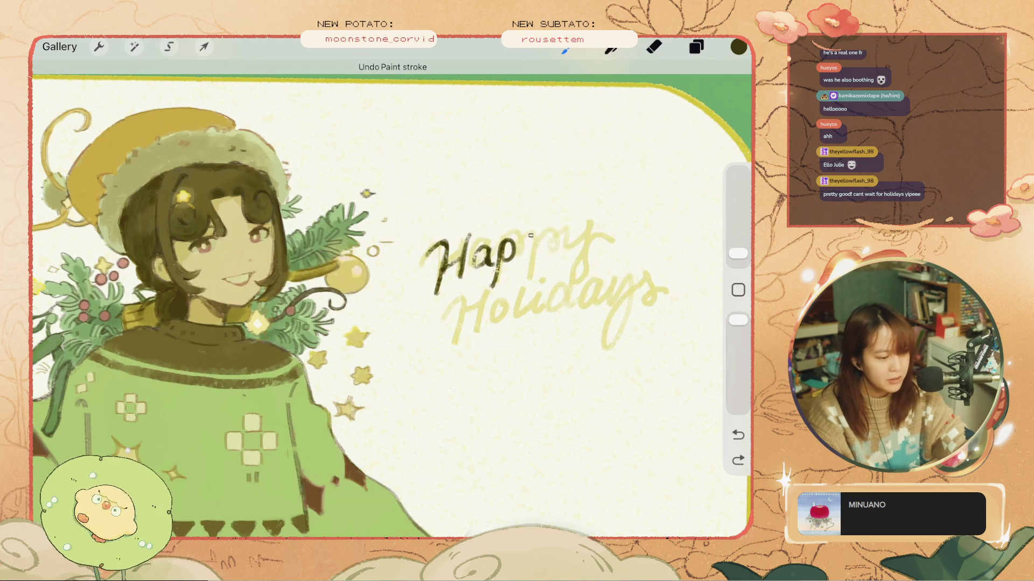
pyautogui.moveTo(530, 237)
pyautogui.mouseDown()
pyautogui.moveTo(518, 288)
pyautogui.moveTo(537, 239)
pyautogui.moveTo(530, 260)
pyautogui.mouseUp()
pyautogui.hotkey('ctrl', 'z')
pyautogui.hotkey('ctrl', 'z')
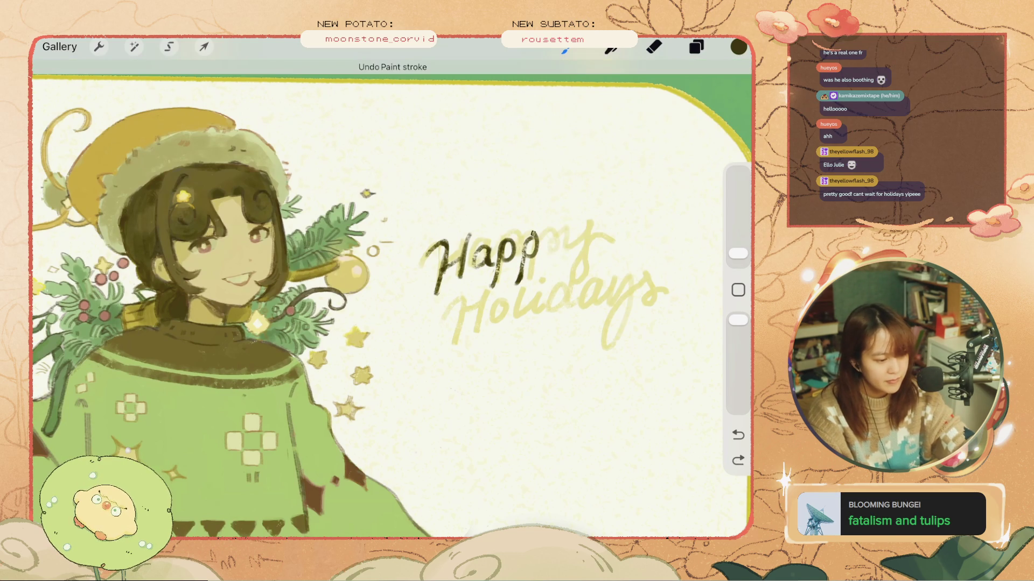
# - Ink the y of 'Happy' with a hooked descender, retrying the strokes until it looks right
pyautogui.moveTo(406, 219); pyautogui.dragTo(402, 251)
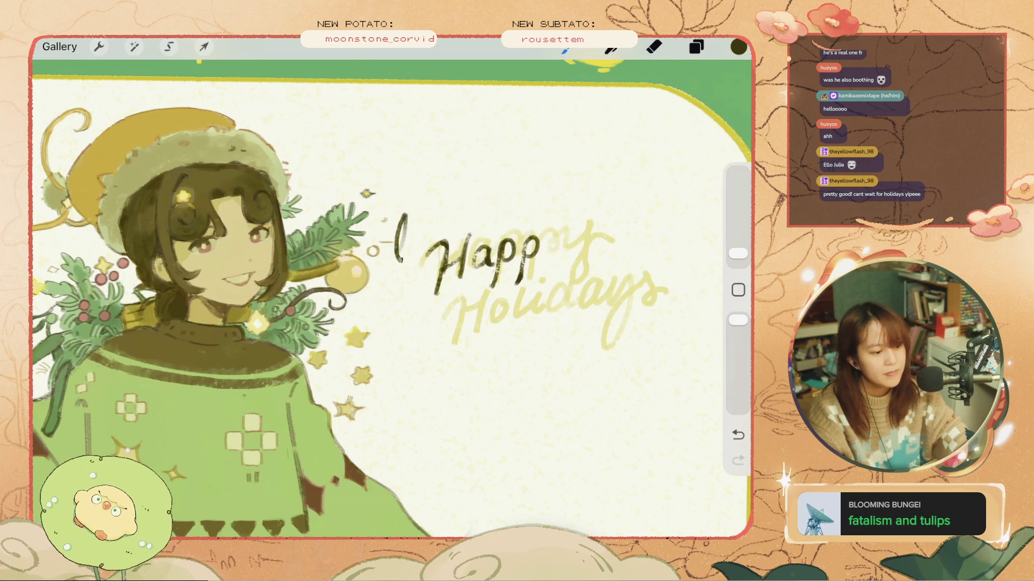
pyautogui.hotkey('ctrl', 'z')
pyautogui.moveTo(550, 233)
pyautogui.mouseDown()
pyautogui.moveTo(568, 240)
pyautogui.moveTo(548, 240)
pyautogui.moveTo(556, 251)
pyautogui.mouseUp()
pyautogui.hotkey('ctrl', 'z')
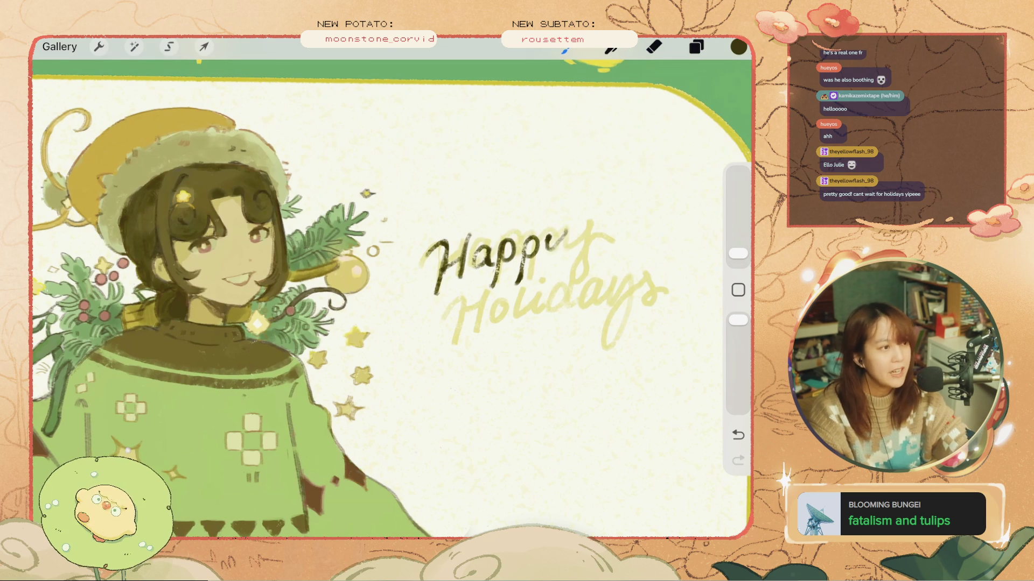
pyautogui.hotkey('ctrl', 'z')
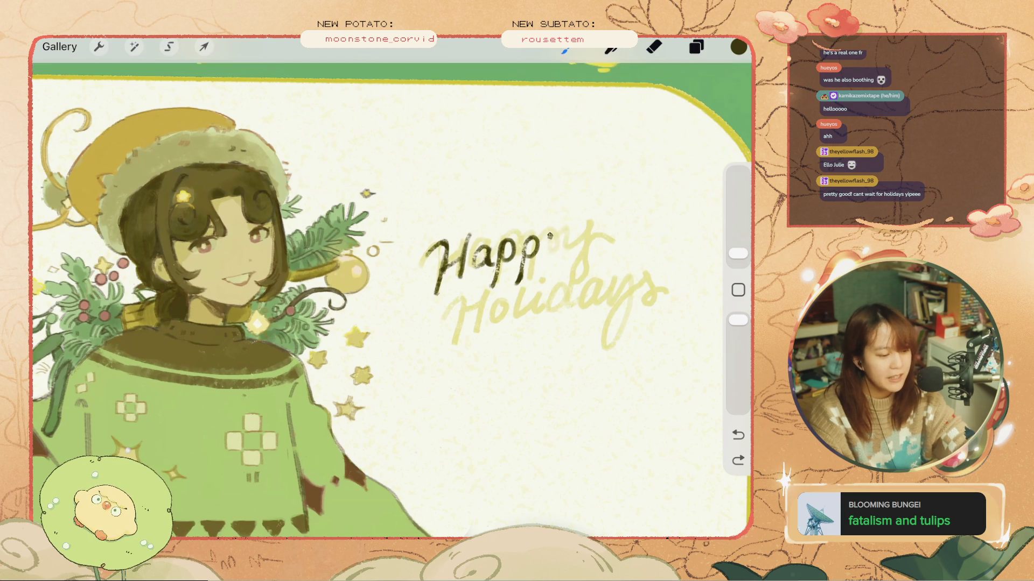
pyautogui.moveTo(548, 238); pyautogui.dragTo(568, 234)
pyautogui.hotkey('ctrl', 'z')
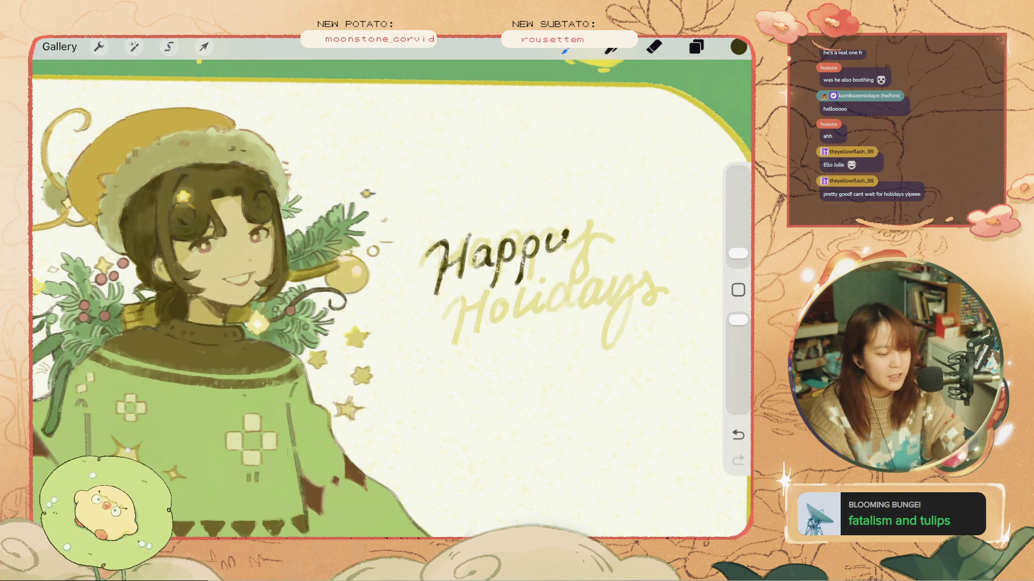
pyautogui.hotkey('ctrl', 'z')
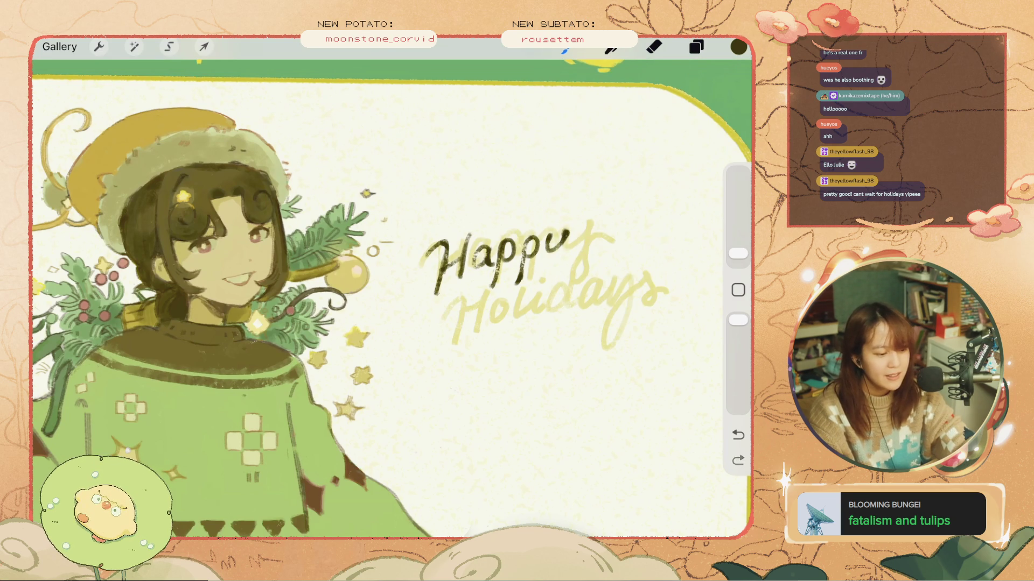
pyautogui.hotkey('ctrl', 'z')
pyautogui.moveTo(567, 237); pyautogui.dragTo(548, 282)
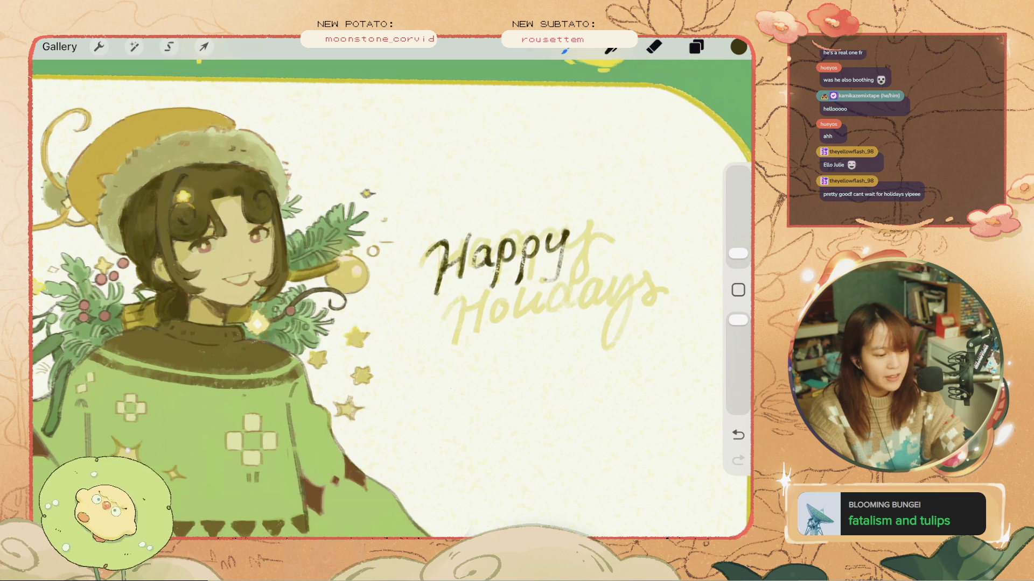
pyautogui.hotkey('ctrl', 'z')
pyautogui.moveTo(567, 233); pyautogui.dragTo(552, 272)
pyautogui.hotkey('ctrl', 'z')
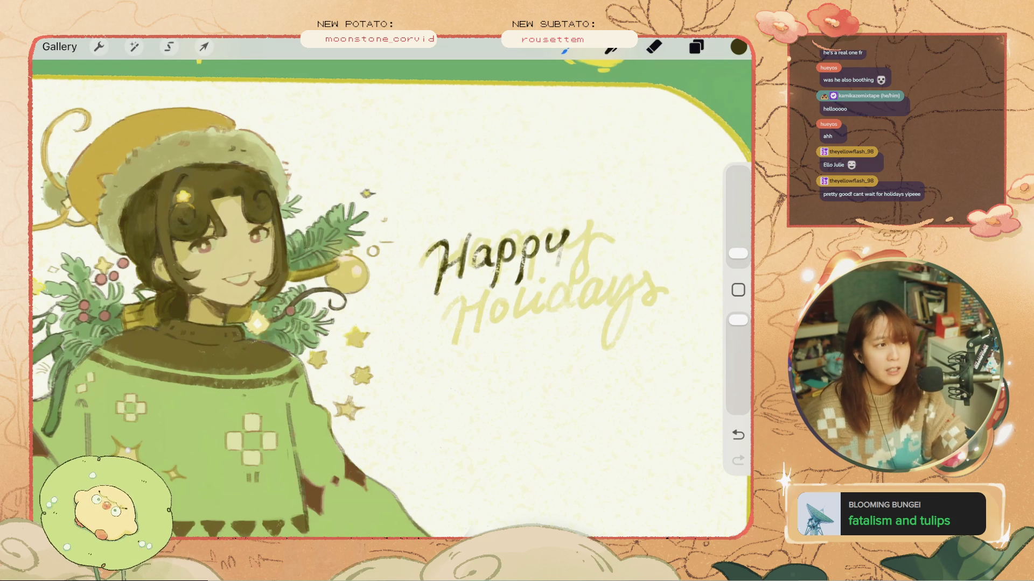
pyautogui.scroll(3, 377, 296)
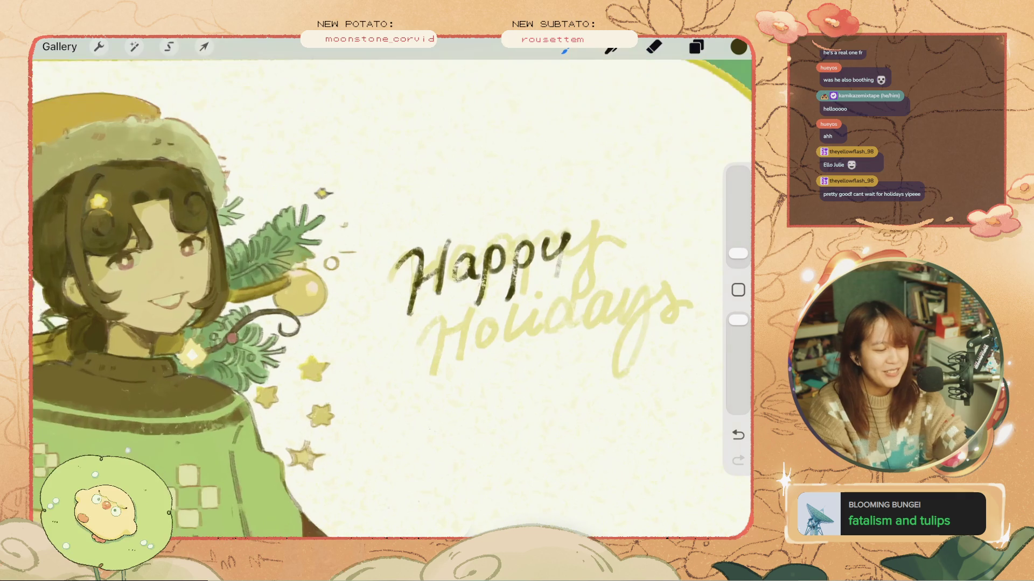
# - Zoom in on 'Happy' and erase part of the y's tail with the Eraser
pyautogui.moveTo(737, 253); pyautogui.dragTo(737, 230)
pyautogui.click(653, 46)
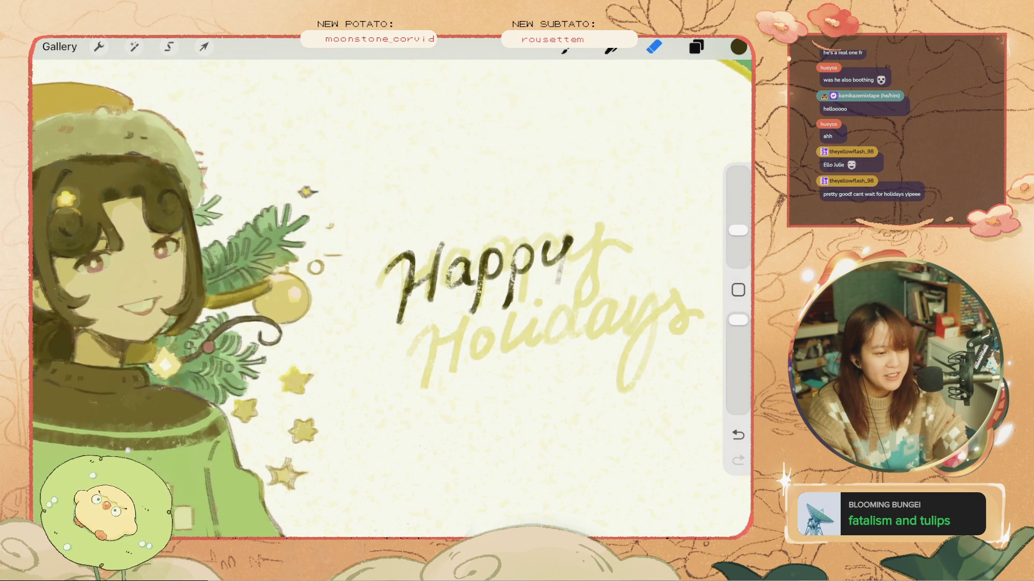
pyautogui.hotkey('ctrl', 'z')
pyautogui.scroll(-5, 377, 296)
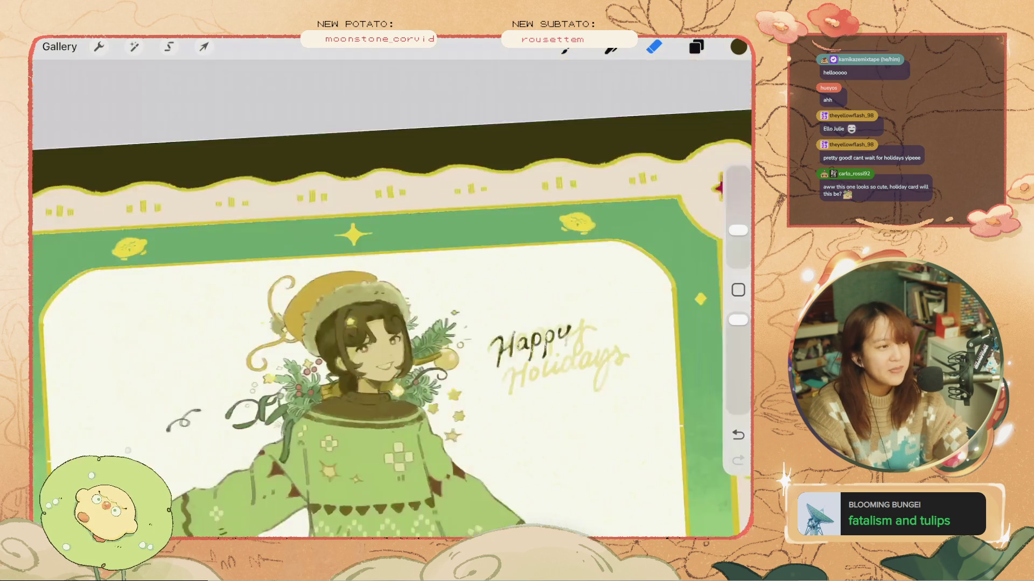
pyautogui.scroll(5, 592, 237)
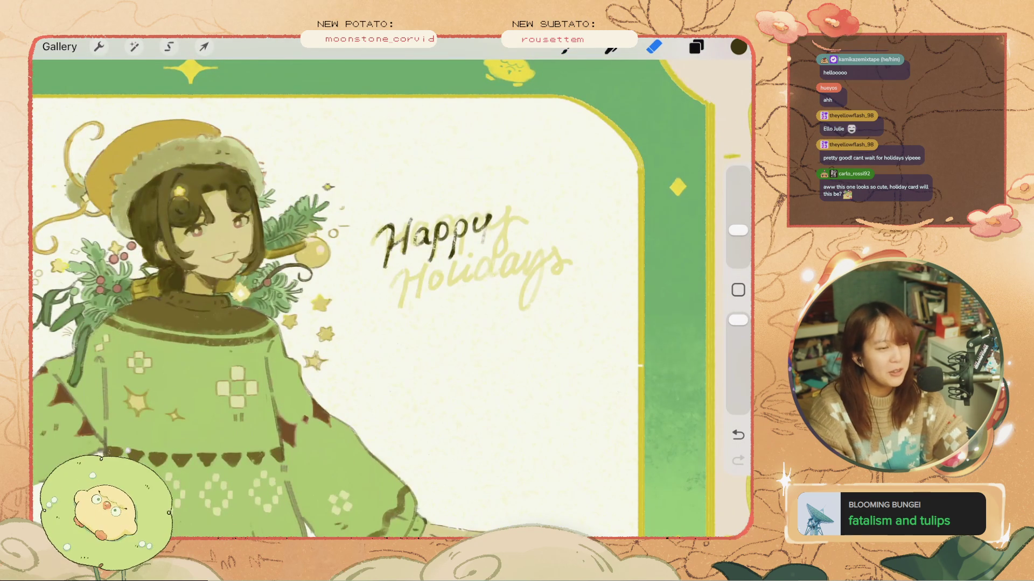
pyautogui.scroll(2, 474, 269)
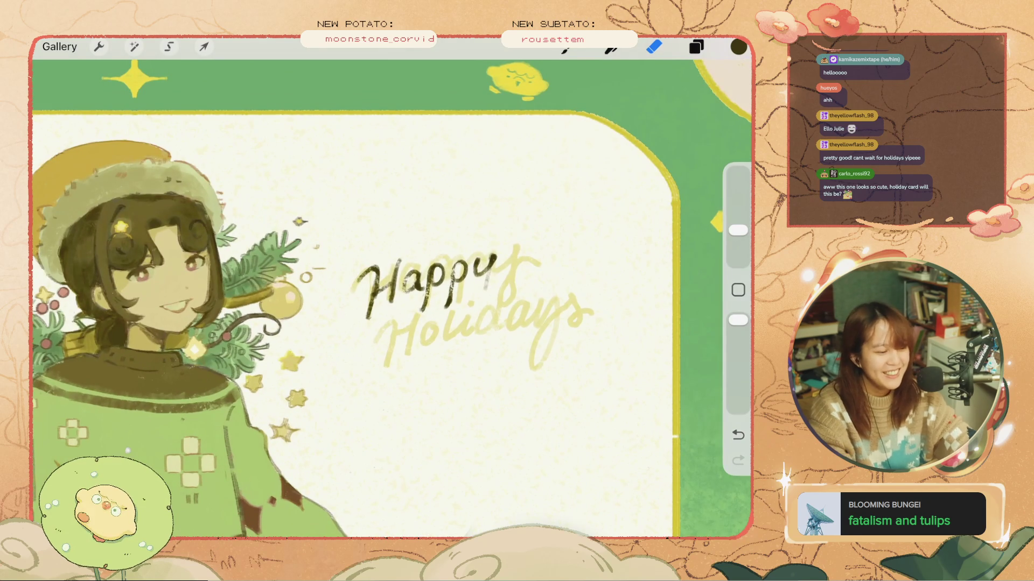
pyautogui.moveTo(491, 280); pyautogui.dragTo(494, 277)
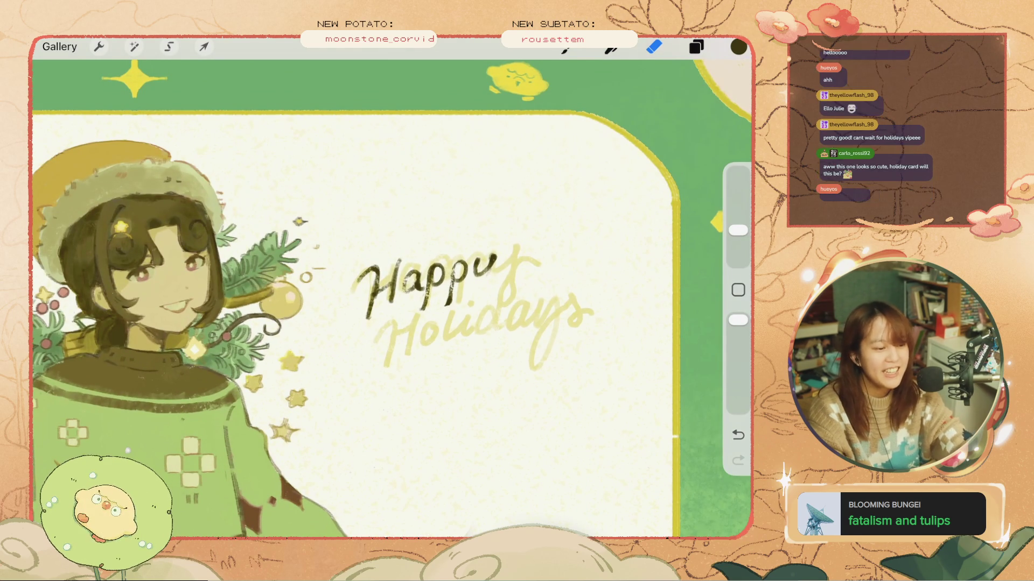
pyautogui.press('b')
pyautogui.hotkey('ctrl', 'z')
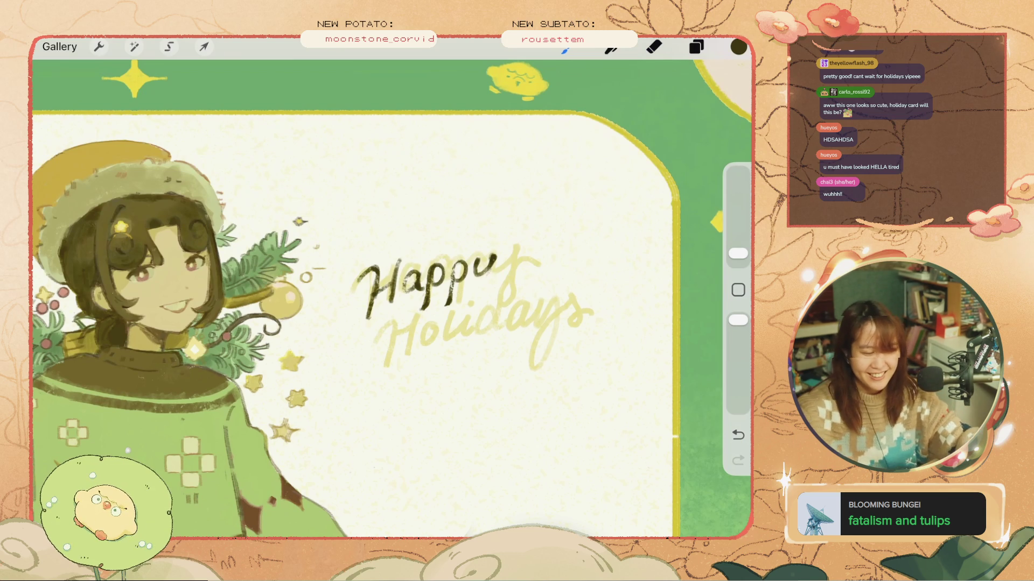
pyautogui.scroll(2, 391, 299)
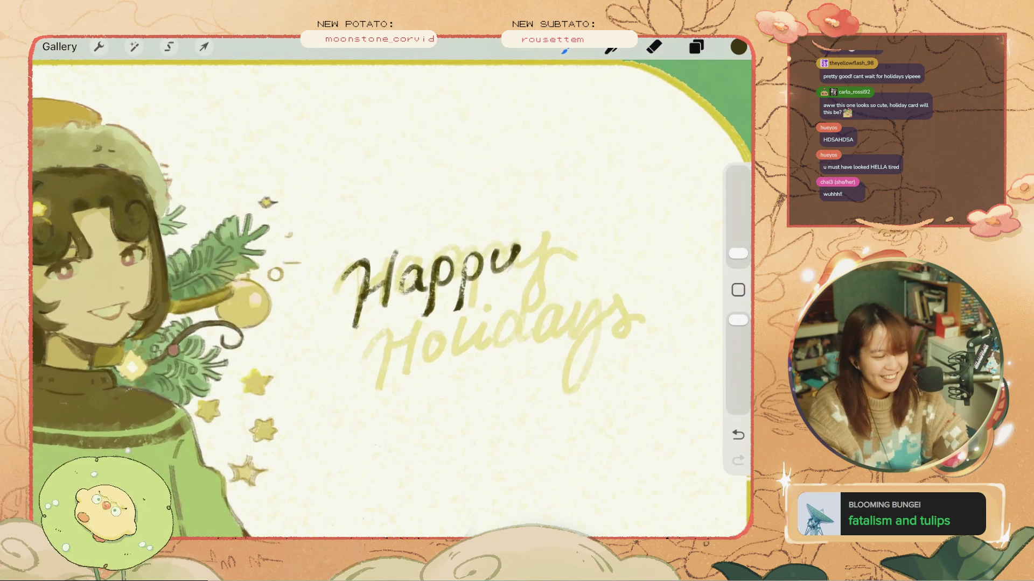
# - Remove stray strokes near 'Happy' and try a new dark stroke on the y
pyautogui.hotkey('ctrl', 'z')
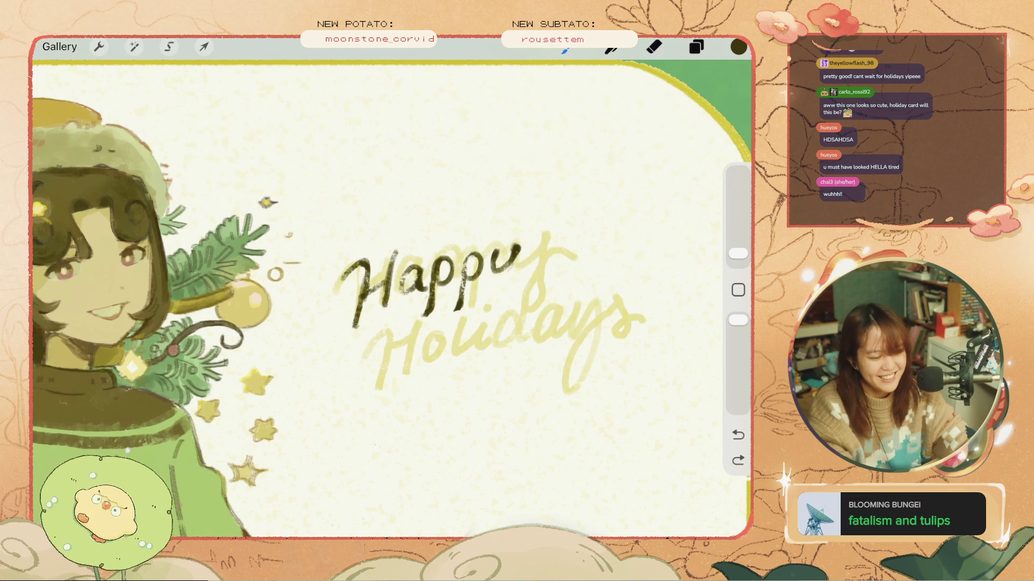
pyautogui.hotkey('ctrl', 'z')
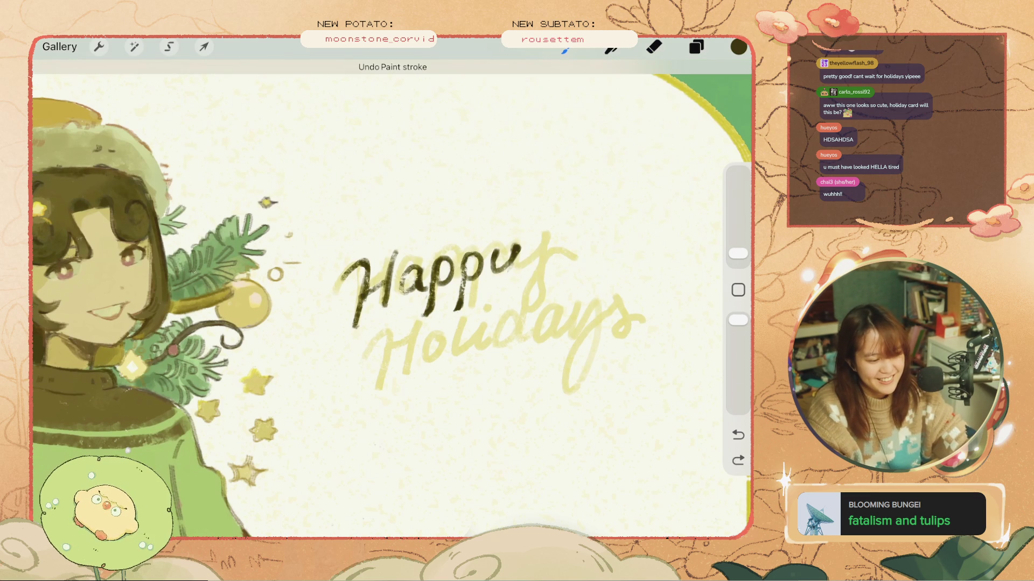
pyautogui.moveTo(463, 259); pyautogui.dragTo(463, 286)
pyautogui.moveTo(516, 241); pyautogui.dragTo(535, 318)
pyautogui.hotkey('ctrl', 'z')
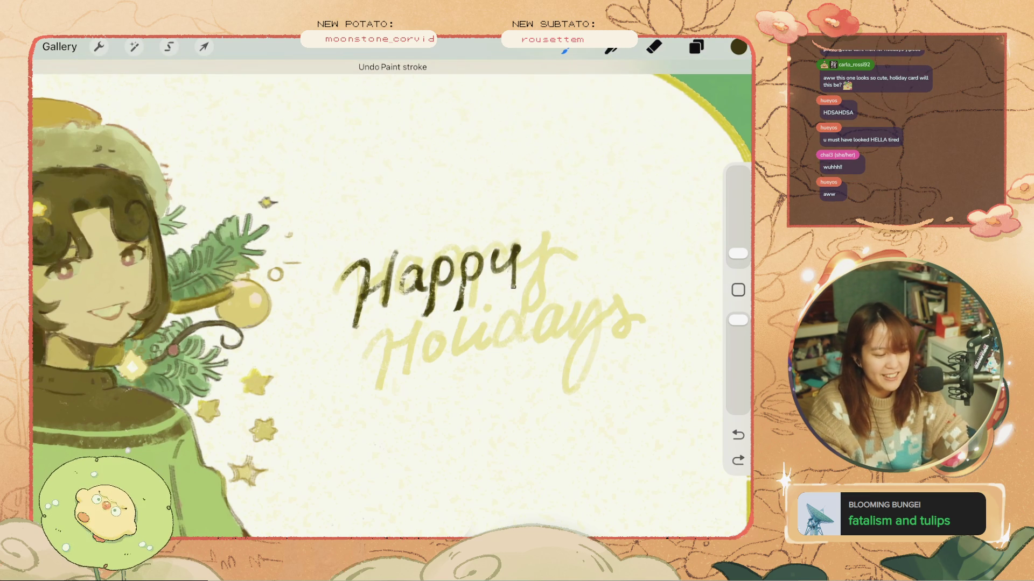
pyautogui.moveTo(514, 244); pyautogui.dragTo(509, 302)
pyautogui.hotkey('ctrl', 'z')
# - Redraw the y with a full hooked descender, then put 'Happy' in a Uniform transform box
pyautogui.moveTo(520, 261); pyautogui.dragTo(509, 307)
pyautogui.hotkey('ctrl', 'z')
pyautogui.moveTo(517, 245); pyautogui.dragTo(494, 309)
pyautogui.hotkey('ctrl', 'z')
pyautogui.moveTo(518, 251)
pyautogui.mouseDown()
pyautogui.moveTo(509, 296)
pyautogui.moveTo(487, 299)
pyautogui.moveTo(501, 302)
pyautogui.moveTo(508, 279)
pyautogui.moveTo(505, 301)
pyautogui.mouseUp()
pyautogui.hotkey('ctrl', 'z')
pyautogui.hotkey('ctrl', 'z')
pyautogui.hotkey('ctrl', 'z')
pyautogui.moveTo(487, 296)
pyautogui.mouseDown()
pyautogui.moveTo(503, 305)
pyautogui.moveTo(502, 295)
pyautogui.moveTo(501, 304)
pyautogui.mouseUp()
pyautogui.hotkey('ctrl', 'z')
pyautogui.hotkey('ctrl', 'z')
pyautogui.hotkey('ctrl', 'z')
pyautogui.hotkey('ctrl', 'z')
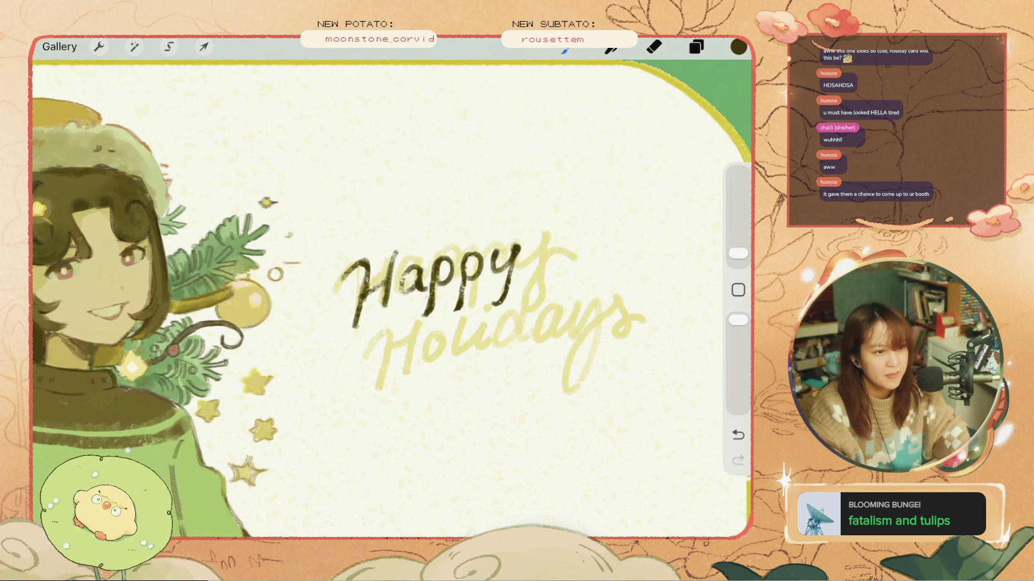
pyautogui.click(204, 46)
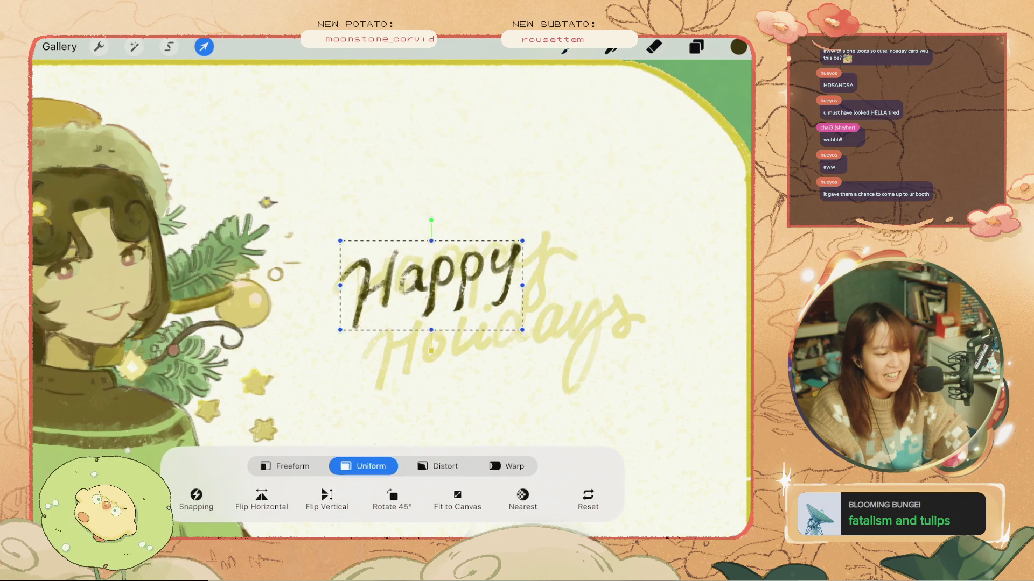
# - Enlarge the 'Happy' lettering and shift it right, then commit the transform
pyautogui.moveTo(334, 237); pyautogui.dragTo(316, 212)
pyautogui.moveTo(417, 268); pyautogui.dragTo(456, 268)
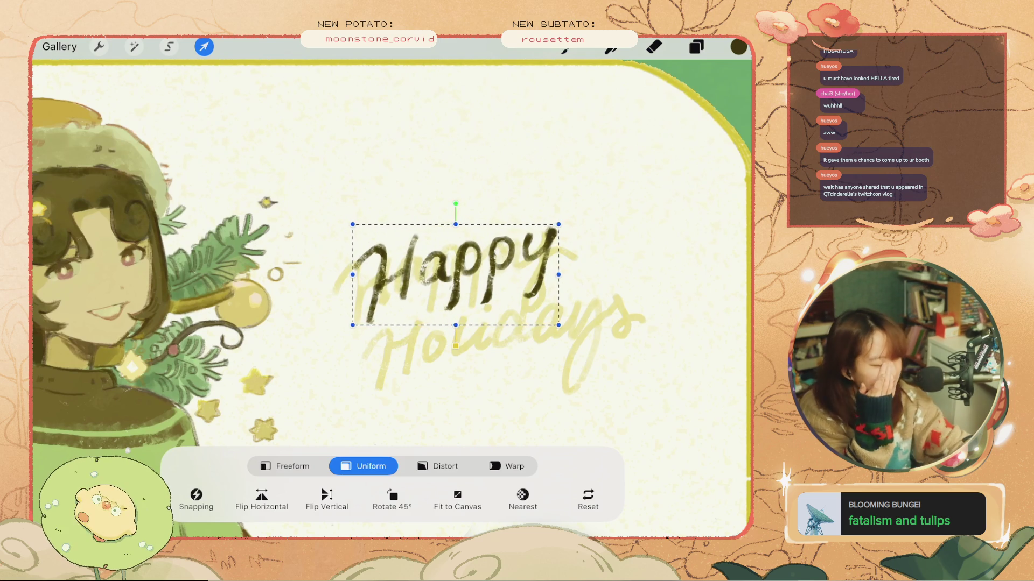
pyautogui.press('e')
# - Erase ink on the H of 'Happy' and near the H/a join
pyautogui.hotkey('ctrl', 'z')
pyautogui.moveTo(409, 265); pyautogui.dragTo(408, 299)
pyautogui.hotkey('ctrl', 'z')
pyautogui.moveTo(439, 286)
pyautogui.mouseDown()
pyautogui.moveTo(427, 268)
pyautogui.moveTo(431, 276)
pyautogui.mouseUp()
pyautogui.hotkey('ctrl', 'z')
pyautogui.hotkey('ctrl', 'z')
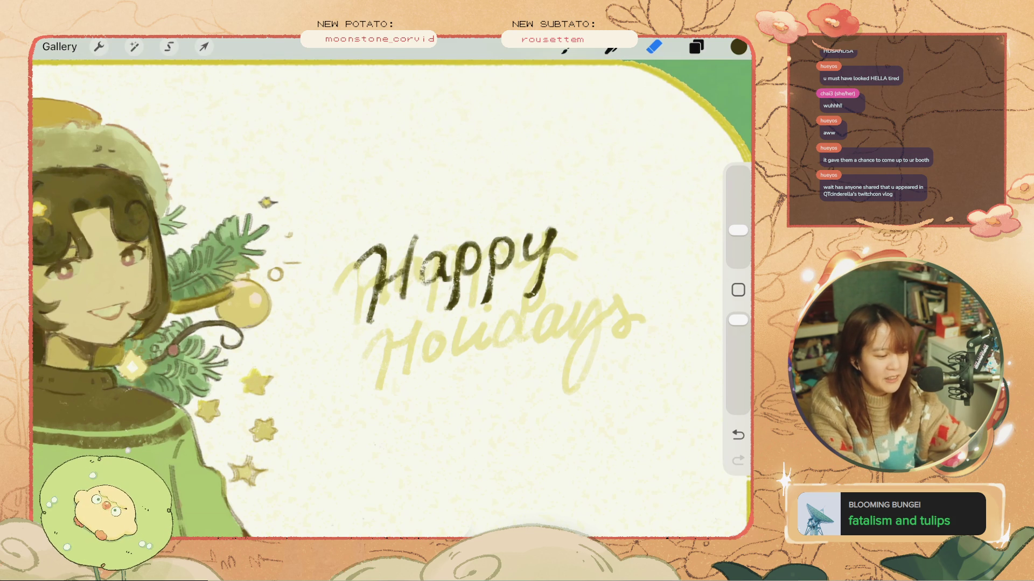
# - Paint a short joining stroke between the H and a of 'Happy'
pyautogui.hotkey('ctrl', 'z')
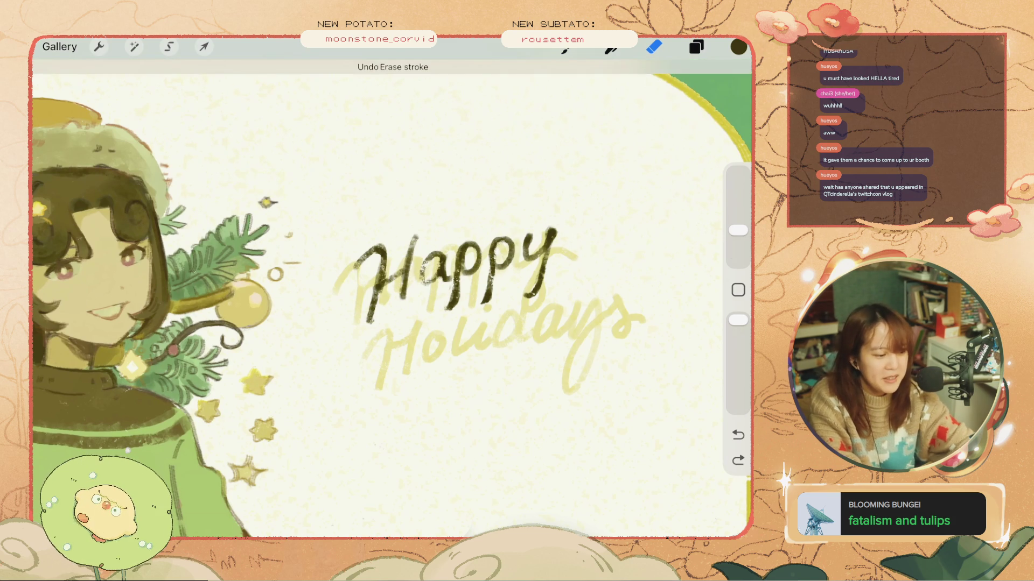
pyautogui.press('b')
pyautogui.moveTo(424, 275); pyautogui.dragTo(430, 283)
pyautogui.hotkey('ctrl', 'z')
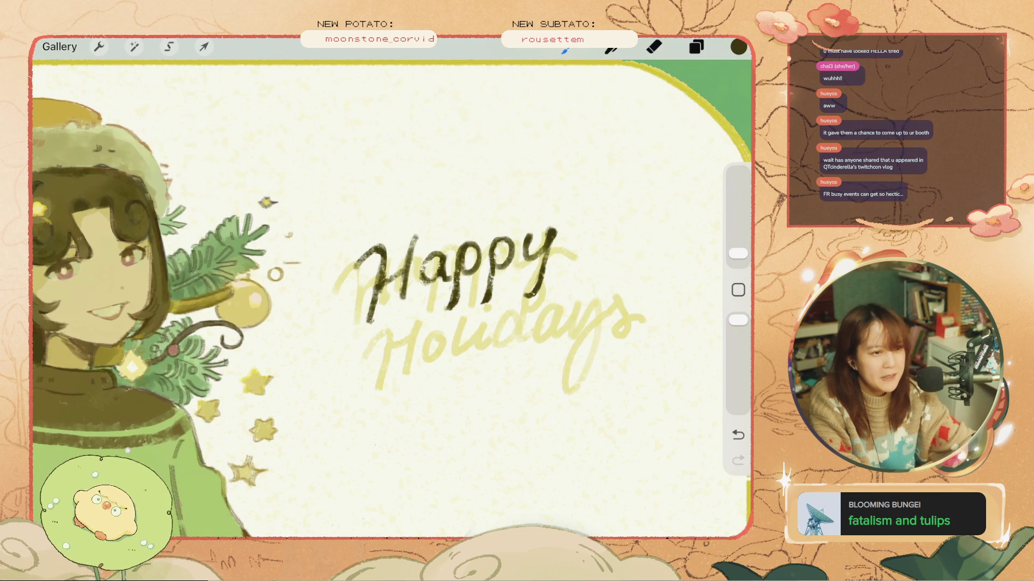
# - Lasso the a of 'Happy' with a freehand selection and resize it slightly
pyautogui.click(134, 47)
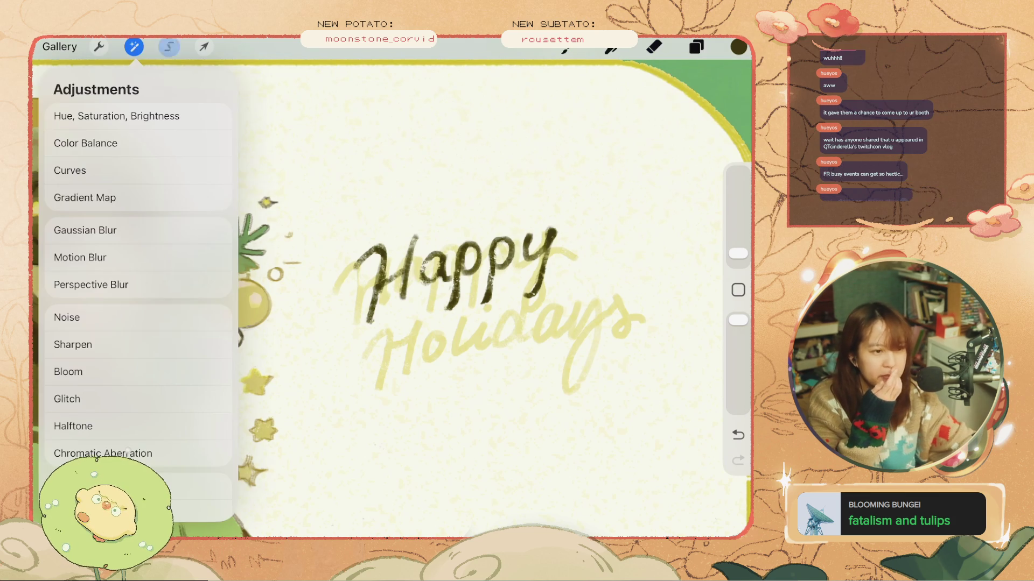
pyautogui.click(169, 47)
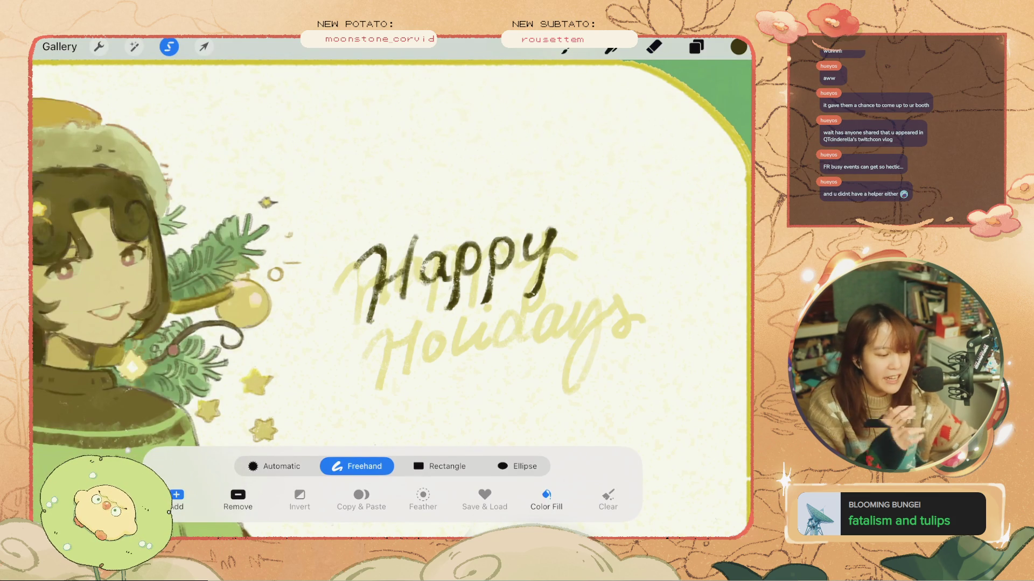
pyautogui.moveTo(425, 245)
pyautogui.mouseDown()
pyautogui.moveTo(447, 258)
pyautogui.moveTo(450, 284)
pyautogui.moveTo(430, 301)
pyautogui.moveTo(420, 264)
pyautogui.moveTo(433, 269)
pyautogui.moveTo(448, 253)
pyautogui.mouseUp()
pyautogui.click(204, 47)
pyautogui.click(204, 46)
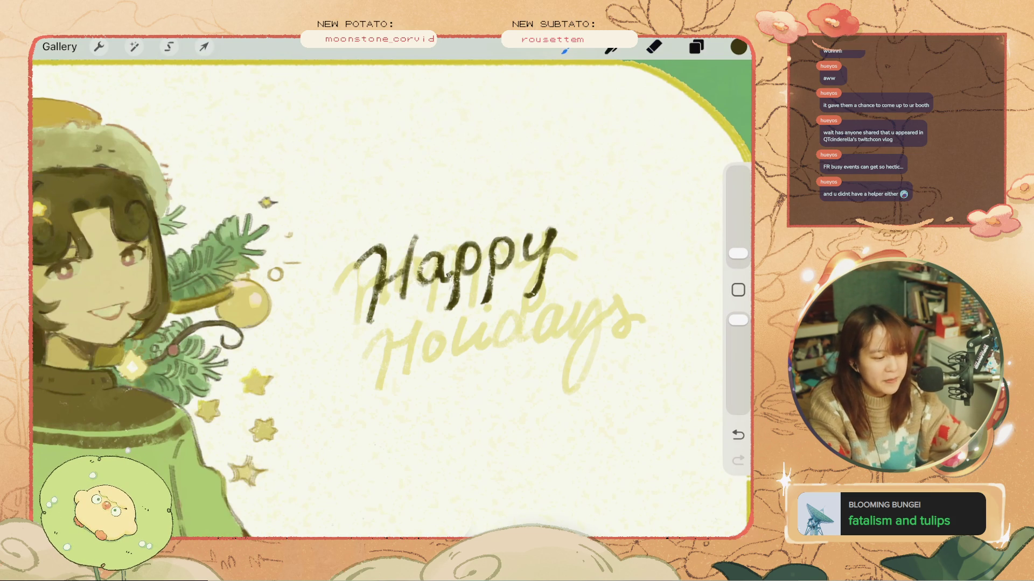
pyautogui.hotkey('ctrl', 'z')
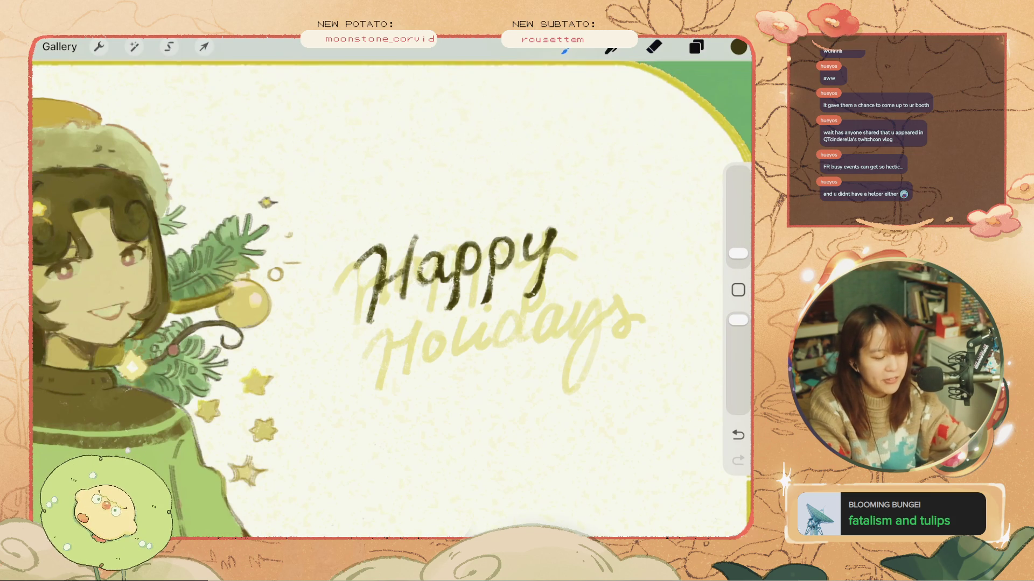
pyautogui.hotkey('ctrl', 'z')
pyautogui.press('e')
pyautogui.hotkey('ctrl', 'z')
pyautogui.click(442, 285)
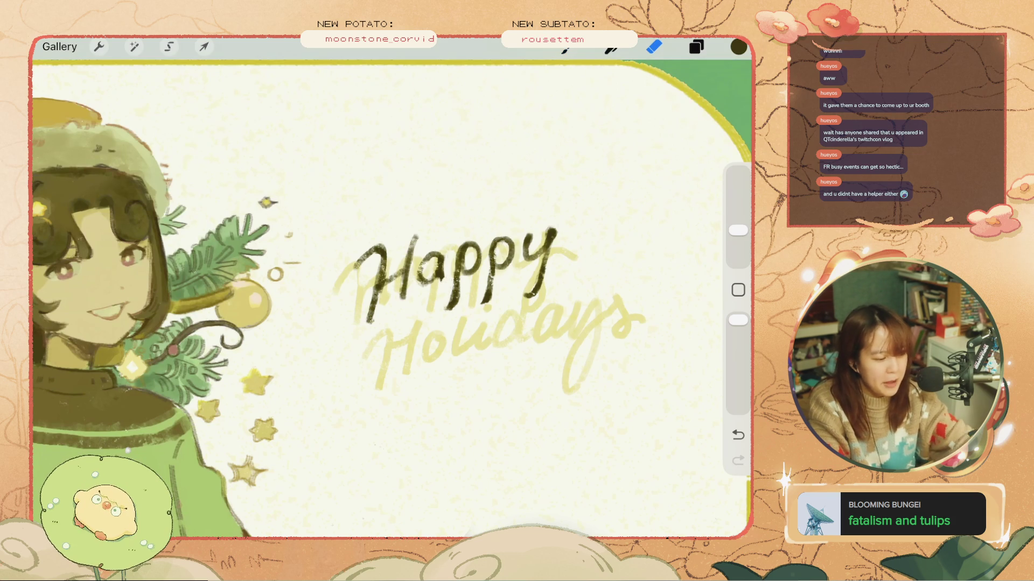
pyautogui.press('b')
pyautogui.hotkey('ctrl', 'z')
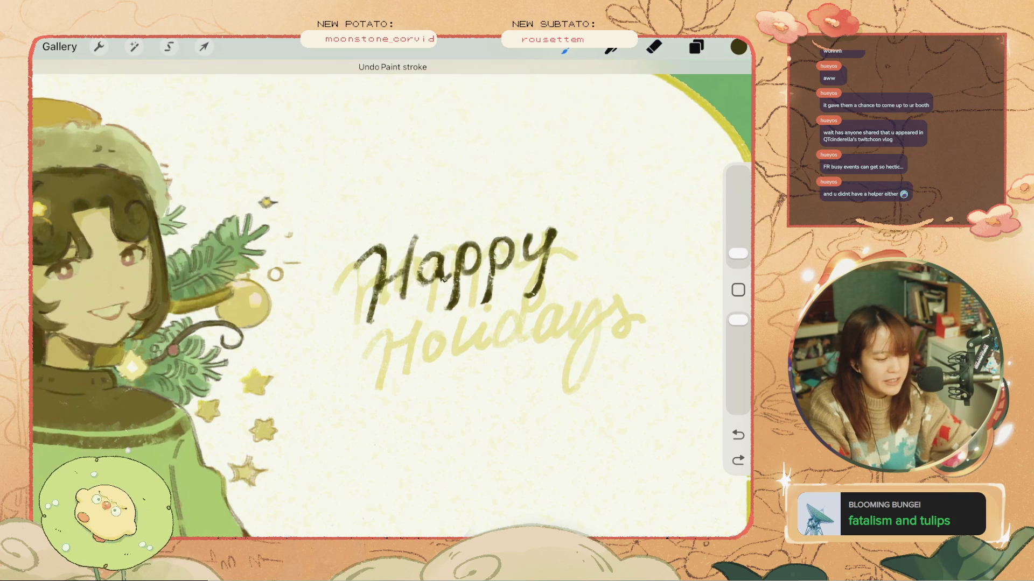
pyautogui.hotkey('ctrl', 'z')
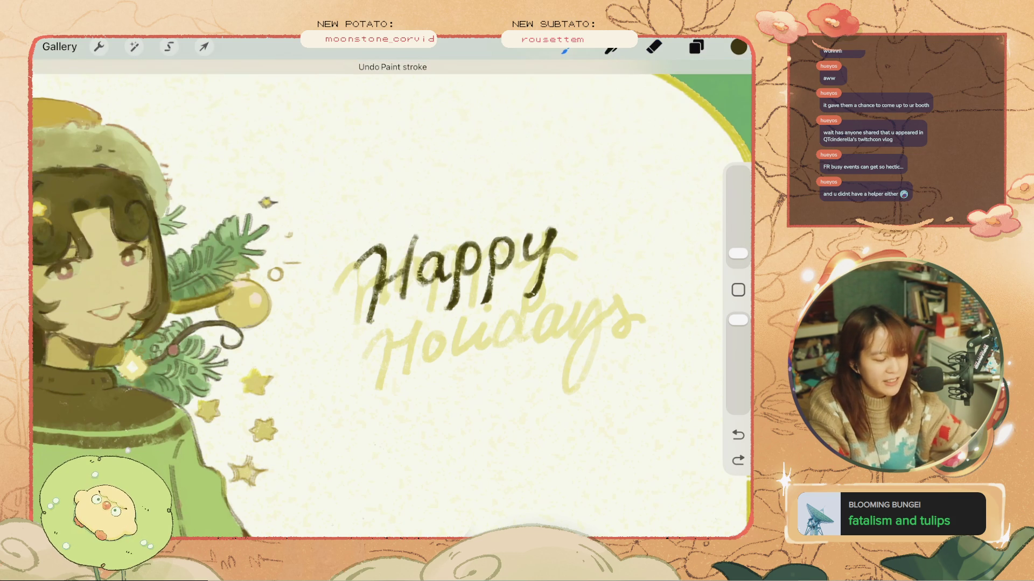
pyautogui.click(421, 270)
pyautogui.hotkey('ctrl', 'z')
pyautogui.moveTo(428, 258); pyautogui.dragTo(405, 289)
pyautogui.hotkey('ctrl', 'z')
pyautogui.hotkey('ctrl', 'z')
pyautogui.hotkey('ctrl', 'z')
pyautogui.moveTo(419, 235); pyautogui.dragTo(407, 285)
pyautogui.hotkey('ctrl', 'z')
pyautogui.hotkey('ctrl', 'z')
pyautogui.hotkey('ctrl', 'z')
pyautogui.moveTo(414, 238); pyautogui.dragTo(407, 284)
pyautogui.hotkey('ctrl', 'z')
pyautogui.moveTo(415, 235); pyautogui.dragTo(407, 286)
pyautogui.hotkey('ctrl', 'z')
pyautogui.hotkey('ctrl', 'z')
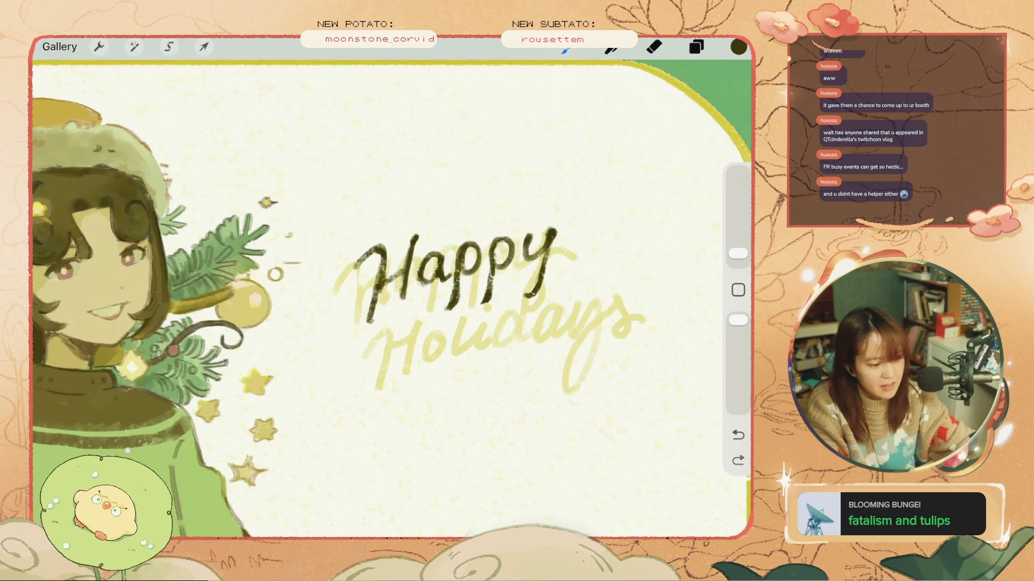
pyautogui.moveTo(737, 253); pyautogui.dragTo(737, 230)
pyautogui.click(654, 47)
pyautogui.hotkey('ctrl', 'z')
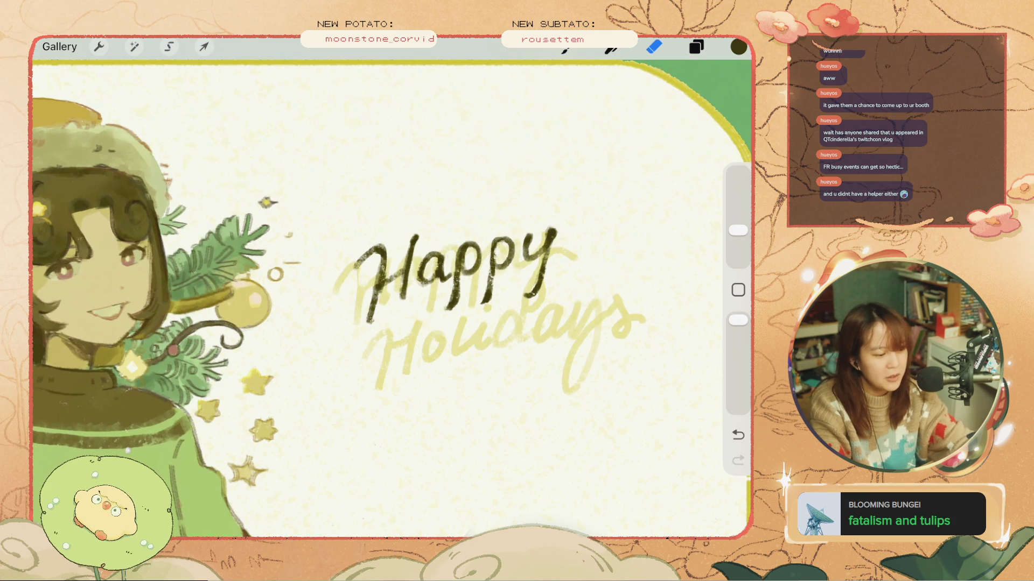
pyautogui.moveTo(454, 242); pyautogui.dragTo(452, 288)
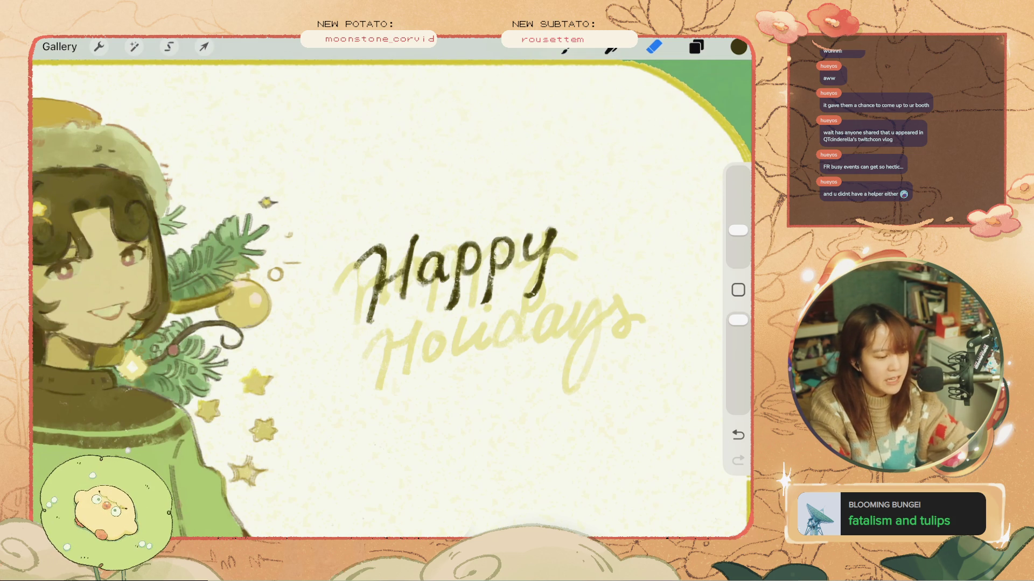
pyautogui.hotkey('ctrl', 'z')
pyautogui.hotkey('ctrl', 'shift', 'z')
pyautogui.hotkey('ctrl', 'z')
pyautogui.hotkey('ctrl', 'shift', 'z')
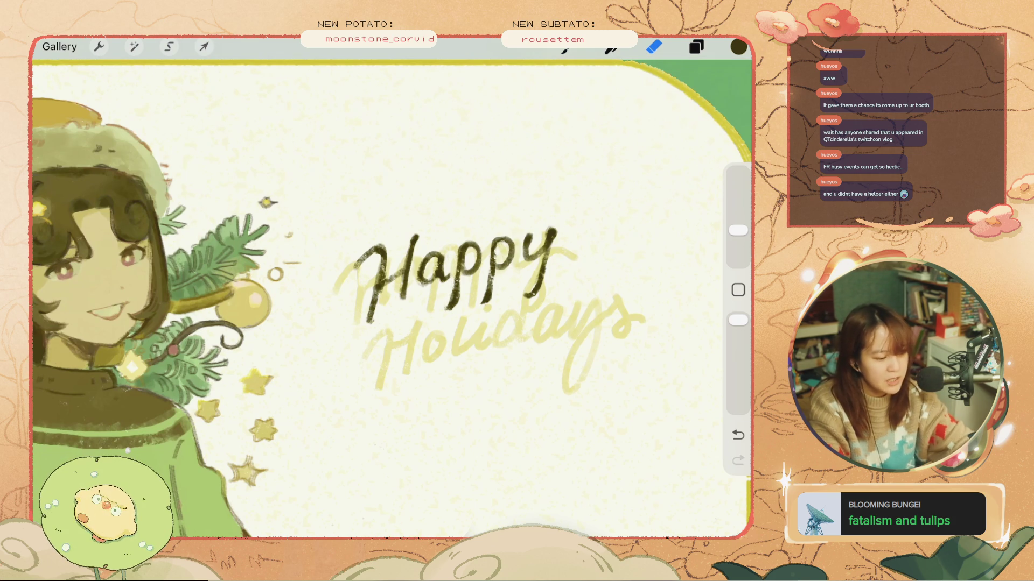
pyautogui.press('b')
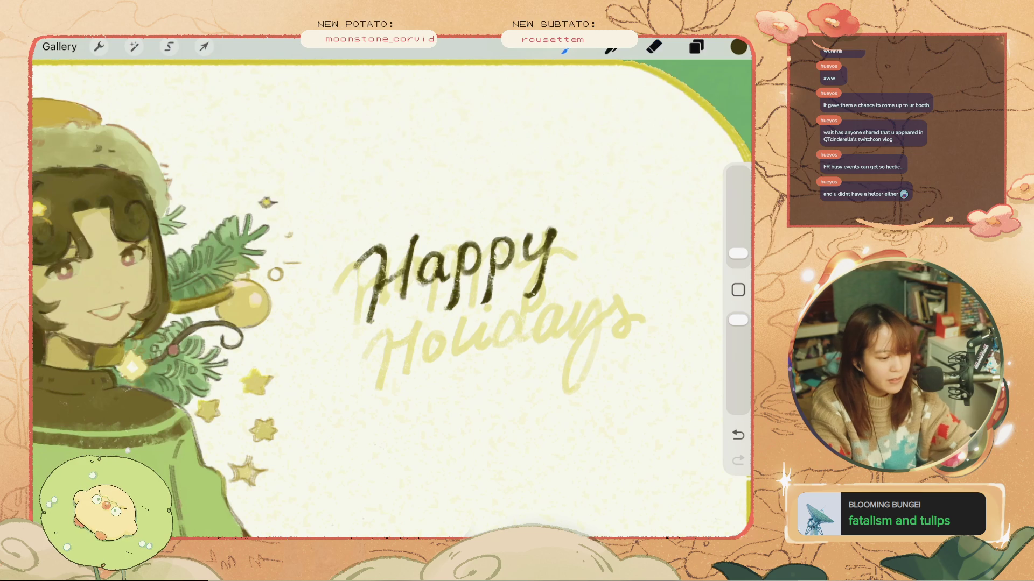
pyautogui.hotkey('ctrl', 'z')
pyautogui.hotkey('ctrl', 'shift', 'z')
pyautogui.hotkey('ctrl', 'z')
pyautogui.hotkey('ctrl', 'shift', 'z')
pyautogui.hotkey('ctrl', 'z')
pyautogui.hotkey('ctrl', 'shift', 'z')
pyautogui.hotkey('ctrl', 'z')
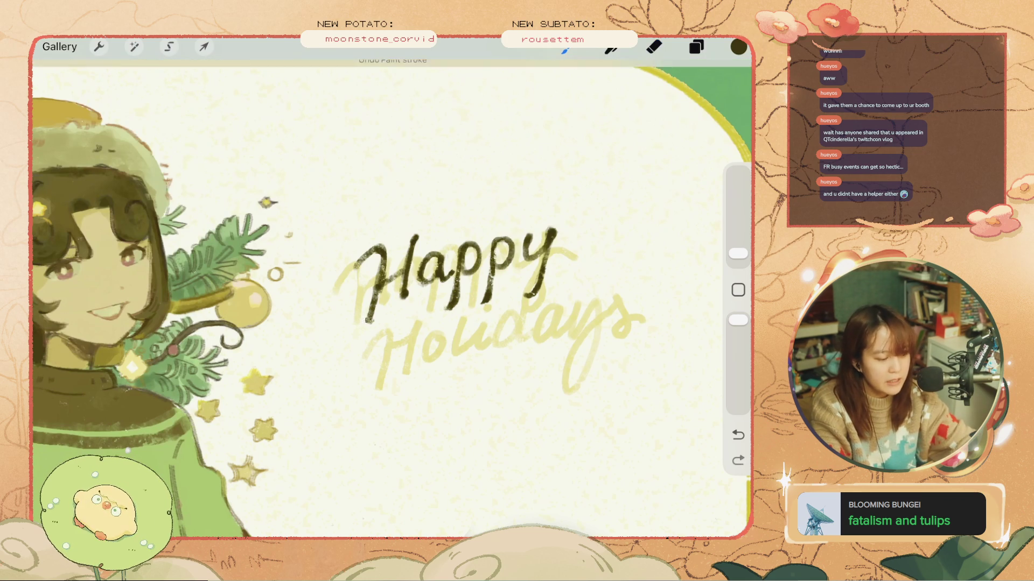
pyautogui.hotkey('ctrl', 'shift', 'z')
pyautogui.press('e')
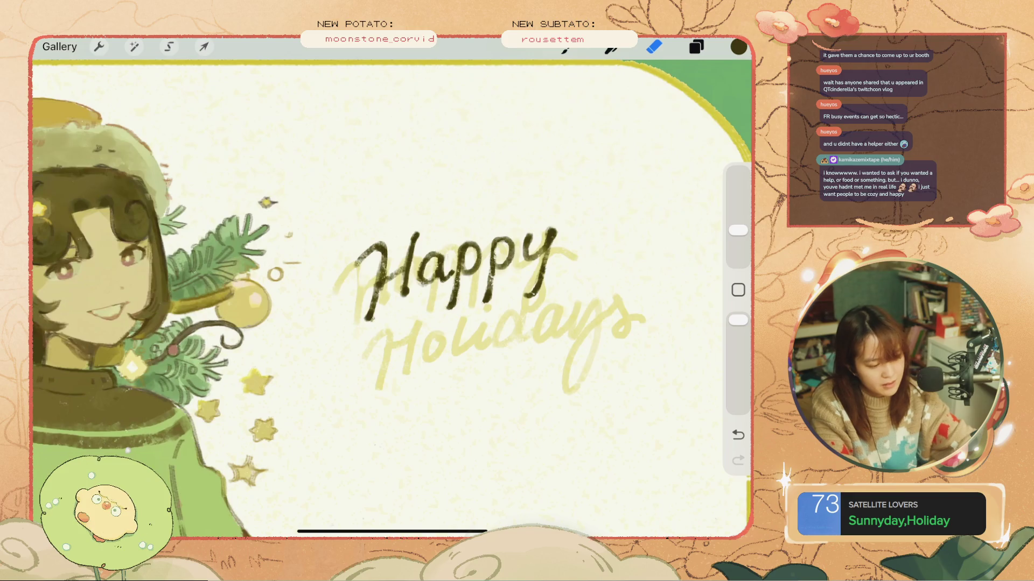
pyautogui.hotkey('ctrl', 'z')
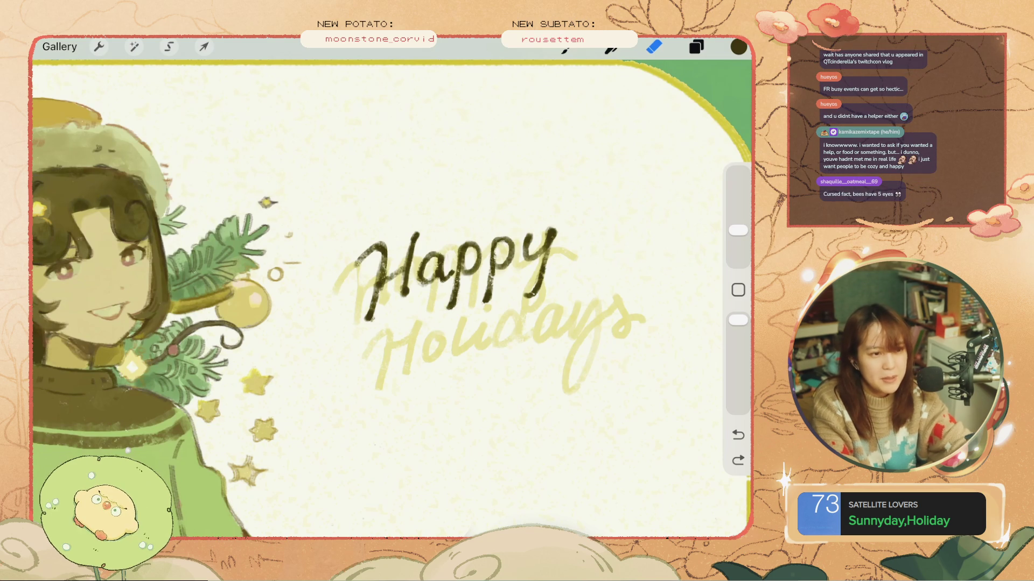
pyautogui.click(565, 48)
pyautogui.moveTo(377, 337)
pyautogui.mouseDown()
pyautogui.moveTo(377, 352)
pyautogui.moveTo(380, 315)
pyautogui.mouseUp()
pyautogui.hotkey('ctrl', 'z')
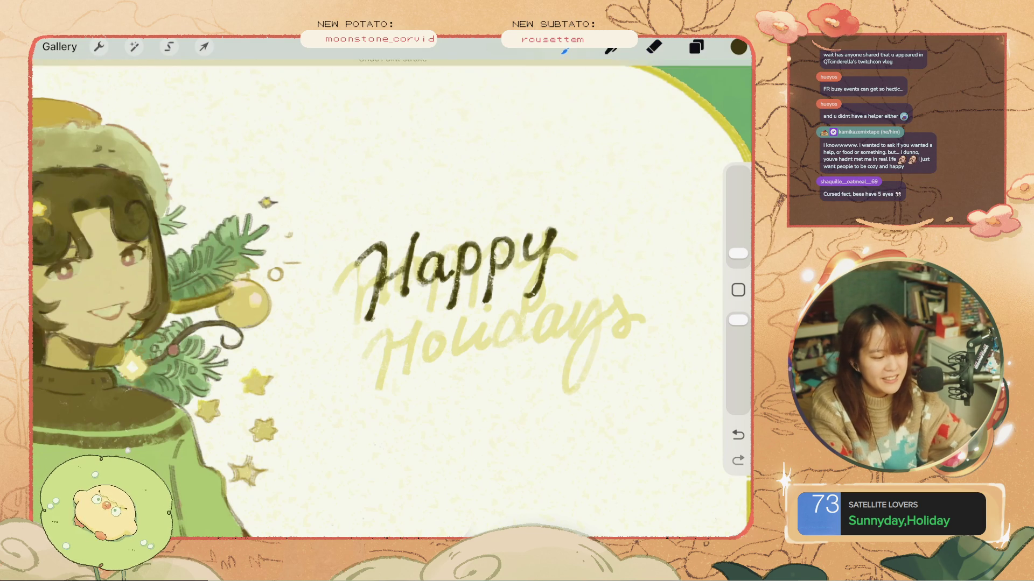
pyautogui.click(696, 46)
# - Duplicate Layer 28 and move the copy of 'Happy' below the original
pyautogui.moveTo(646, 310); pyautogui.dragTo(543, 310)
pyautogui.click(623, 310)
pyautogui.click(203, 47)
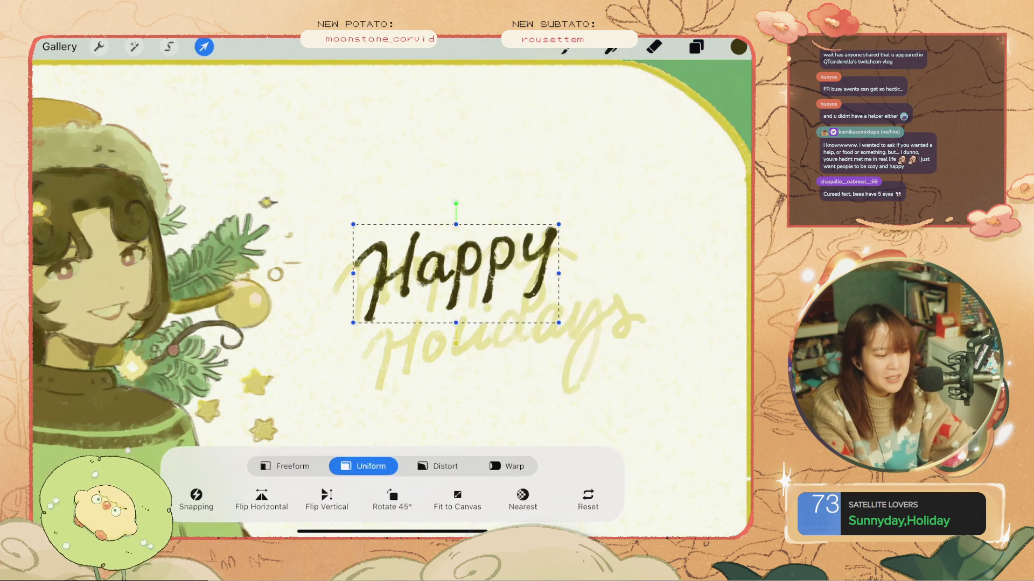
pyautogui.moveTo(458, 272)
pyautogui.mouseDown()
pyautogui.moveTo(478, 344)
pyautogui.moveTo(449, 366)
pyautogui.moveTo(456, 350)
pyautogui.moveTo(455, 362)
pyautogui.moveTo(431, 337)
pyautogui.mouseUp()
pyautogui.click(654, 47)
# - Erase part of the lower copy's a so it reads as an o in 'Hoppy'
pyautogui.moveTo(738, 230); pyautogui.dragTo(738, 253)
pyautogui.click(566, 48)
pyautogui.moveTo(430, 333)
pyautogui.mouseDown()
pyautogui.moveTo(437, 362)
pyautogui.moveTo(444, 335)
pyautogui.moveTo(435, 332)
pyautogui.moveTo(434, 360)
pyautogui.moveTo(450, 336)
pyautogui.moveTo(446, 360)
pyautogui.mouseUp()
pyautogui.hotkey('ctrl', 'z')
pyautogui.hotkey('ctrl', 'z')
pyautogui.hotkey('ctrl', 'z')
pyautogui.hotkey('ctrl', 'z')
pyautogui.hotkey('ctrl', 'z')
pyautogui.click(653, 47)
# - Erase the first p after 'Ho' and try strokes through the o at a new brush size
pyautogui.moveTo(481, 317)
pyautogui.mouseDown()
pyautogui.moveTo(483, 345)
pyautogui.moveTo(458, 393)
pyautogui.moveTo(466, 332)
pyautogui.mouseUp()
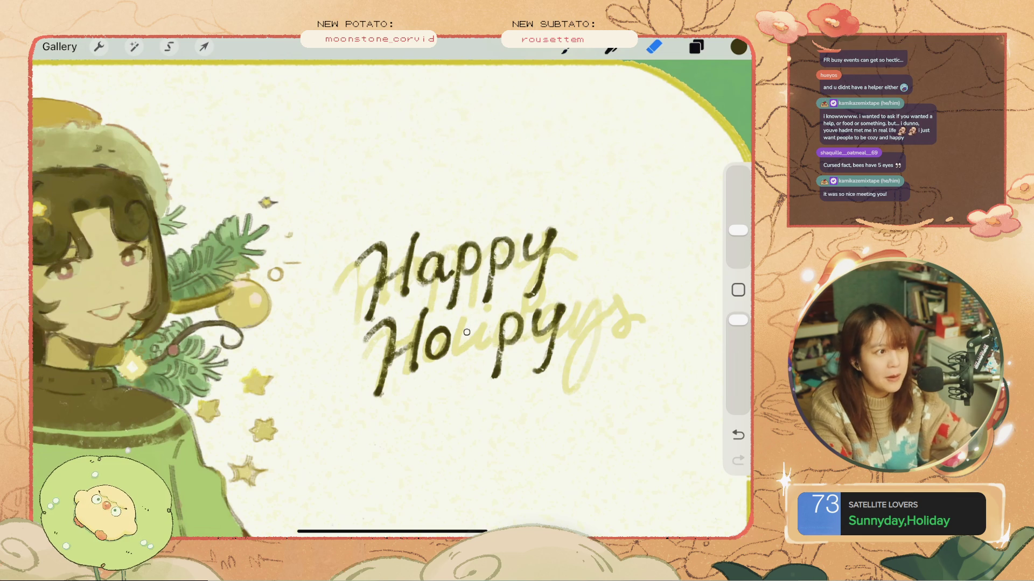
pyautogui.moveTo(518, 307)
pyautogui.mouseDown()
pyautogui.moveTo(503, 371)
pyautogui.moveTo(489, 358)
pyautogui.mouseUp()
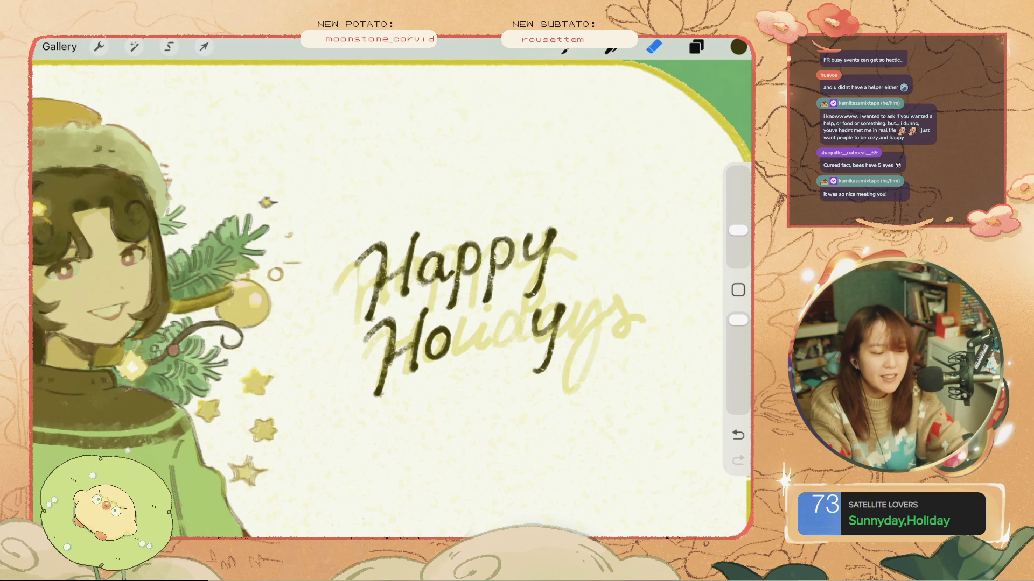
pyautogui.moveTo(737, 230); pyautogui.dragTo(737, 253)
pyautogui.click(565, 48)
pyautogui.moveTo(467, 306); pyautogui.dragTo(468, 338)
pyautogui.hotkey('ctrl', 'z')
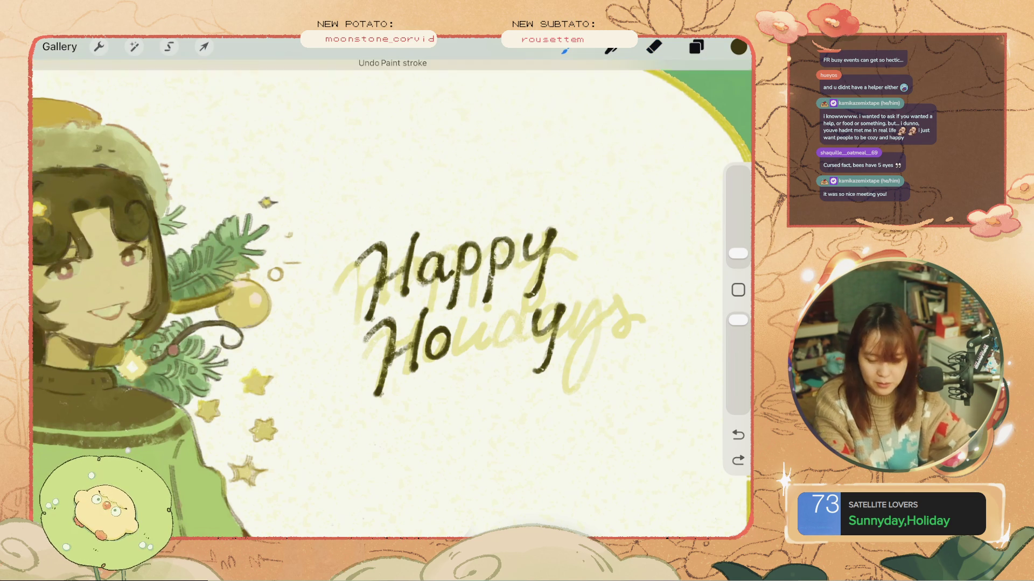
pyautogui.moveTo(473, 293); pyautogui.dragTo(433, 356)
pyautogui.hotkey('ctrl', 'z')
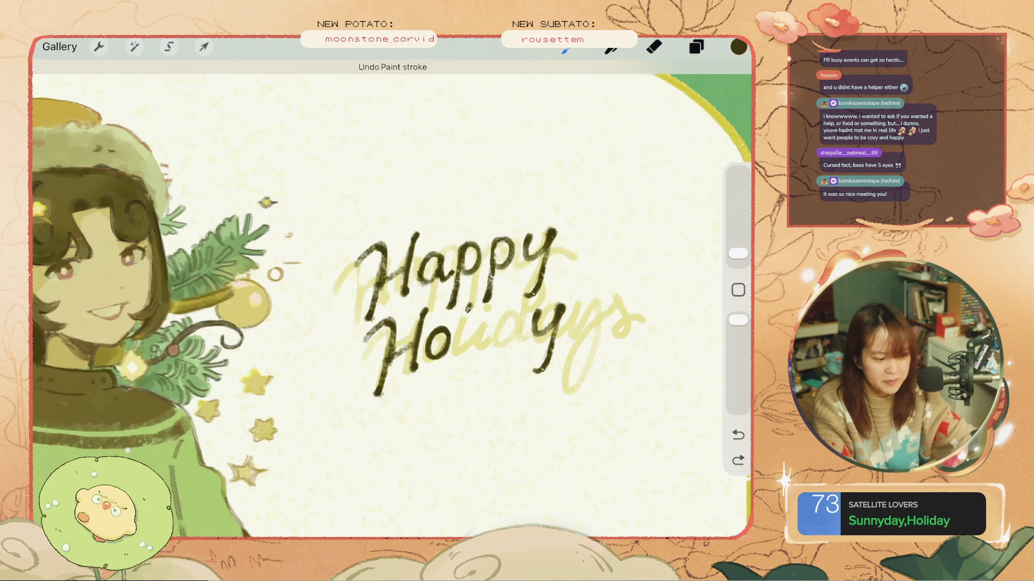
pyautogui.moveTo(477, 299)
pyautogui.mouseDown()
pyautogui.moveTo(453, 358)
pyautogui.moveTo(463, 330)
pyautogui.mouseUp()
pyautogui.hotkey('ctrl', 'z')
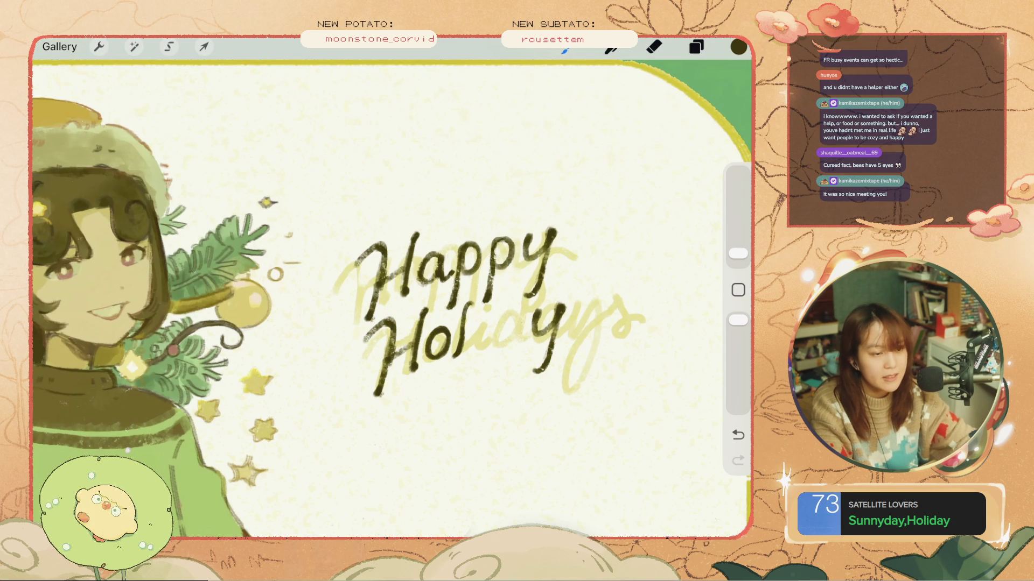
# - Redraw the l of 'Holidays' repeatedly, undoing failed attempts, then check the card
pyautogui.hotkey('ctrl', 'z')
pyautogui.hotkey('ctrl', 'z')
pyautogui.hotkey('ctrl', 'z')
pyautogui.moveTo(472, 302); pyautogui.dragTo(459, 347)
pyautogui.hotkey('ctrl', 'z')
pyautogui.moveTo(469, 301); pyautogui.dragTo(463, 334)
pyautogui.hotkey('ctrl', 'z')
pyautogui.hotkey('ctrl', 'shift', 'z')
pyautogui.hotkey('ctrl', 'z')
pyautogui.moveTo(469, 300); pyautogui.dragTo(462, 336)
pyautogui.hotkey('ctrl', 'z')
pyautogui.moveTo(469, 301); pyautogui.dragTo(460, 344)
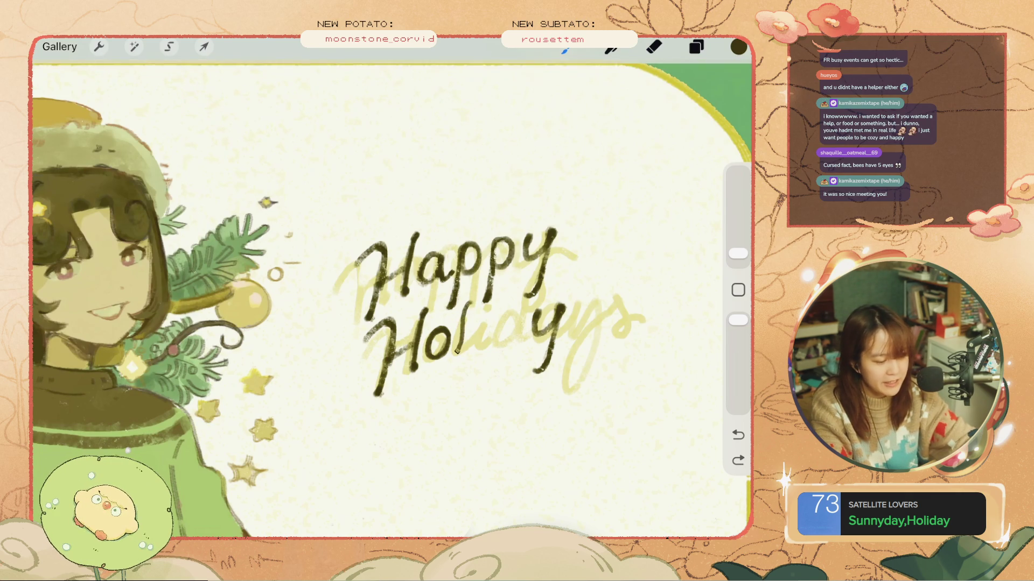
pyautogui.hotkey('ctrl', 'z')
pyautogui.moveTo(469, 301); pyautogui.dragTo(460, 345)
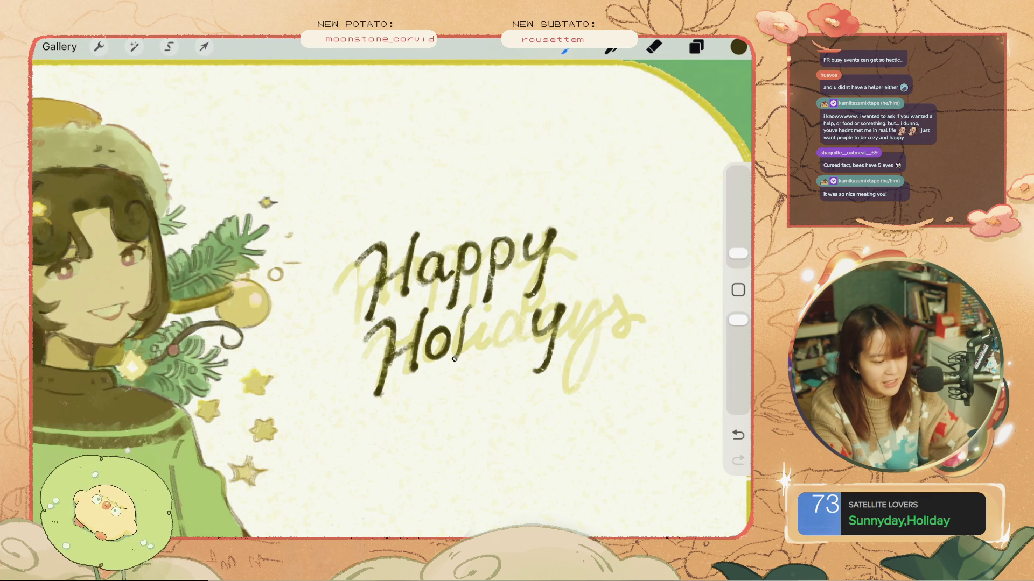
pyautogui.hotkey('ctrl', 'z')
pyautogui.moveTo(469, 300); pyautogui.dragTo(459, 349)
pyautogui.hotkey('ctrl', 'z')
pyautogui.moveTo(467, 314); pyautogui.dragTo(455, 356)
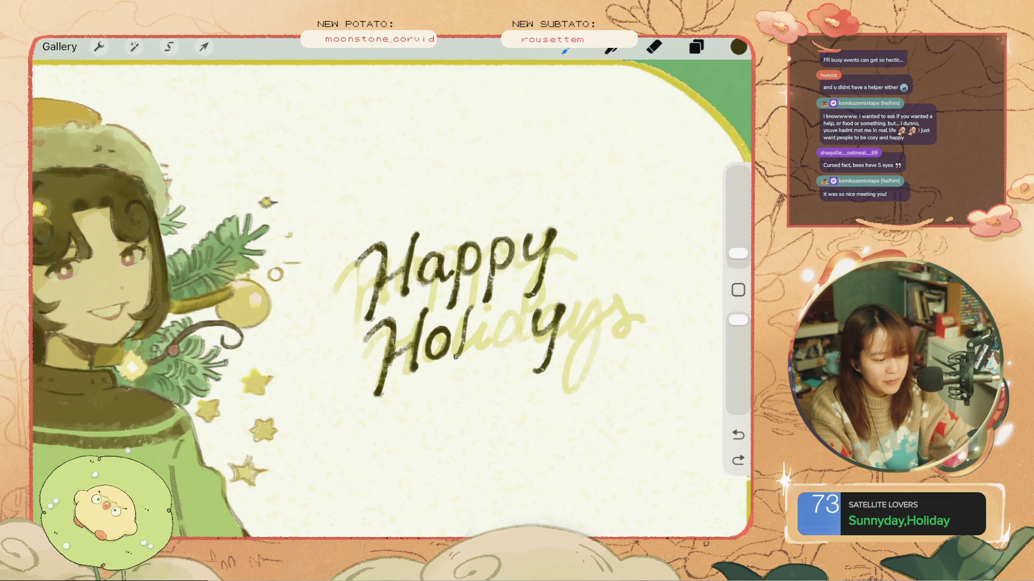
pyautogui.hotkey('ctrl', 'z')
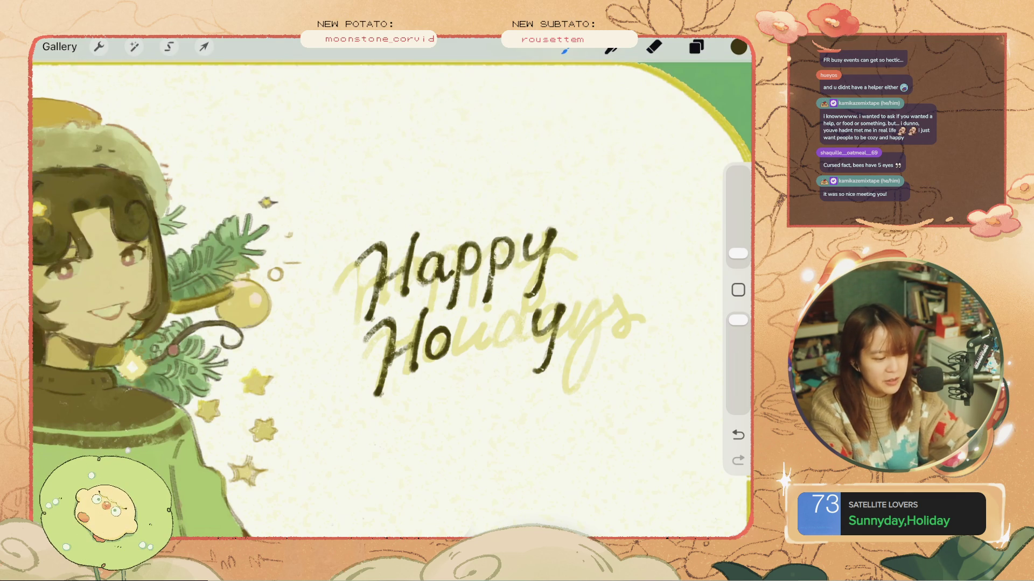
pyautogui.moveTo(469, 303); pyautogui.dragTo(457, 356)
pyautogui.hotkey('ctrl', 'z')
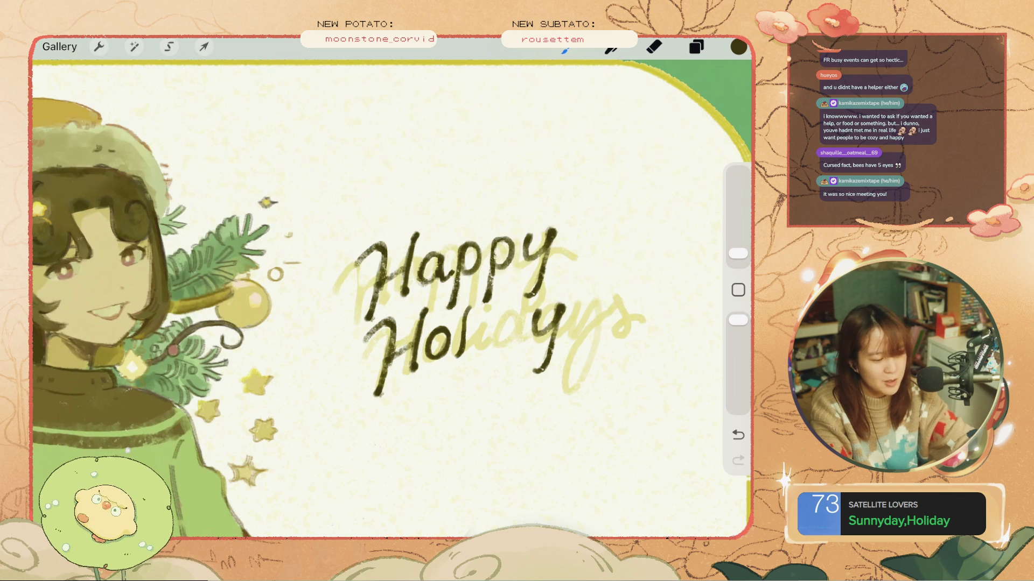
pyautogui.scroll(-5, 392, 290)
pyautogui.scroll(5, 391, 291)
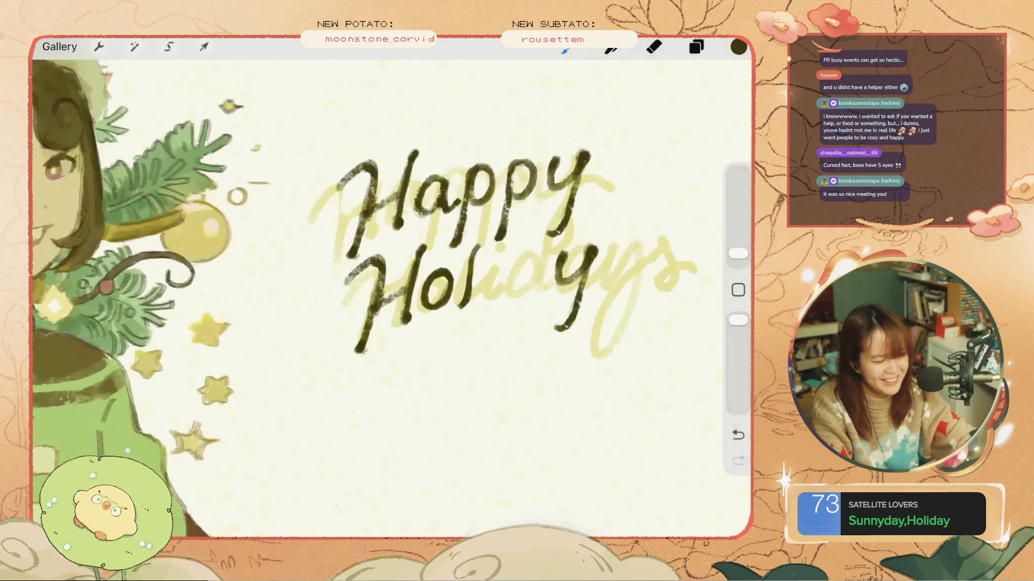
# - Try trial strokes on the H and i of Holi, undoing each one
pyautogui.hotkey('ctrl', 'z')
pyautogui.moveTo(514, 268)
pyautogui.mouseDown()
pyautogui.moveTo(486, 305)
pyautogui.moveTo(486, 279)
pyautogui.moveTo(471, 256)
pyautogui.moveTo(464, 265)
pyautogui.mouseUp()
pyautogui.hotkey('ctrl', 'z')
pyautogui.hotkey('ctrl', 'z')
pyautogui.hotkey('ctrl', 'z')
pyautogui.hotkey('ctrl', 'z')
pyautogui.moveTo(376, 274); pyautogui.dragTo(369, 339)
pyautogui.hotkey('ctrl', 'z')
pyautogui.hotkey('ctrl', 'z')
pyautogui.moveTo(377, 274); pyautogui.dragTo(366, 344)
pyautogui.hotkey('ctrl', 'z')
pyautogui.hotkey('ctrl', 'z')
pyautogui.moveTo(545, 247); pyautogui.dragTo(493, 345)
pyautogui.hotkey('ctrl', 'z')
pyautogui.hotkey('ctrl', 'z')
pyautogui.moveTo(490, 267); pyautogui.dragTo(481, 305)
pyautogui.hotkey('ctrl', 'z')
pyautogui.hotkey('ctrl', 'z')
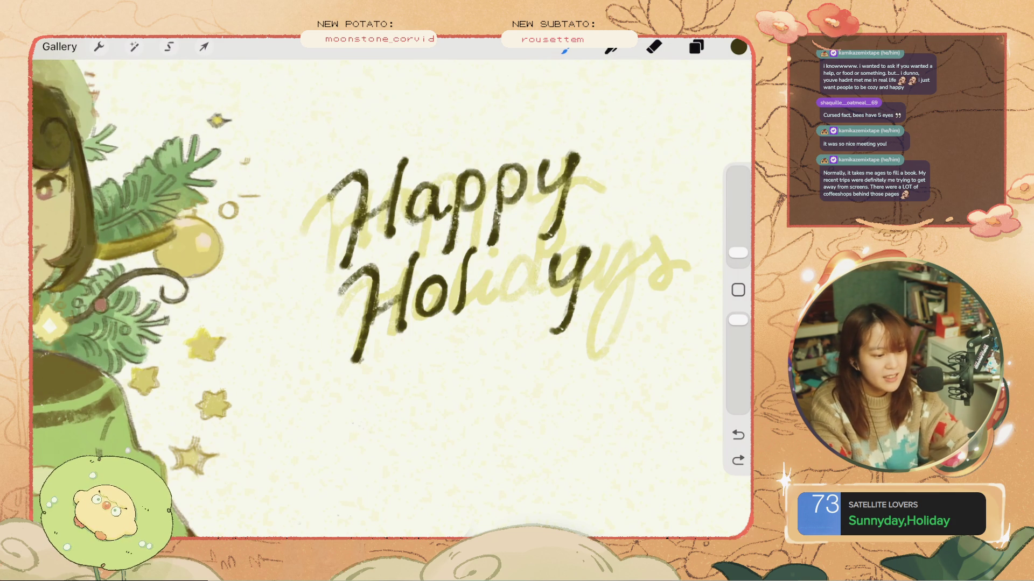
pyautogui.moveTo(487, 266); pyautogui.dragTo(481, 296)
pyautogui.hotkey('ctrl', 'z')
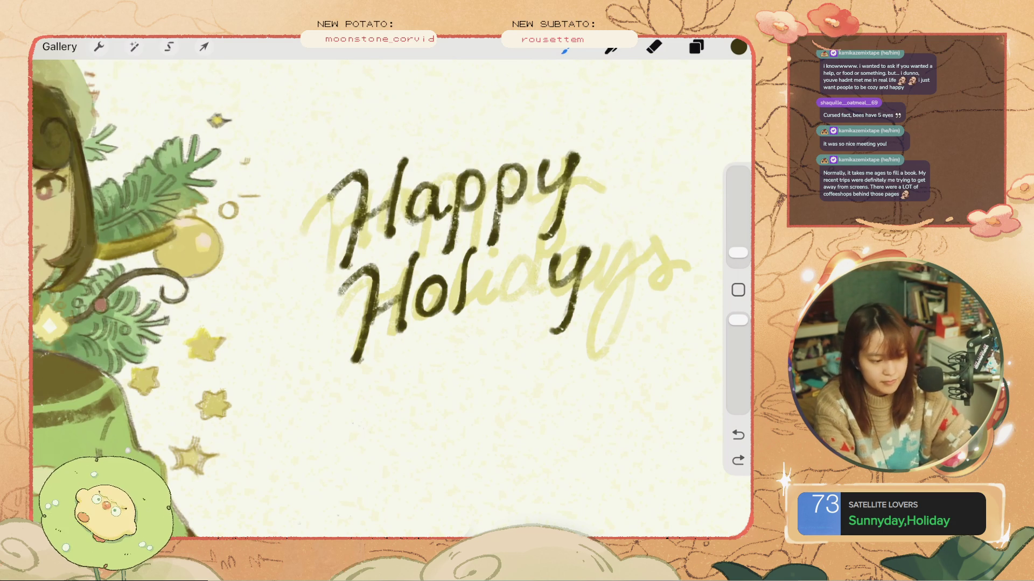
# - Redraw the i of Holi with its dot and a downward stem
pyautogui.hotkey('ctrl', 'z')
pyautogui.moveTo(487, 269); pyautogui.dragTo(484, 302)
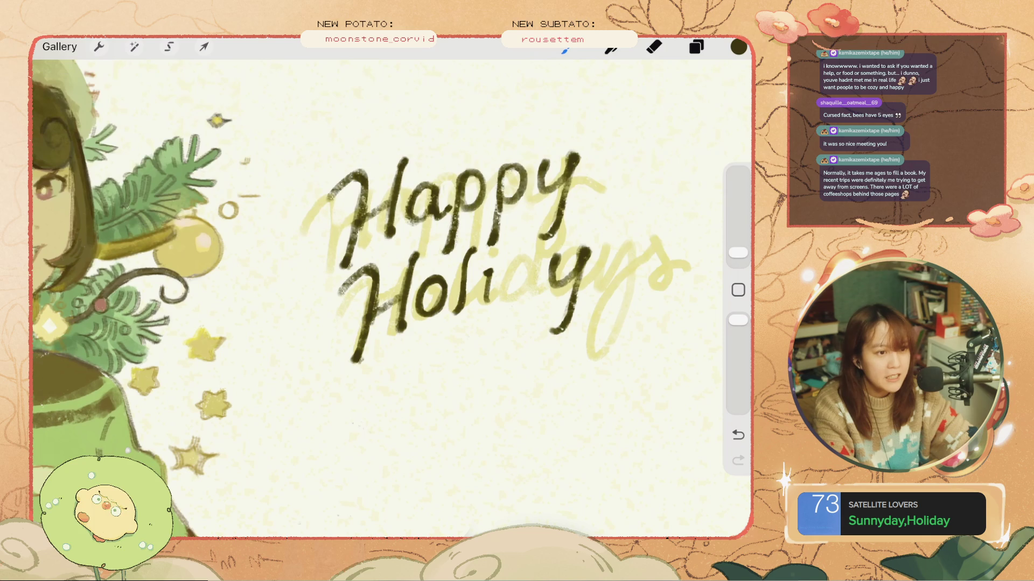
pyautogui.hotkey('ctrl', 'z')
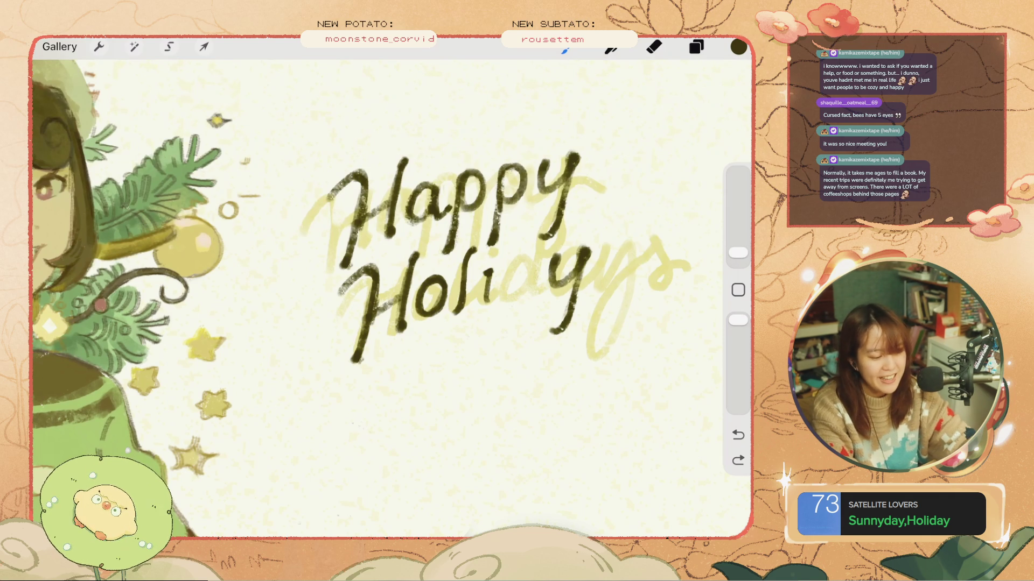
pyautogui.hotkey('ctrl', 'z')
pyautogui.click(487, 273)
pyautogui.moveTo(486, 273); pyautogui.dragTo(484, 306)
pyautogui.hotkey('ctrl', 'z')
pyautogui.hotkey('ctrl', 'shift', 'z')
pyautogui.hotkey('ctrl', 'z')
pyautogui.hotkey('ctrl', 'shift', 'z')
pyautogui.hotkey('ctrl', 'z')
pyautogui.moveTo(487, 266); pyautogui.dragTo(481, 303)
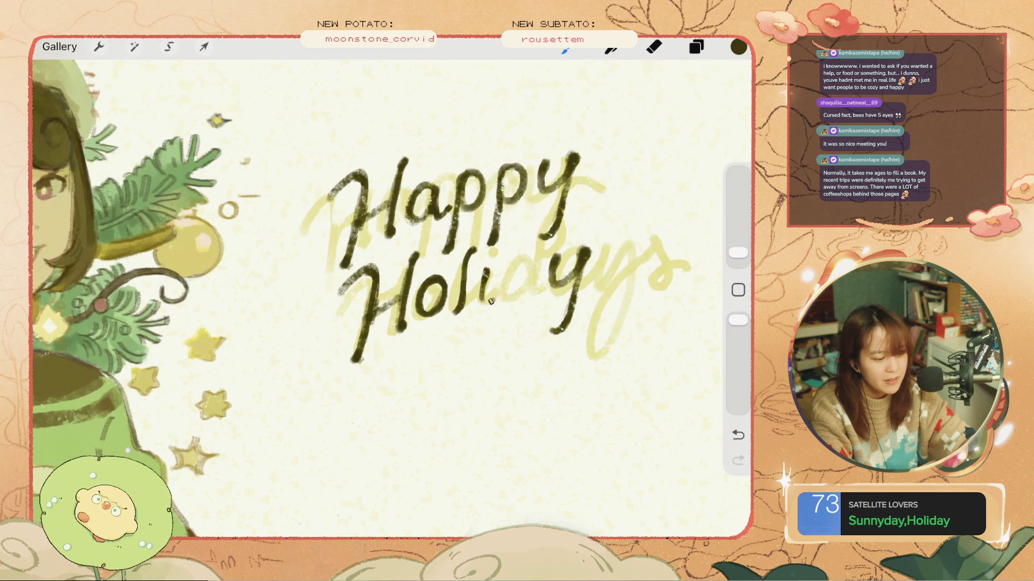
pyautogui.hotkey('ctrl', 'z')
pyautogui.hotkey('ctrl', 'shift', 'z')
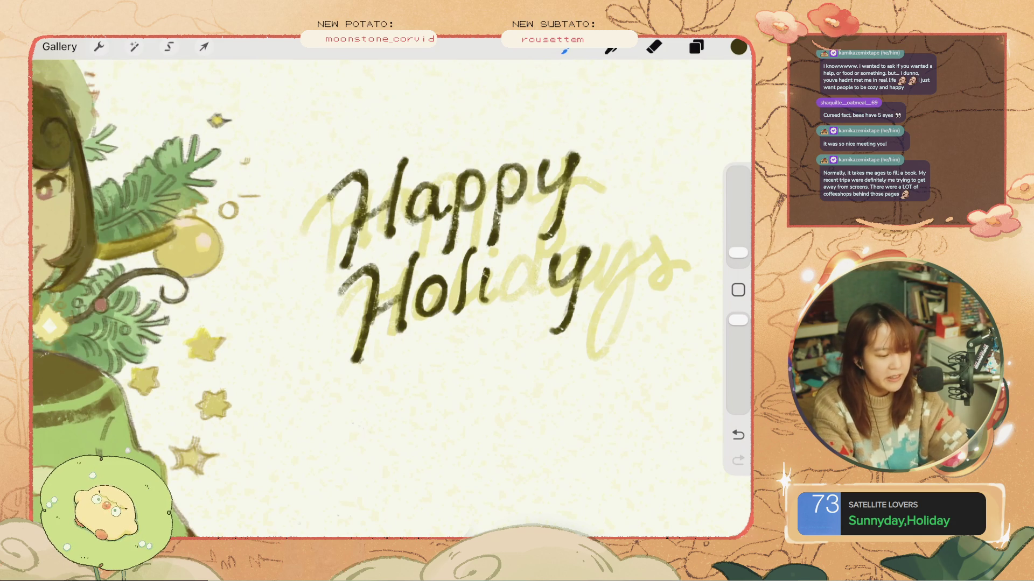
# - Lasso the y of Holidays and move it further right
pyautogui.press('s')
pyautogui.moveTo(557, 248)
pyautogui.mouseDown()
pyautogui.moveTo(570, 347)
pyautogui.moveTo(602, 225)
pyautogui.mouseUp()
pyautogui.press('v')
pyautogui.moveTo(570, 285)
pyautogui.mouseDown()
pyautogui.moveTo(639, 285)
pyautogui.moveTo(609, 286)
pyautogui.mouseUp()
pyautogui.press('b')
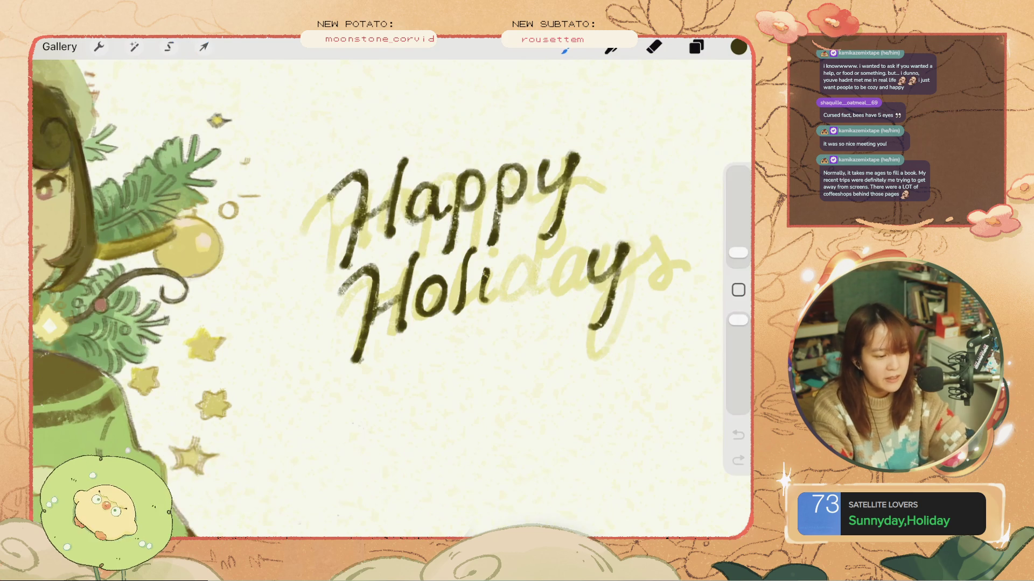
pyautogui.hotkey('ctrl', 'z')
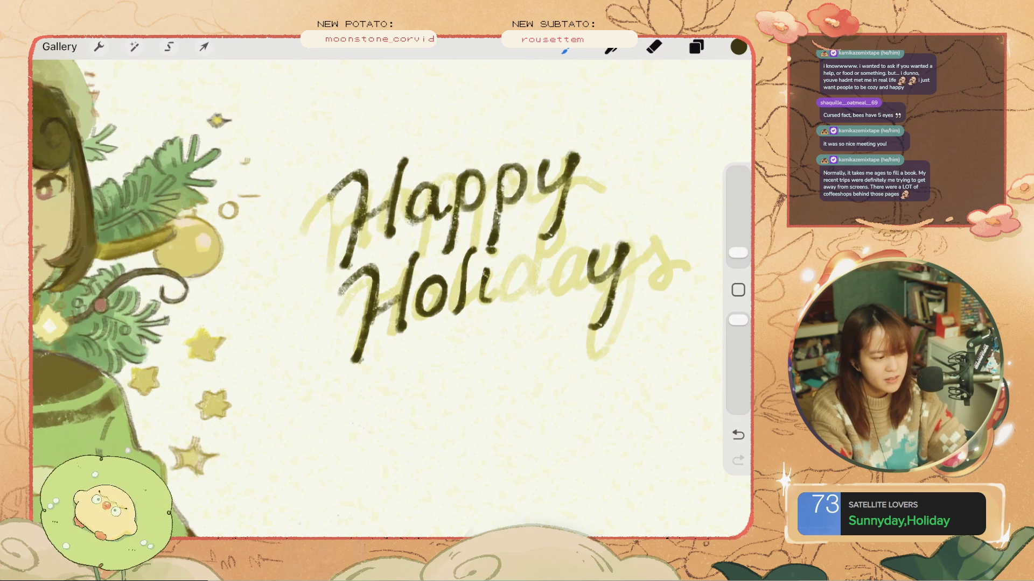
# - Try several strokes for the d after Holi, undoing each attempt
pyautogui.press('s')
pyautogui.moveTo(309, 164)
pyautogui.mouseDown()
pyautogui.moveTo(302, 236)
pyautogui.moveTo(318, 279)
pyautogui.moveTo(379, 256)
pyautogui.mouseUp()
pyautogui.hotkey('ctrl', 'z')
pyautogui.press('b')
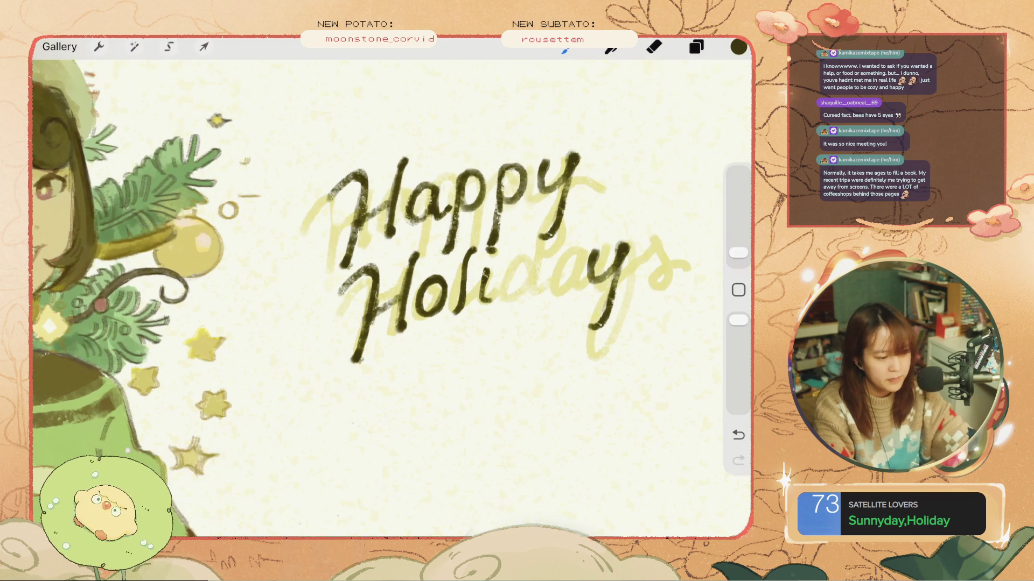
pyautogui.moveTo(525, 258); pyautogui.dragTo(509, 294)
pyautogui.hotkey('ctrl', 'z')
pyautogui.moveTo(531, 258); pyautogui.dragTo(514, 295)
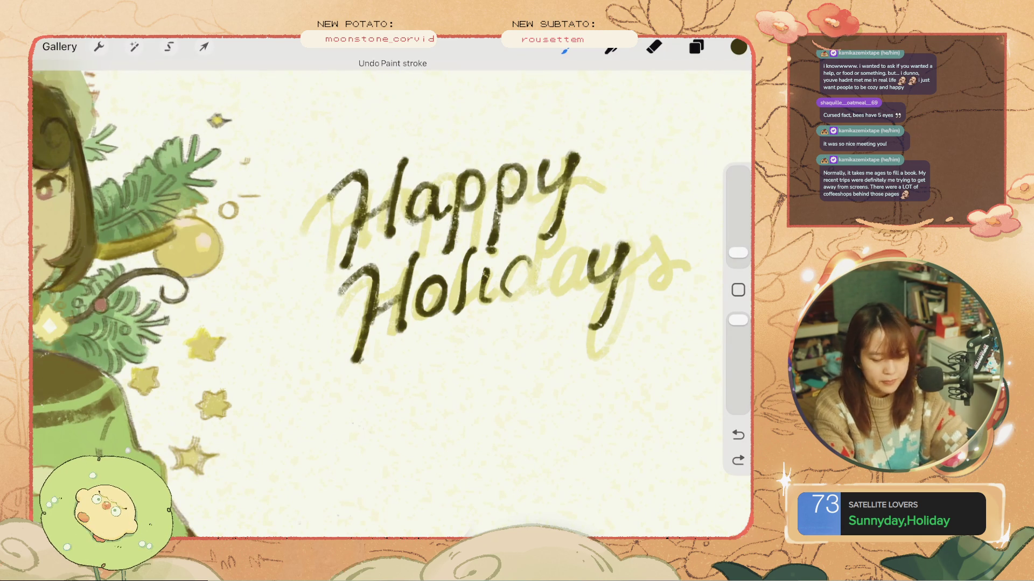
pyautogui.hotkey('ctrl', 'z')
pyautogui.hotkey('ctrl', 'z')
pyautogui.moveTo(540, 237)
pyautogui.mouseDown()
pyautogui.moveTo(532, 291)
pyautogui.moveTo(508, 284)
pyautogui.moveTo(526, 295)
pyautogui.moveTo(531, 284)
pyautogui.moveTo(514, 295)
pyautogui.mouseUp()
pyautogui.hotkey('ctrl', 'z')
pyautogui.hotkey('ctrl', 'z')
pyautogui.hotkey('ctrl', 'z')
pyautogui.hotkey('ctrl', 'z')
pyautogui.hotkey('ctrl', 'z')
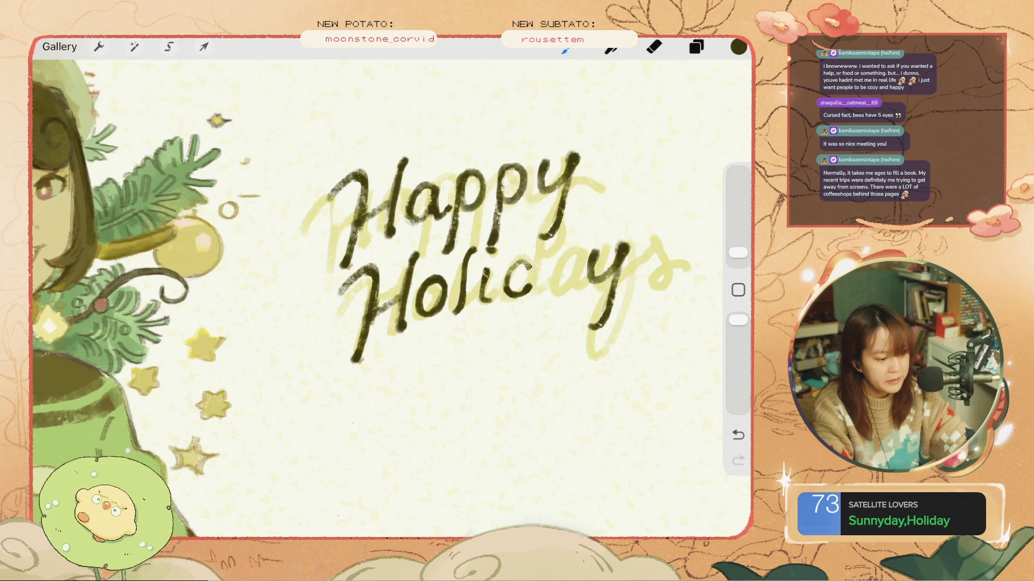
# - Draw the d's tall ascender beside its c curve, undoing the retries
pyautogui.moveTo(531, 260)
pyautogui.mouseDown()
pyautogui.moveTo(510, 268)
pyautogui.moveTo(533, 290)
pyautogui.mouseUp()
pyautogui.hotkey('ctrl', 'z')
pyautogui.moveTo(547, 241); pyautogui.dragTo(540, 247)
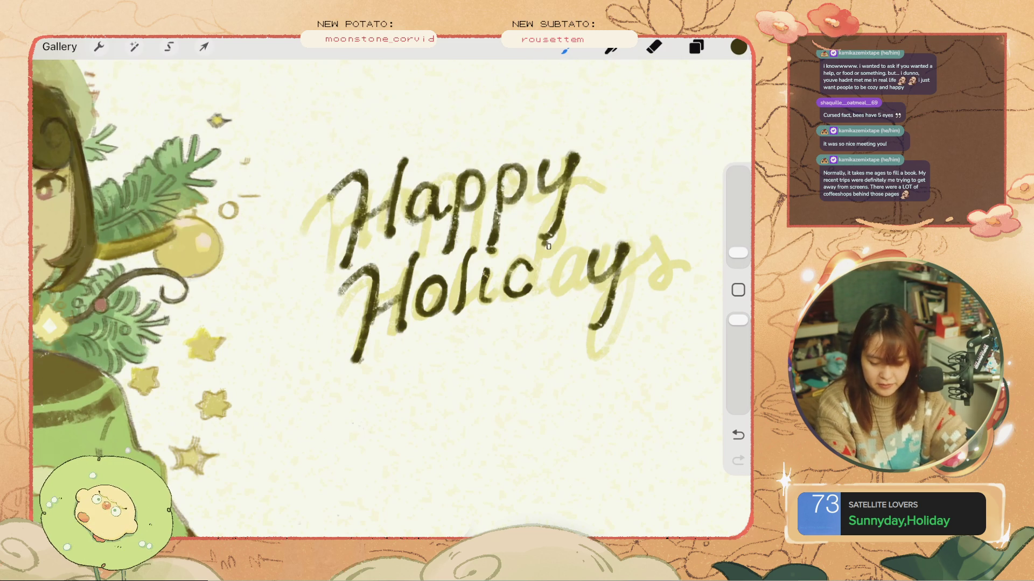
pyautogui.hotkey('ctrl', 'z')
pyautogui.moveTo(545, 247); pyautogui.dragTo(532, 291)
pyautogui.hotkey('ctrl', 'z')
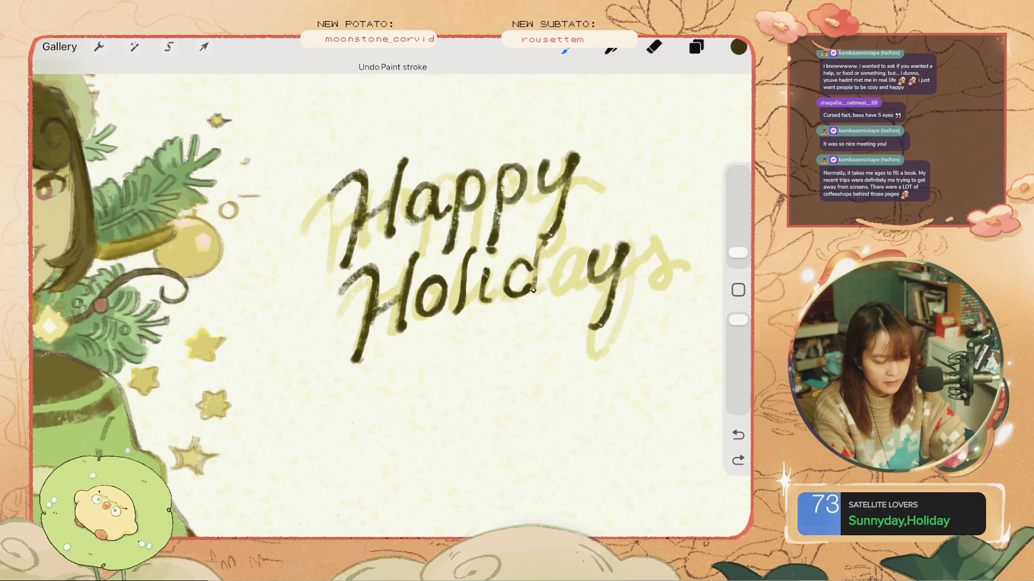
pyautogui.moveTo(545, 242); pyautogui.dragTo(533, 296)
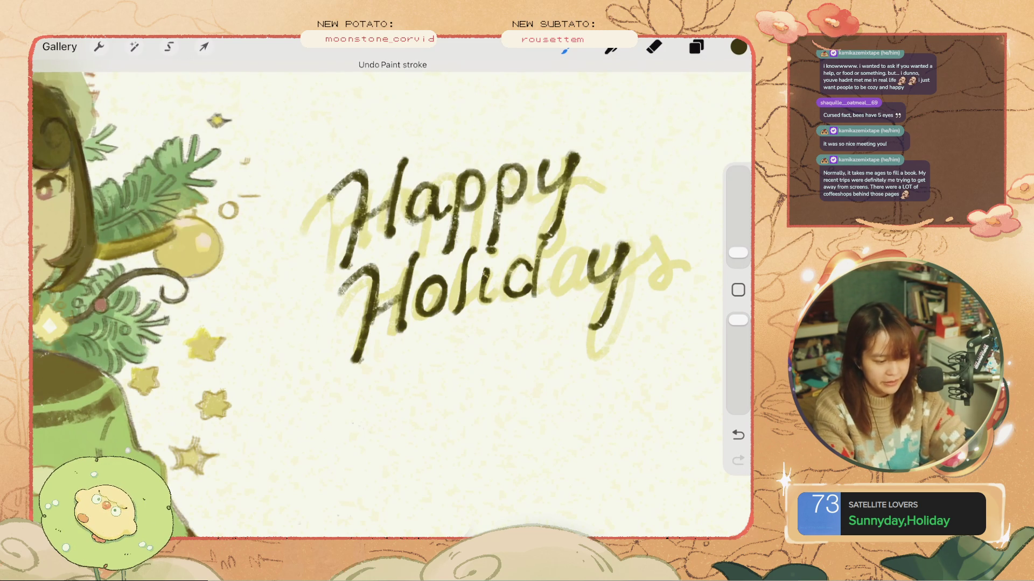
pyautogui.hotkey('ctrl', 'z')
pyautogui.moveTo(545, 240); pyautogui.dragTo(531, 296)
pyautogui.hotkey('ctrl', 'z')
pyautogui.hotkey('ctrl', 'z')
pyautogui.moveTo(539, 257)
pyautogui.mouseDown()
pyautogui.moveTo(533, 296)
pyautogui.moveTo(534, 267)
pyautogui.mouseUp()
pyautogui.hotkey('ctrl', 'z')
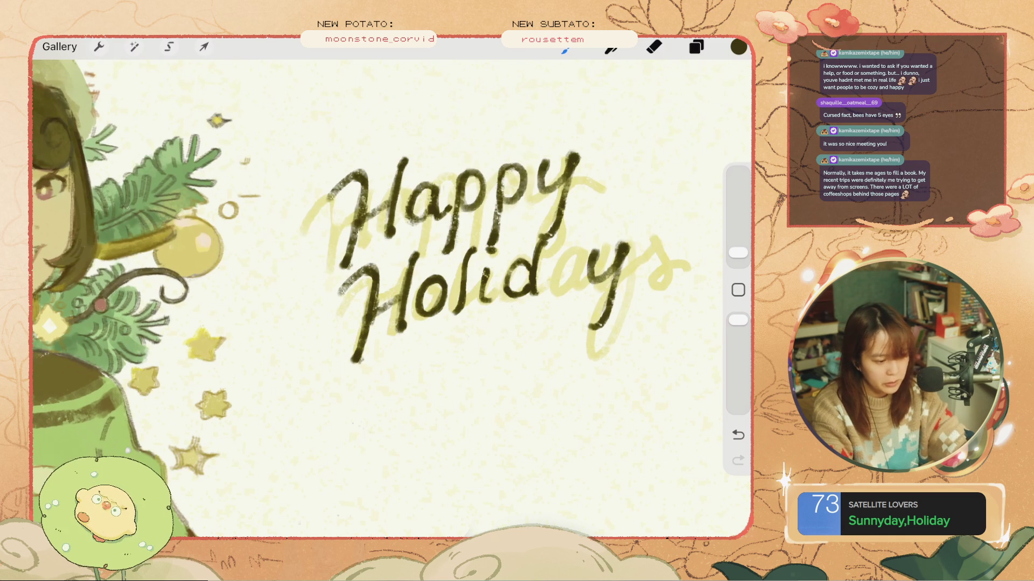
# - Lasso the d and start Transform to reposition it
pyautogui.press('s')
pyautogui.moveTo(515, 249); pyautogui.dragTo(543, 300)
pyautogui.moveTo(548, 255)
pyautogui.mouseDown()
pyautogui.moveTo(554, 241)
pyautogui.moveTo(535, 241)
pyautogui.mouseUp()
pyautogui.press('v')
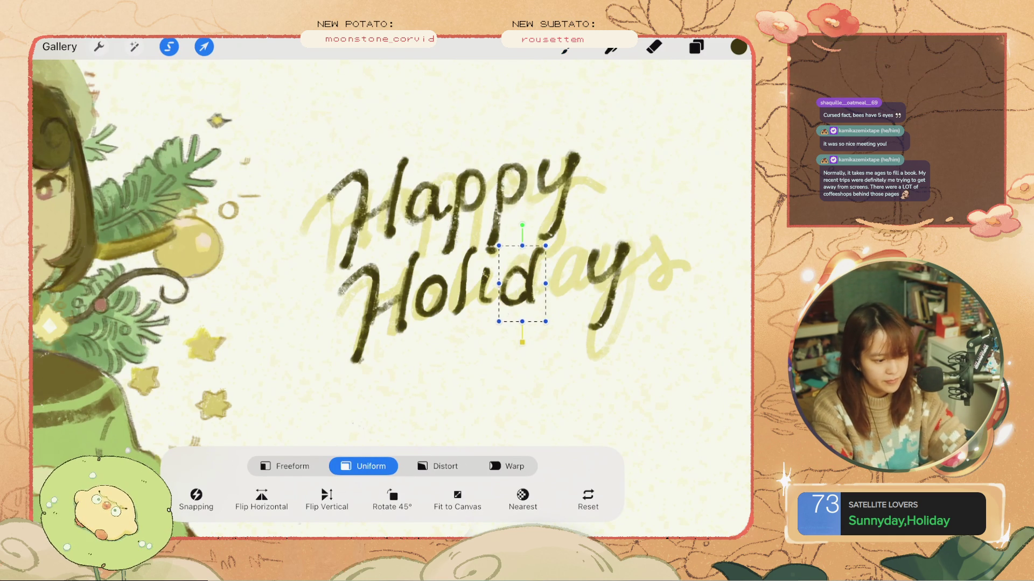
# - Commit the d, then lasso the ys and nudge it slightly right
pyautogui.press('b')
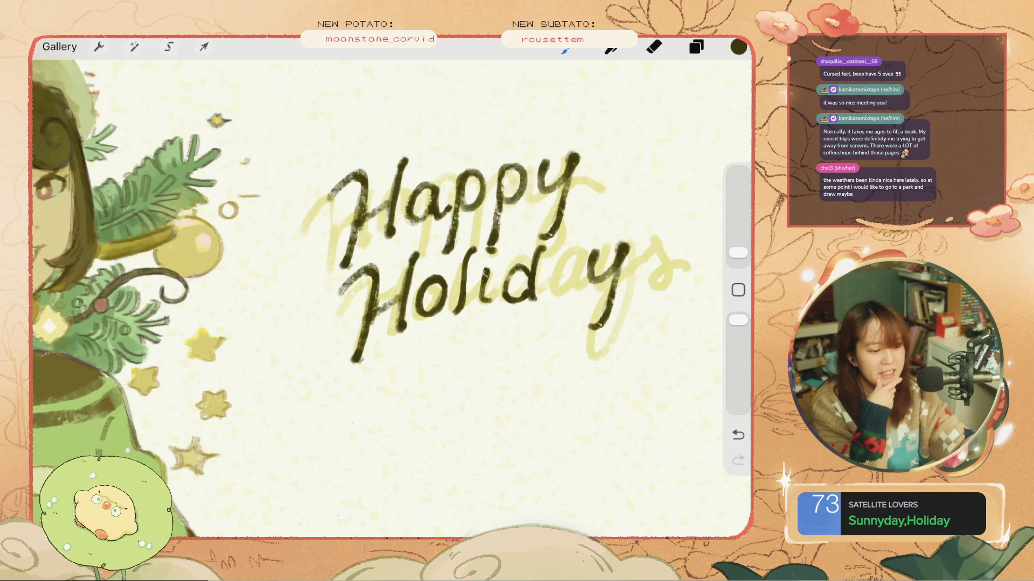
pyautogui.click(169, 46)
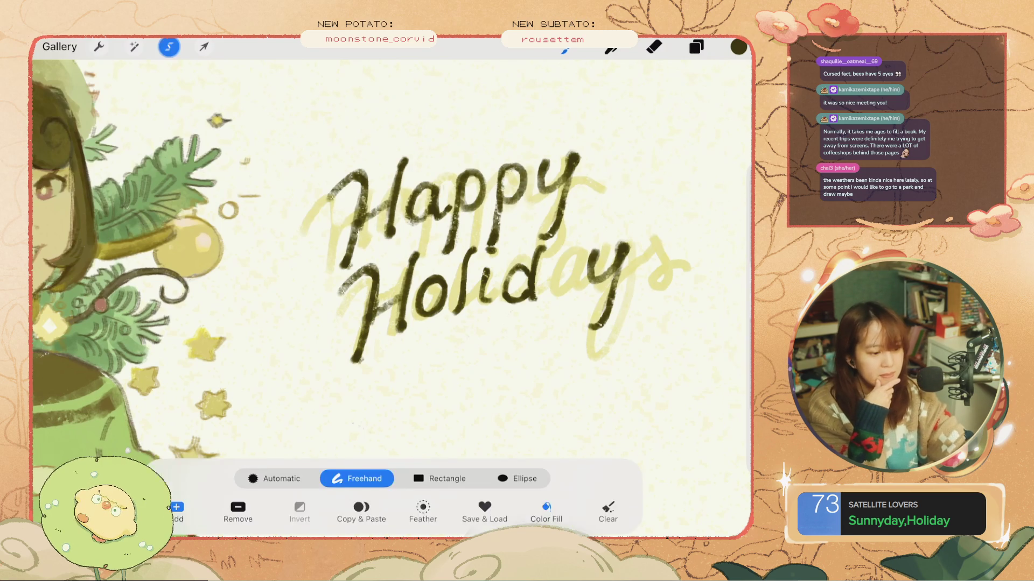
pyautogui.moveTo(583, 221); pyautogui.dragTo(616, 206)
pyautogui.click(204, 46)
pyautogui.moveTo(607, 283)
pyautogui.mouseDown()
pyautogui.moveTo(618, 279)
pyautogui.moveTo(617, 288)
pyautogui.mouseUp()
pyautogui.click(204, 46)
# - Ink the a between the d and the y, undoing stray marks
pyautogui.moveTo(522, 268); pyautogui.dragTo(508, 282)
pyautogui.hotkey('ctrl', 'z')
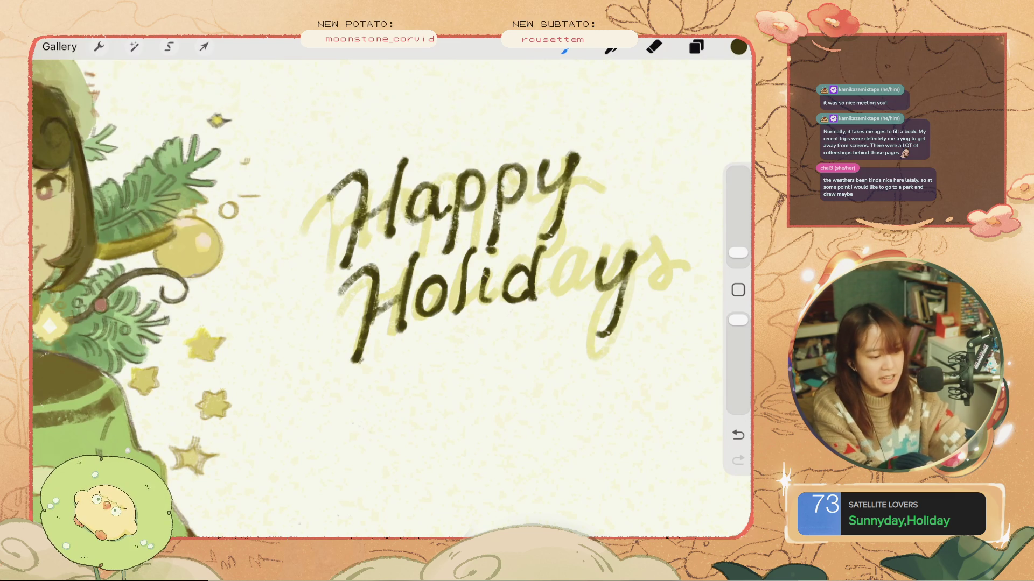
pyautogui.moveTo(581, 273)
pyautogui.mouseDown()
pyautogui.moveTo(549, 278)
pyautogui.moveTo(575, 296)
pyautogui.moveTo(576, 266)
pyautogui.moveTo(572, 293)
pyautogui.moveTo(554, 281)
pyautogui.moveTo(576, 267)
pyautogui.moveTo(584, 292)
pyautogui.moveTo(575, 276)
pyautogui.mouseUp()
pyautogui.hotkey('ctrl', 'z')
pyautogui.hotkey('ctrl', 'z')
pyautogui.hotkey('ctrl', 'z')
pyautogui.moveTo(577, 267); pyautogui.dragTo(584, 292)
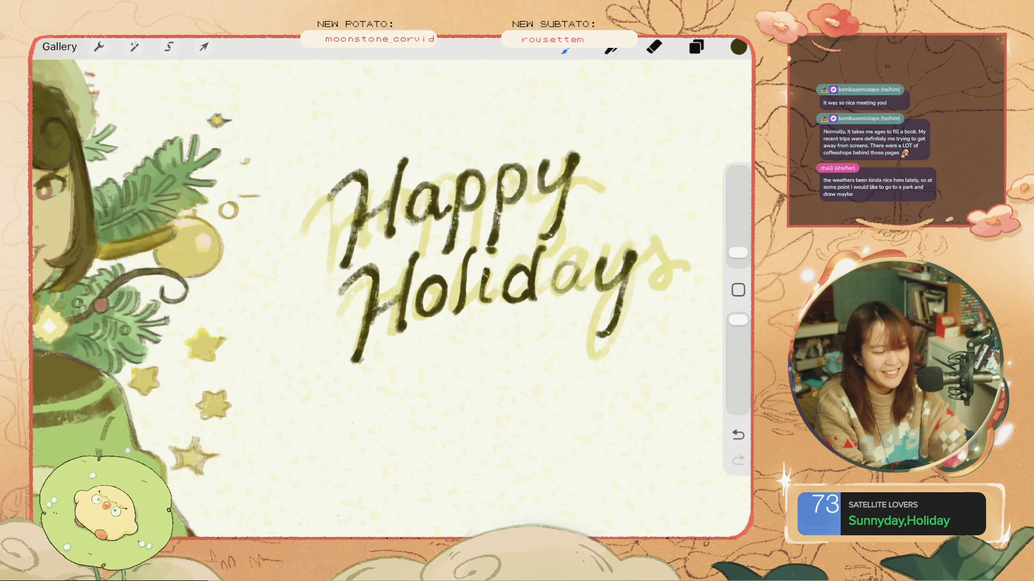
# - Ink the final s after the y, undoing the failed s attempts
pyautogui.scroll(-5, 391, 296)
pyautogui.scroll(5, 391, 296)
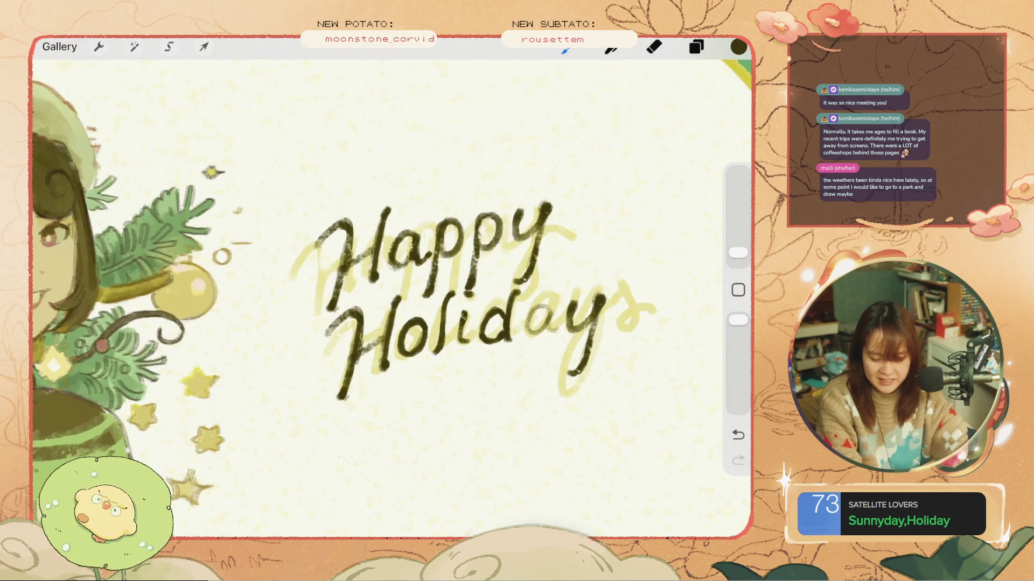
pyautogui.hotkey('ctrl', 'z')
pyautogui.moveTo(647, 268); pyautogui.dragTo(619, 338)
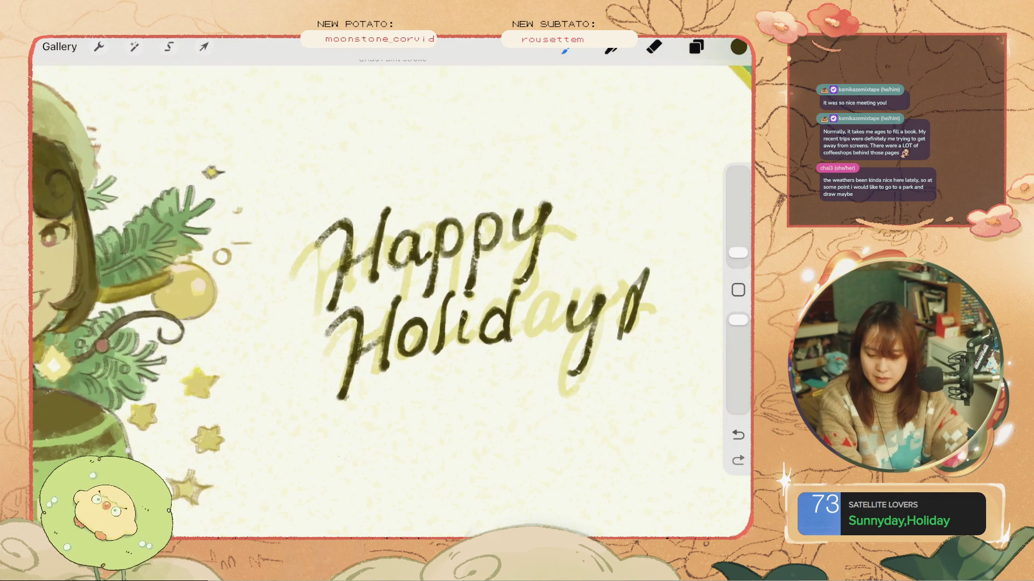
pyautogui.hotkey('ctrl', 'z')
pyautogui.moveTo(644, 277)
pyautogui.mouseDown()
pyautogui.moveTo(621, 295)
pyautogui.moveTo(623, 325)
pyautogui.mouseUp()
pyautogui.hotkey('ctrl', 'z')
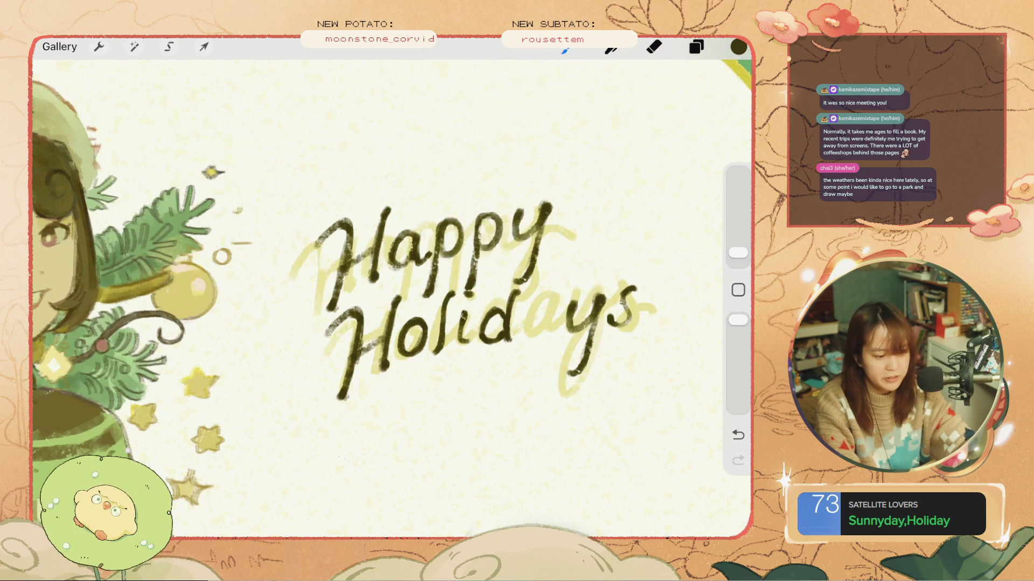
pyautogui.hotkey('ctrl', 'z')
pyautogui.moveTo(634, 288); pyautogui.dragTo(622, 325)
pyautogui.scroll(-5, 392, 291)
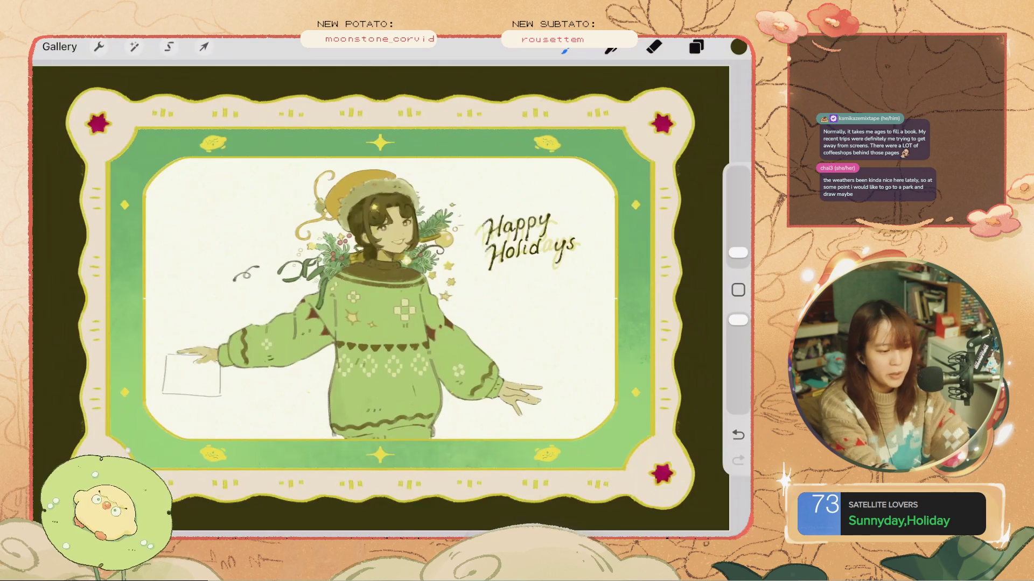
# - Copy the a from Happy and place it in the gap between Holid and ys
pyautogui.click(696, 46)
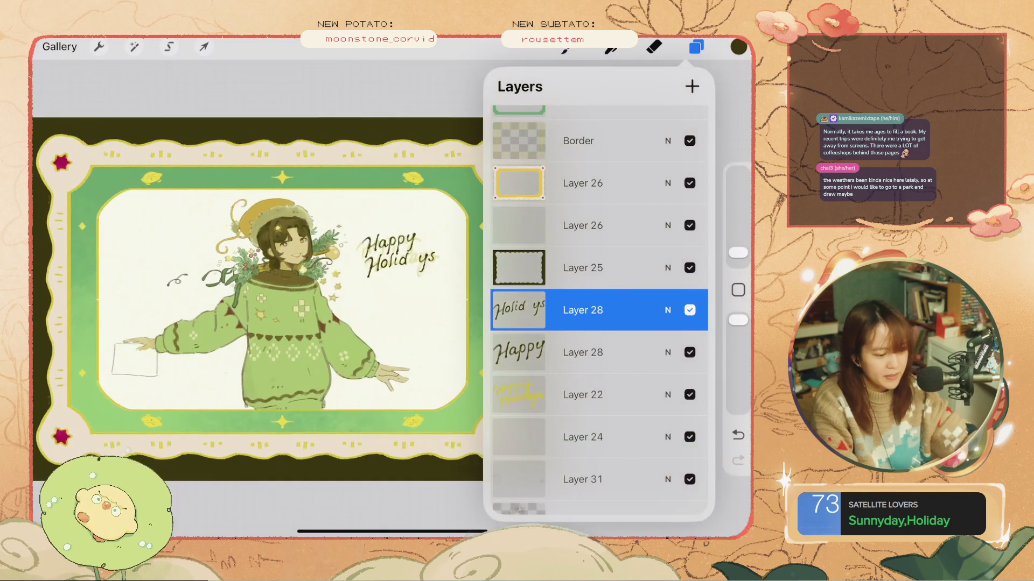
pyautogui.scroll(5, 376, 253)
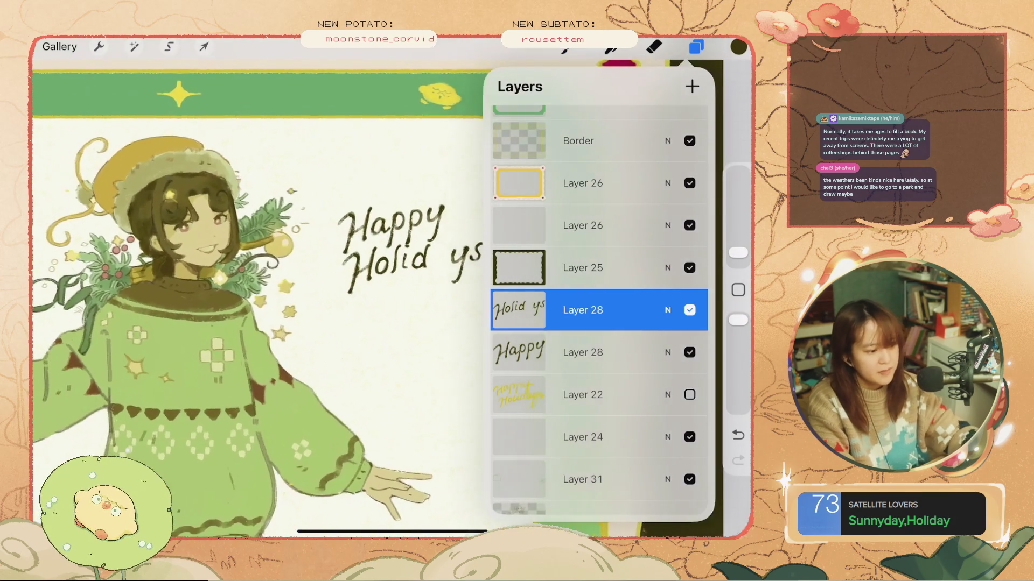
pyautogui.click(696, 47)
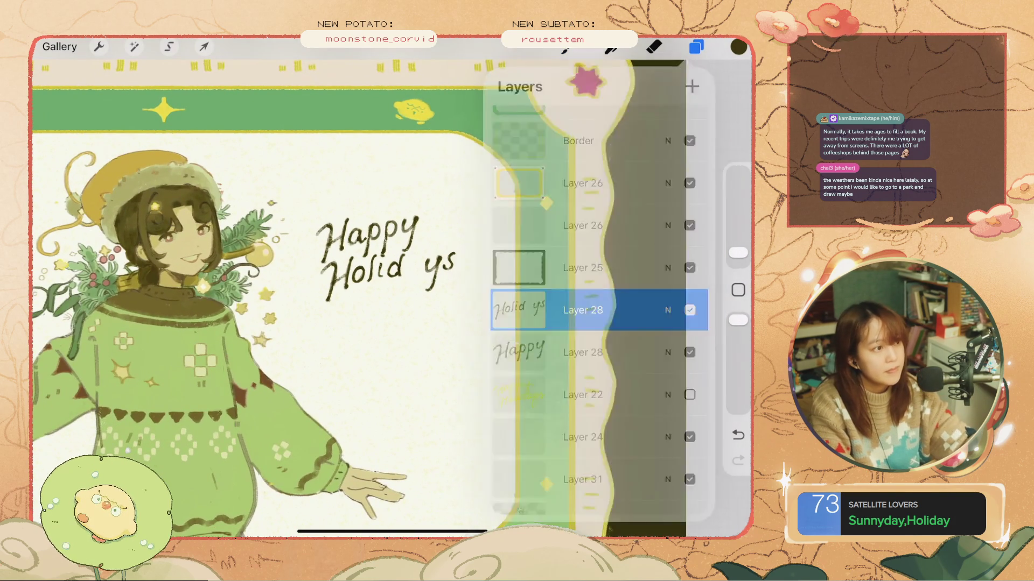
pyautogui.scroll(3, 388, 280)
pyautogui.click(696, 47)
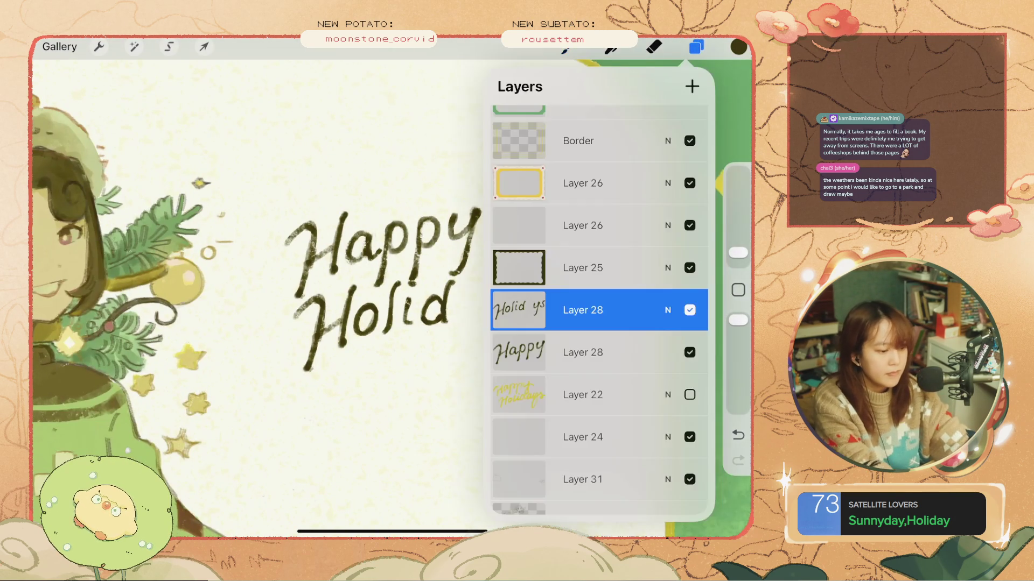
pyautogui.click(583, 352)
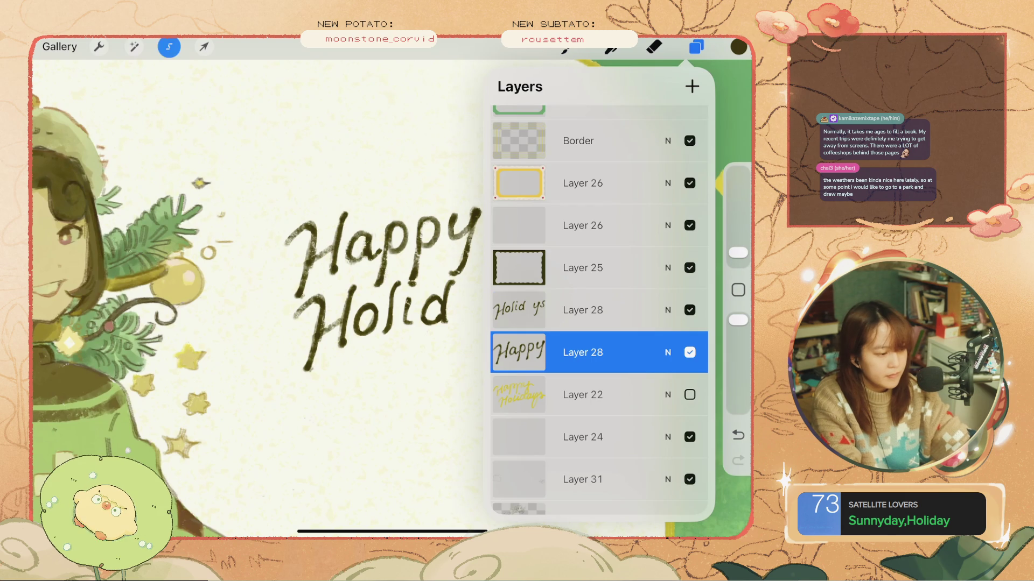
pyautogui.click(168, 47)
pyautogui.moveTo(370, 221)
pyautogui.mouseDown()
pyautogui.moveTo(380, 235)
pyautogui.moveTo(350, 269)
pyautogui.moveTo(370, 222)
pyautogui.mouseUp()
pyautogui.click(361, 498)
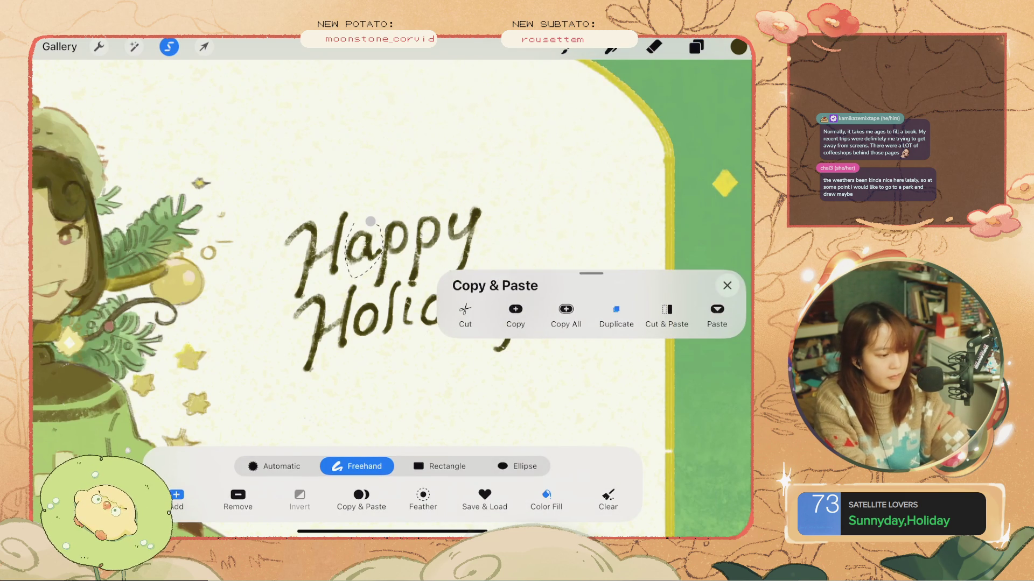
pyautogui.click(204, 46)
pyautogui.moveTo(364, 247); pyautogui.dragTo(472, 306)
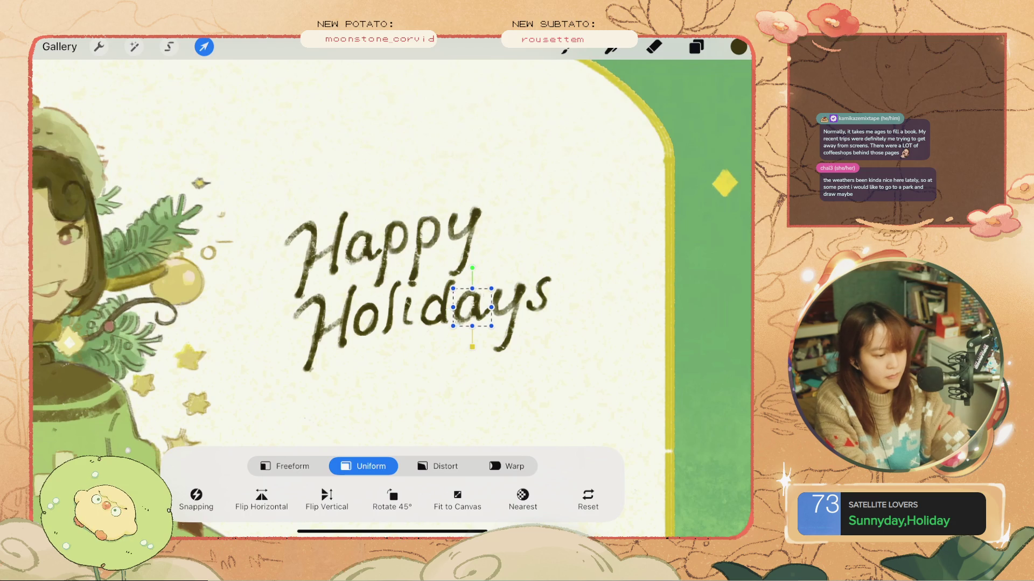
pyautogui.click(204, 47)
# - Merge the three lettering layers into one and undo a stray stroke
pyautogui.scroll(-5, 381, 301)
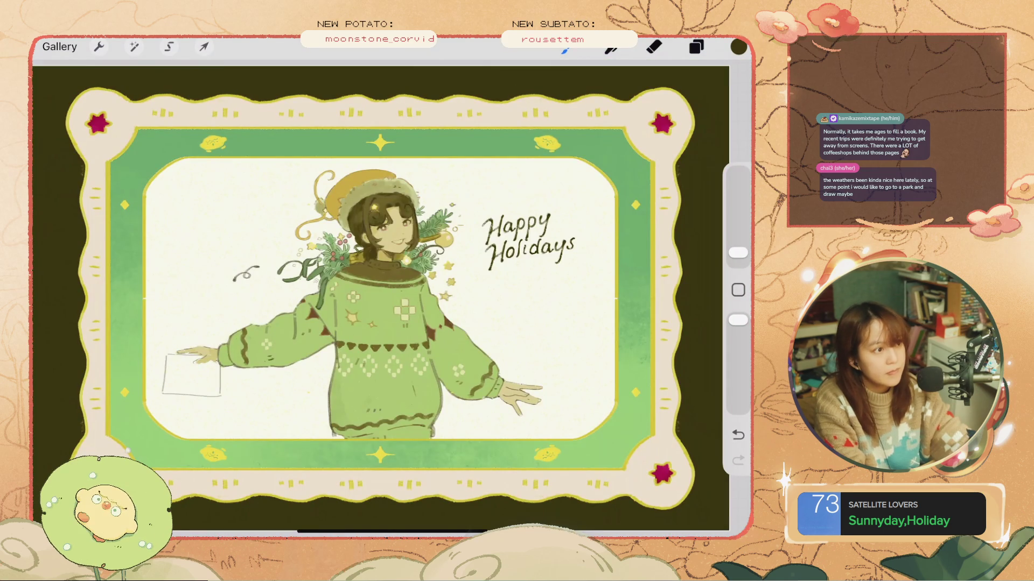
pyautogui.scroll(3, 485, 259)
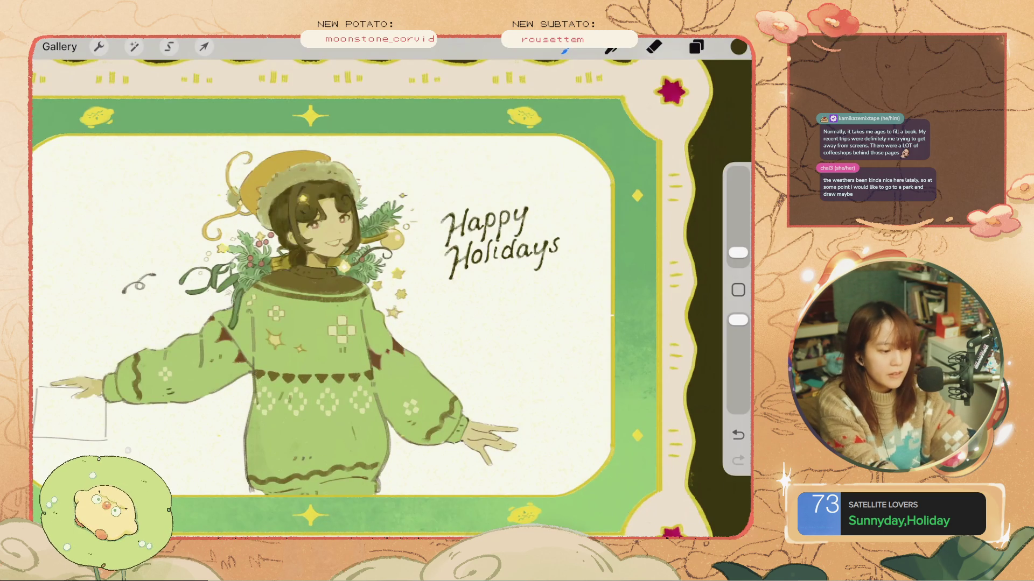
pyautogui.click(696, 47)
pyautogui.moveTo(592, 352); pyautogui.dragTo(592, 267)
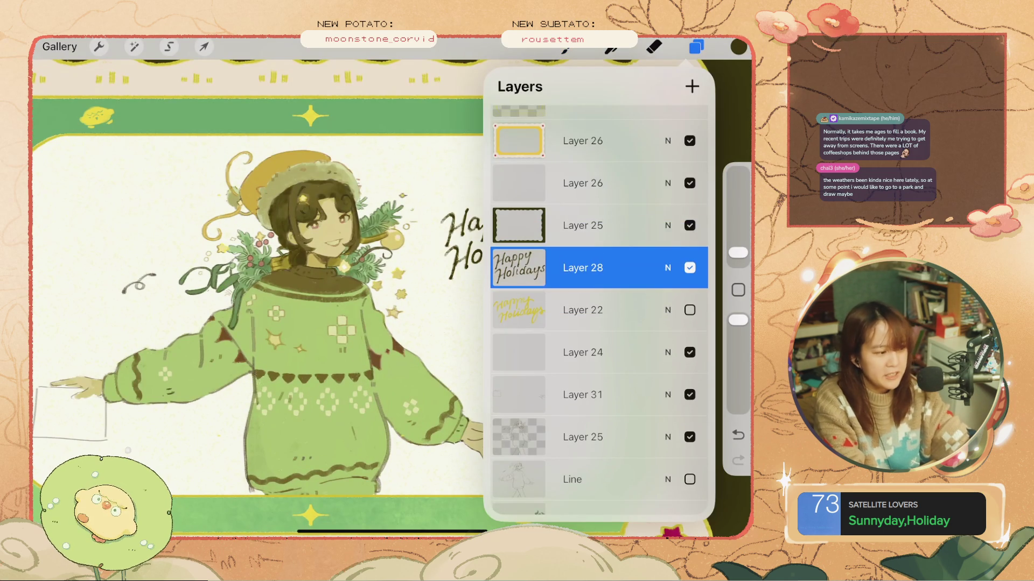
pyautogui.click(696, 47)
pyautogui.moveTo(435, 182)
pyautogui.mouseDown()
pyautogui.moveTo(434, 234)
pyautogui.moveTo(543, 326)
pyautogui.mouseUp()
pyautogui.hotkey('ctrl', 'z')
# - Lasso Holidays and nudge it slightly right and down
pyautogui.click(168, 47)
pyautogui.scroll(2, 377, 269)
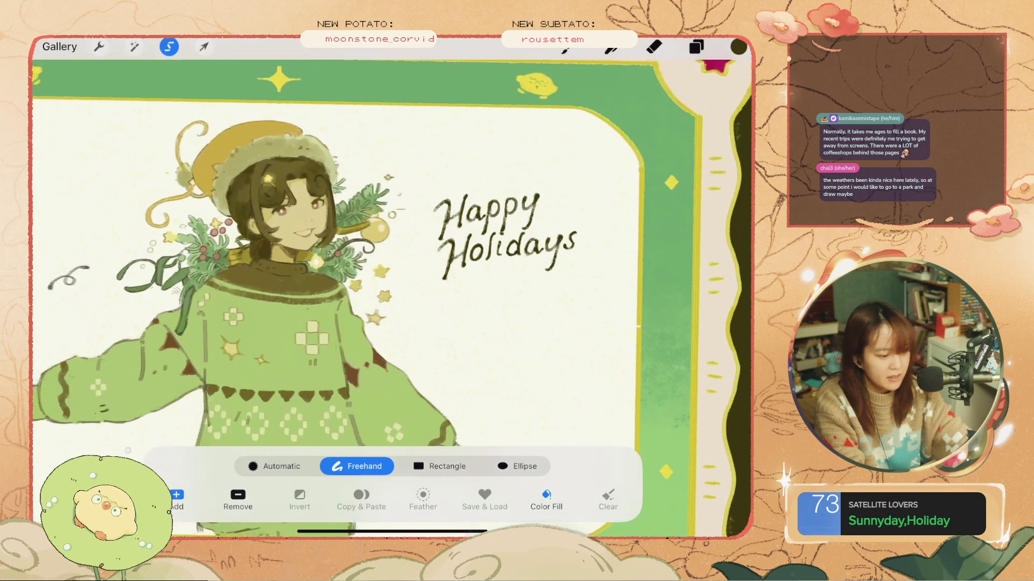
pyautogui.click(491, 226)
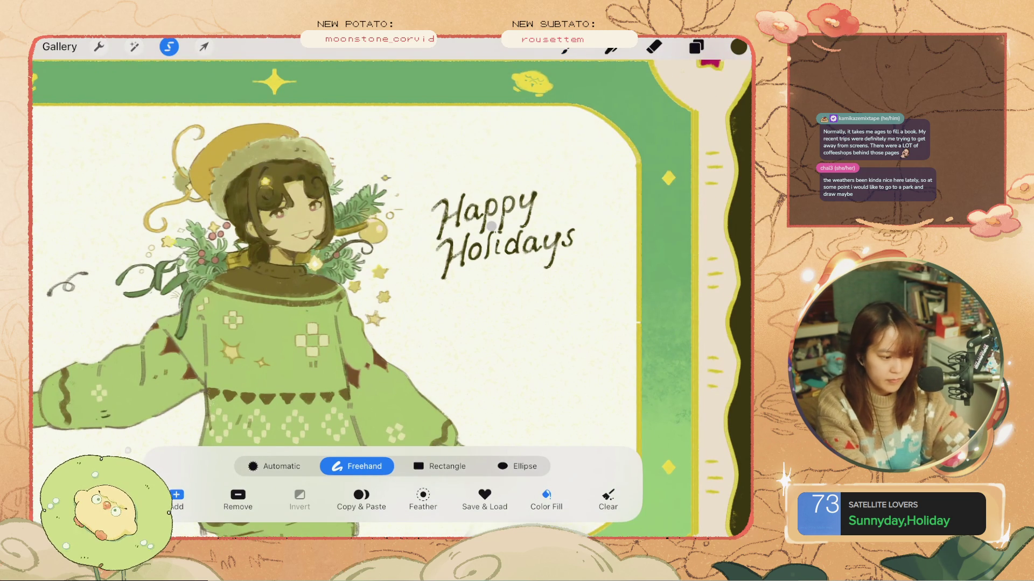
pyautogui.scroll(3, 522, 183)
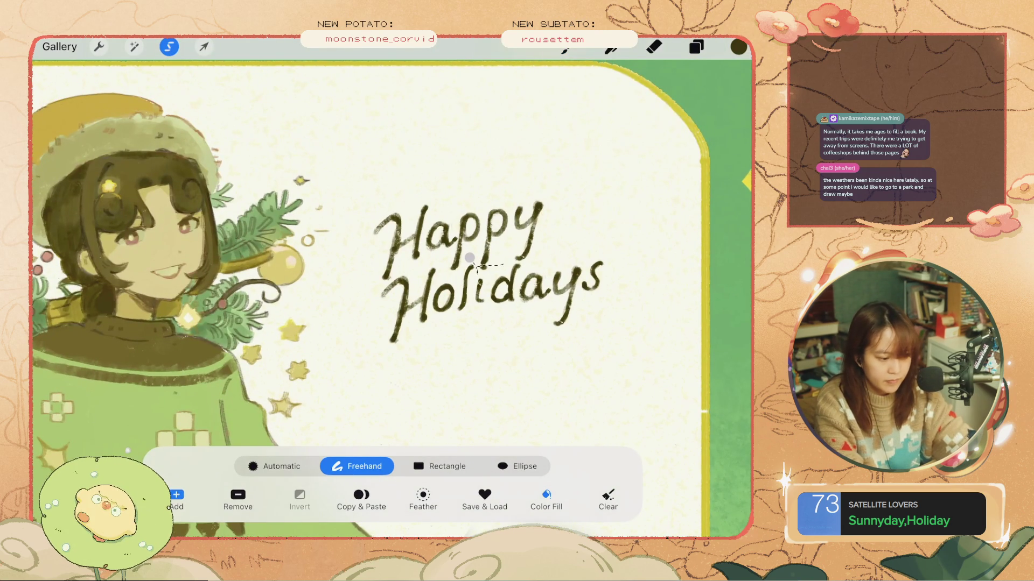
pyautogui.moveTo(490, 265)
pyautogui.mouseDown()
pyautogui.moveTo(633, 374)
pyautogui.moveTo(501, 418)
pyautogui.moveTo(399, 278)
pyautogui.moveTo(447, 277)
pyautogui.mouseUp()
pyautogui.click(203, 46)
pyautogui.moveTo(501, 302); pyautogui.dragTo(511, 306)
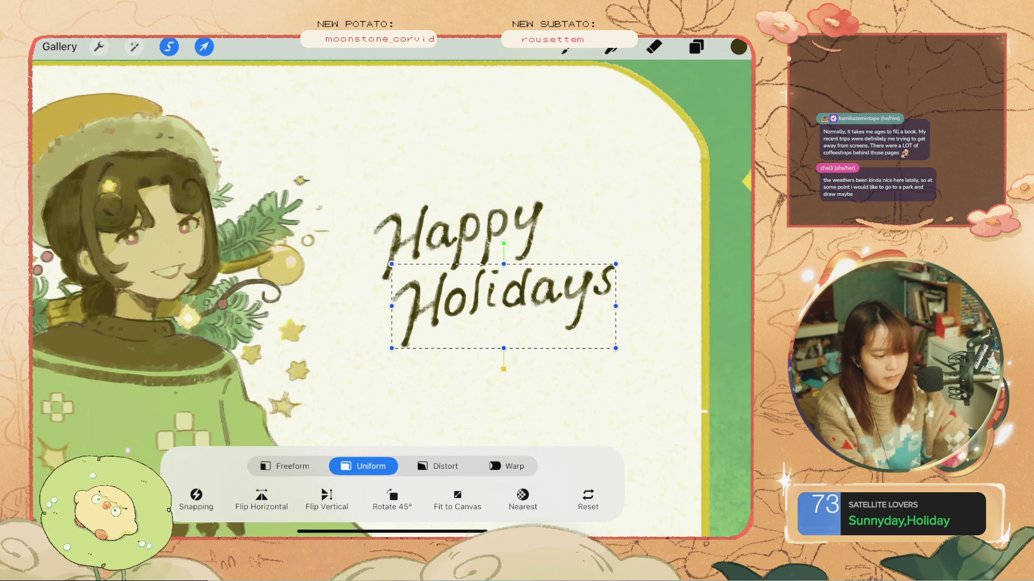
pyautogui.click(204, 46)
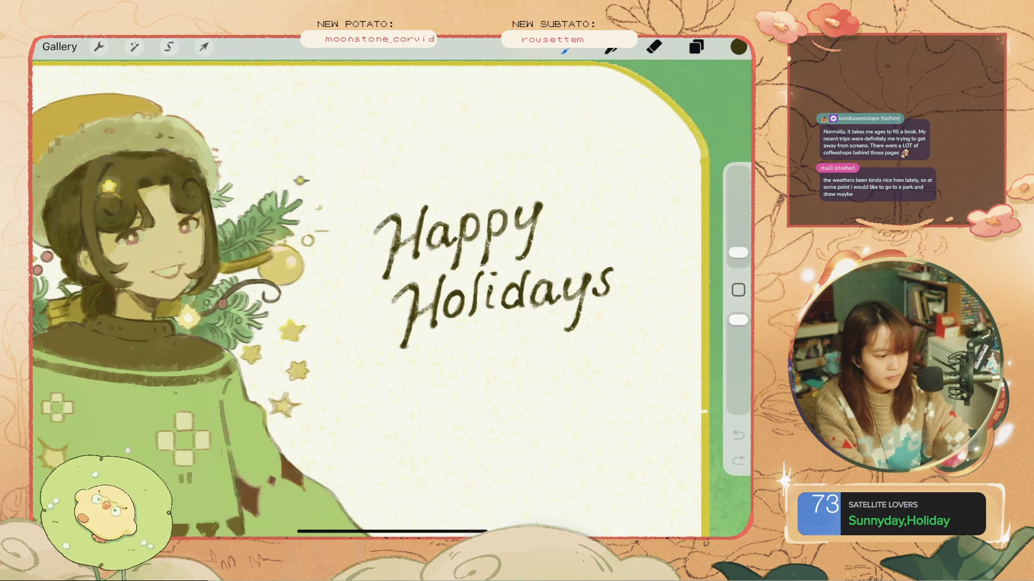
# - Lasso the letters 'days' and adjust them with Transform
pyautogui.click(169, 46)
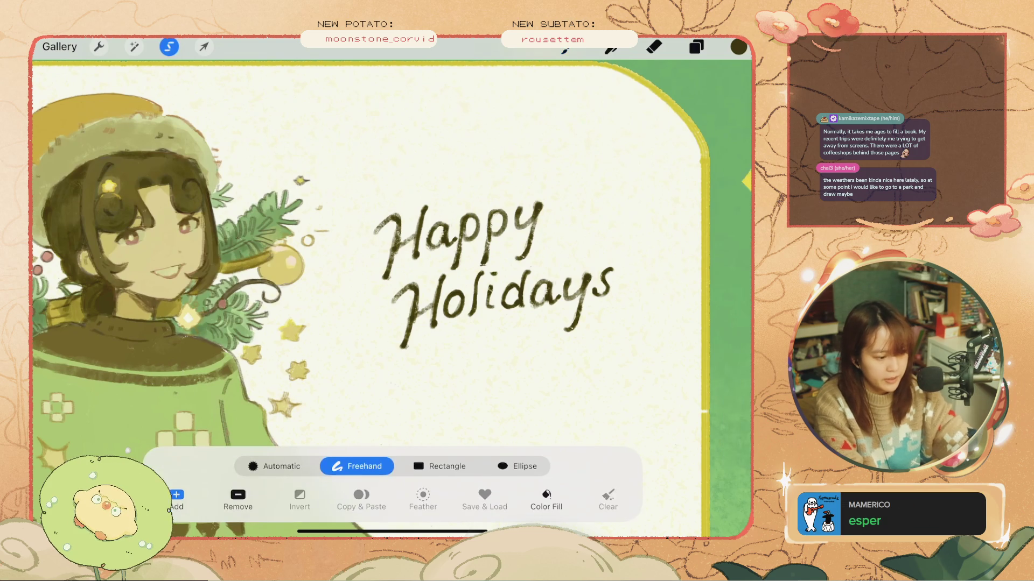
pyautogui.moveTo(503, 272)
pyautogui.mouseDown()
pyautogui.moveTo(499, 318)
pyautogui.moveTo(597, 355)
pyautogui.moveTo(638, 258)
pyautogui.moveTo(546, 260)
pyautogui.mouseUp()
pyautogui.click(203, 47)
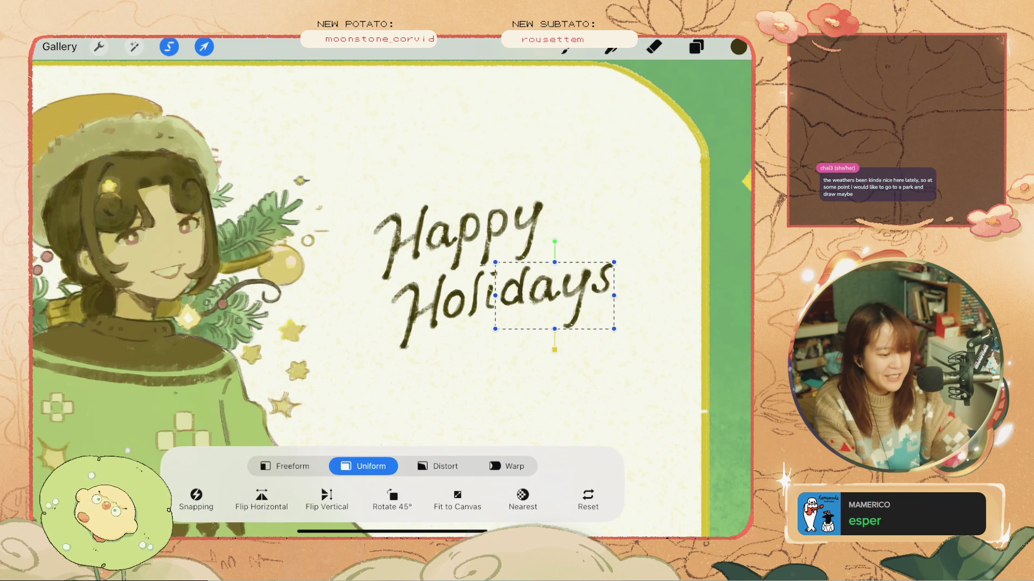
pyautogui.click(204, 46)
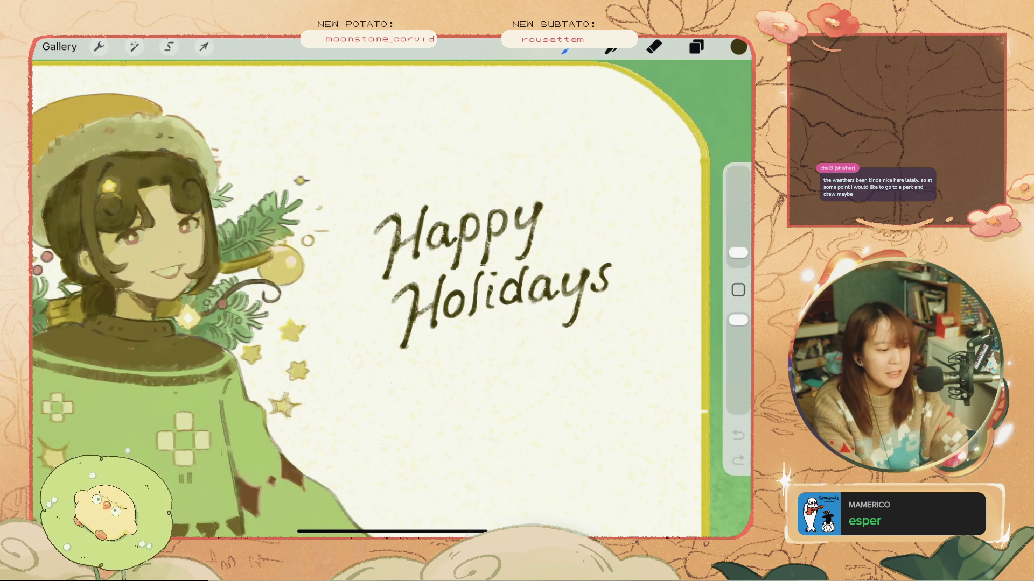
pyautogui.scroll(-3, 392, 288)
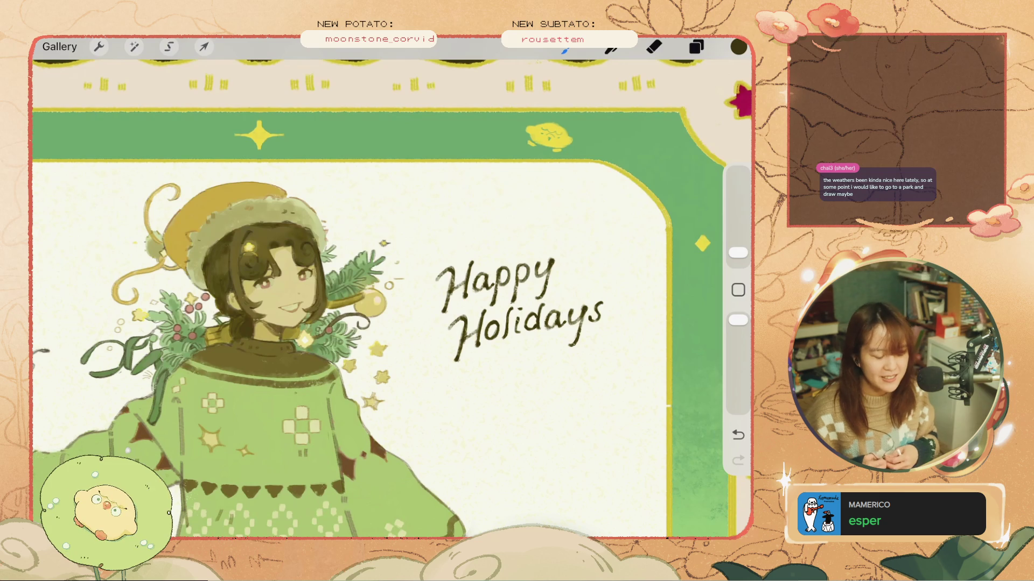
pyautogui.scroll(5, 484, 290)
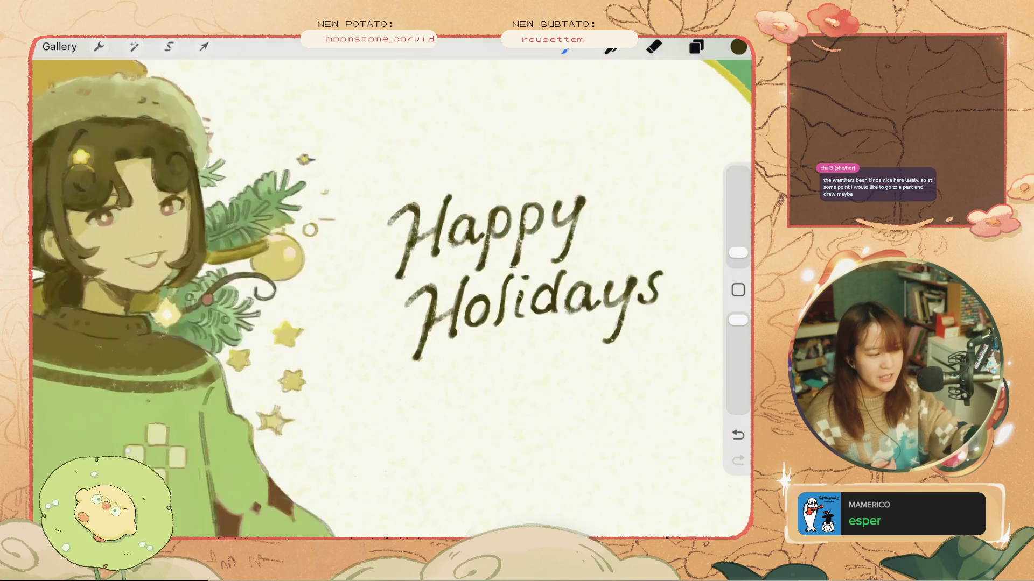
# - Lasso the ys of Holidays and adjust its position with Transform
pyautogui.click(168, 46)
pyautogui.click(587, 276)
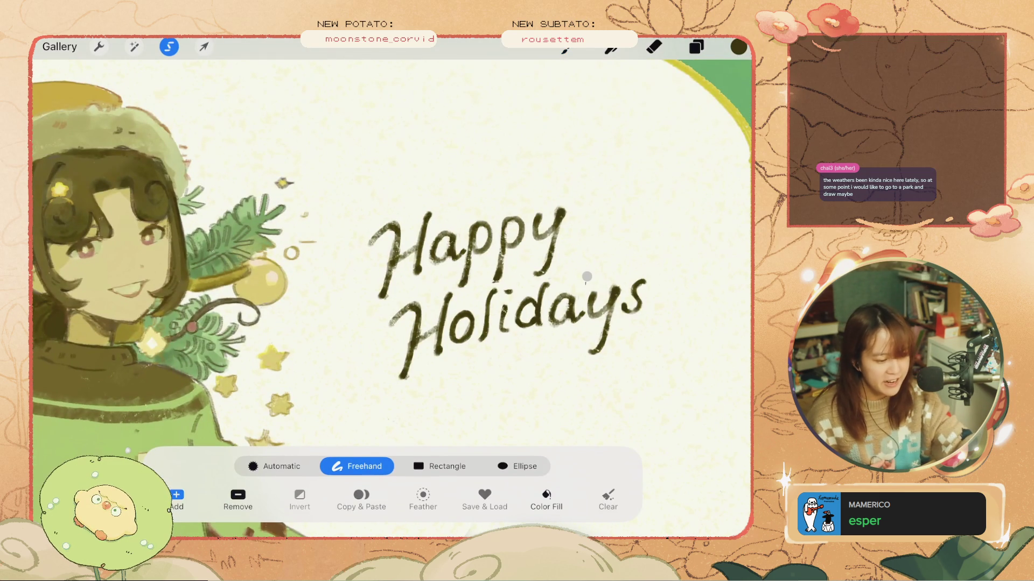
pyautogui.moveTo(587, 276)
pyautogui.mouseDown()
pyautogui.moveTo(586, 337)
pyautogui.moveTo(646, 355)
pyautogui.moveTo(586, 277)
pyautogui.mouseUp()
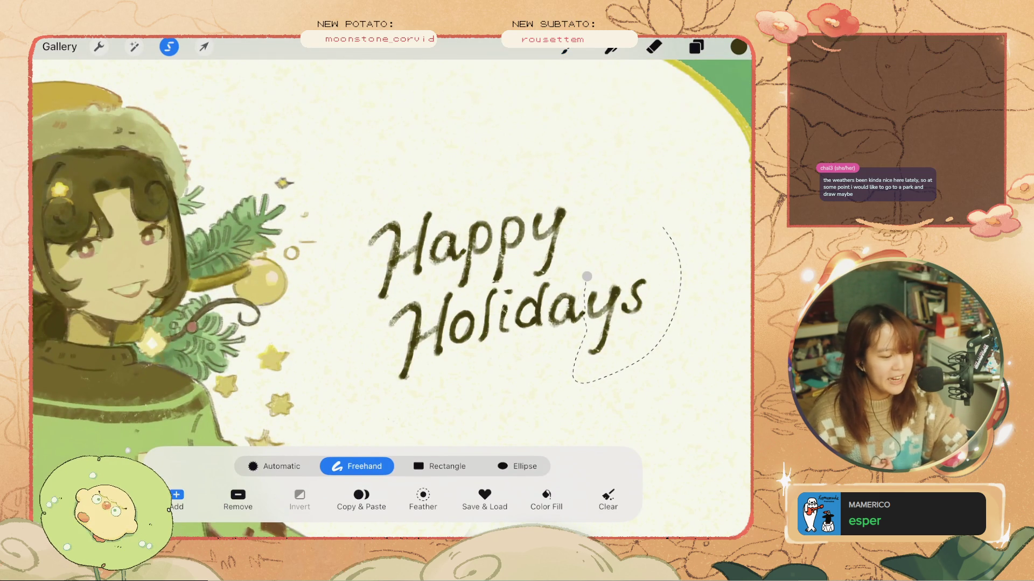
pyautogui.click(204, 46)
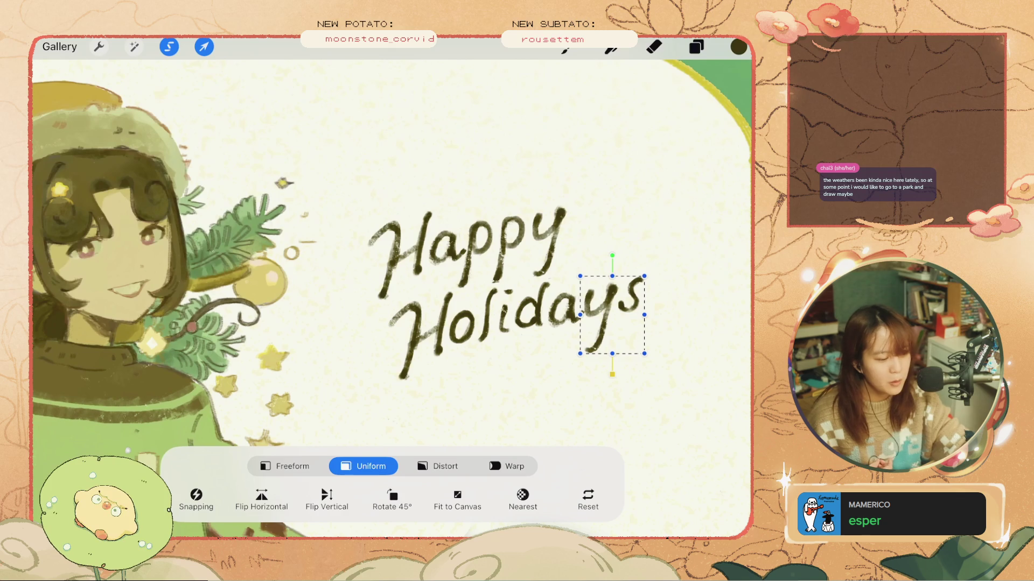
pyautogui.click(204, 46)
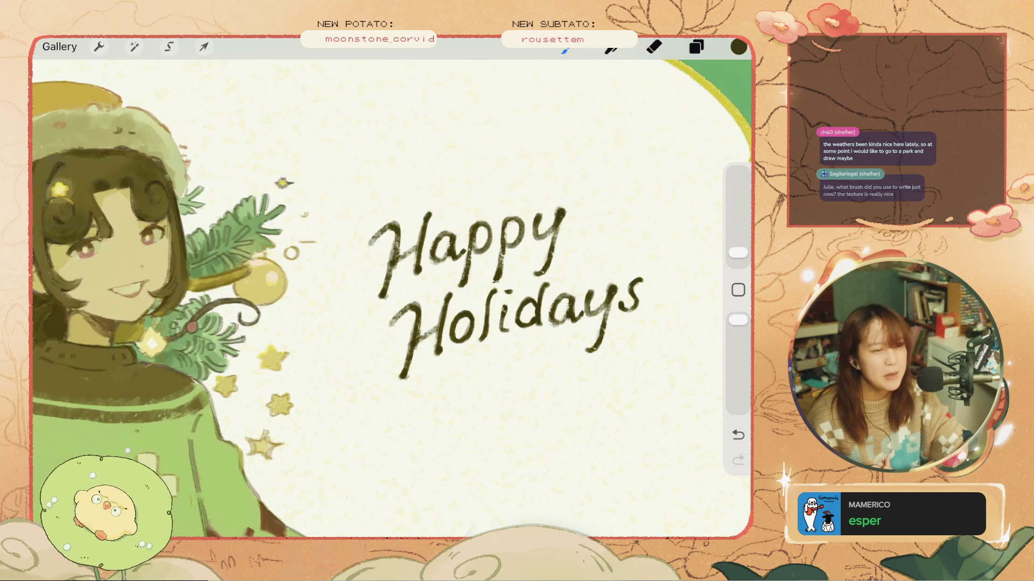
# - Draw a test stroke above Happy and undo it
pyautogui.scroll(-5, 391, 291)
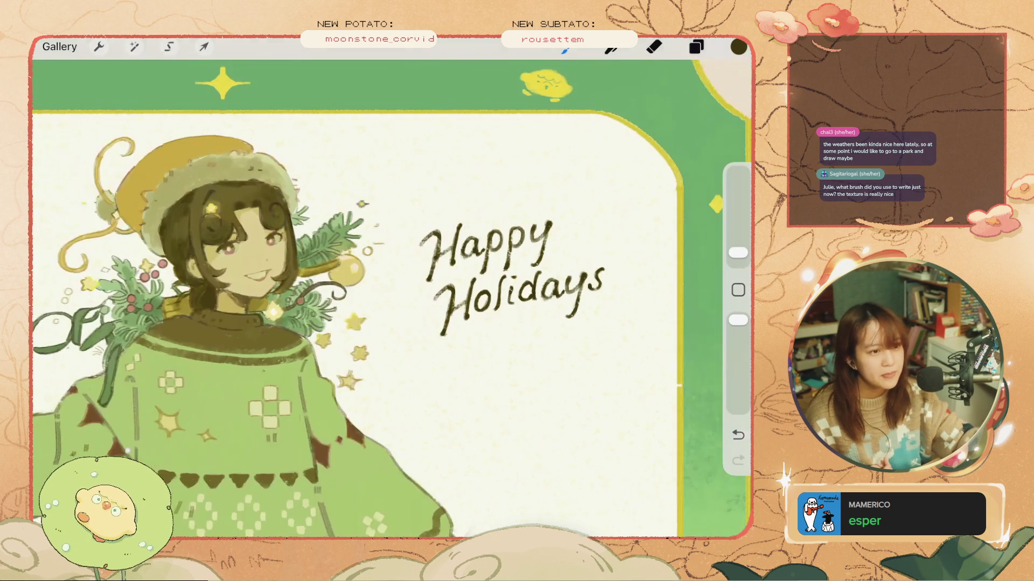
pyautogui.scroll(5, 391, 291)
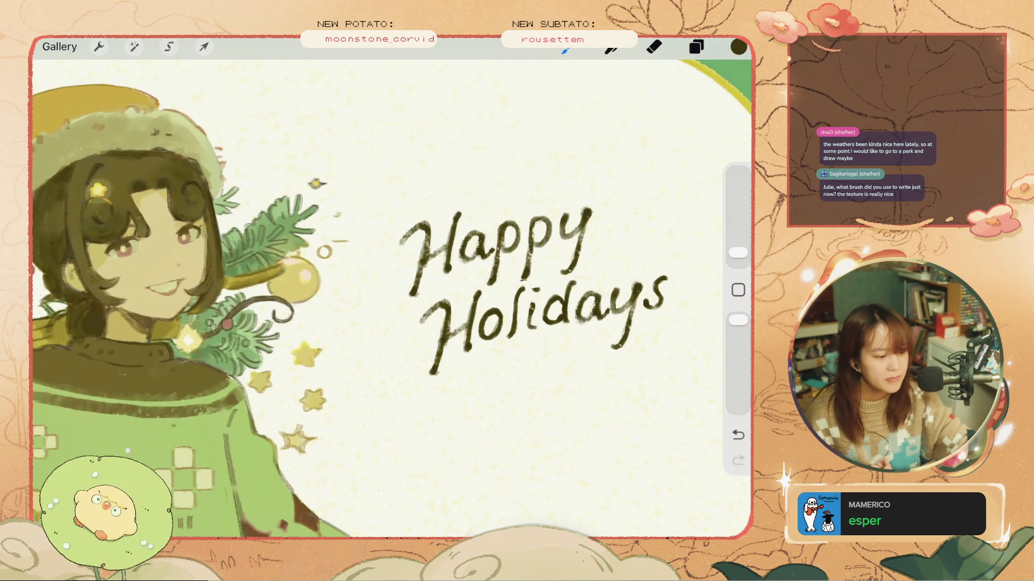
pyautogui.moveTo(531, 138); pyautogui.dragTo(489, 178)
pyautogui.hotkey('ctrl', 'z')
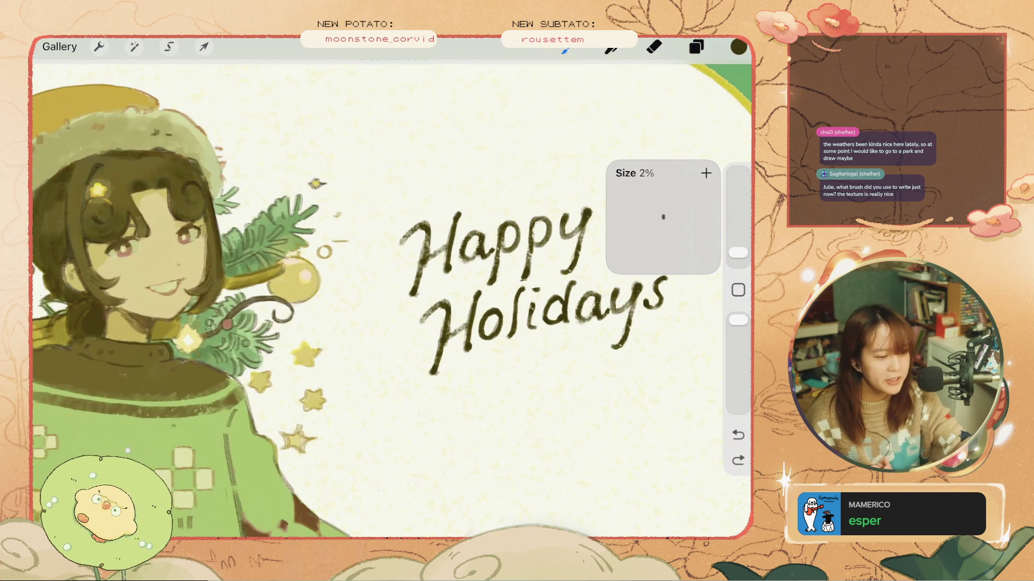
# - Duplicate the lettering layer, delete the copy, duplicate again, then undo the duplicate
pyautogui.click(696, 46)
pyautogui.moveTo(624, 310); pyautogui.dragTo(538, 310)
pyautogui.click(631, 310)
pyautogui.moveTo(624, 308); pyautogui.dragTo(538, 310)
pyautogui.click(682, 309)
pyautogui.click(631, 310)
pyautogui.click(696, 47)
pyautogui.hotkey('ctrl', 'z')
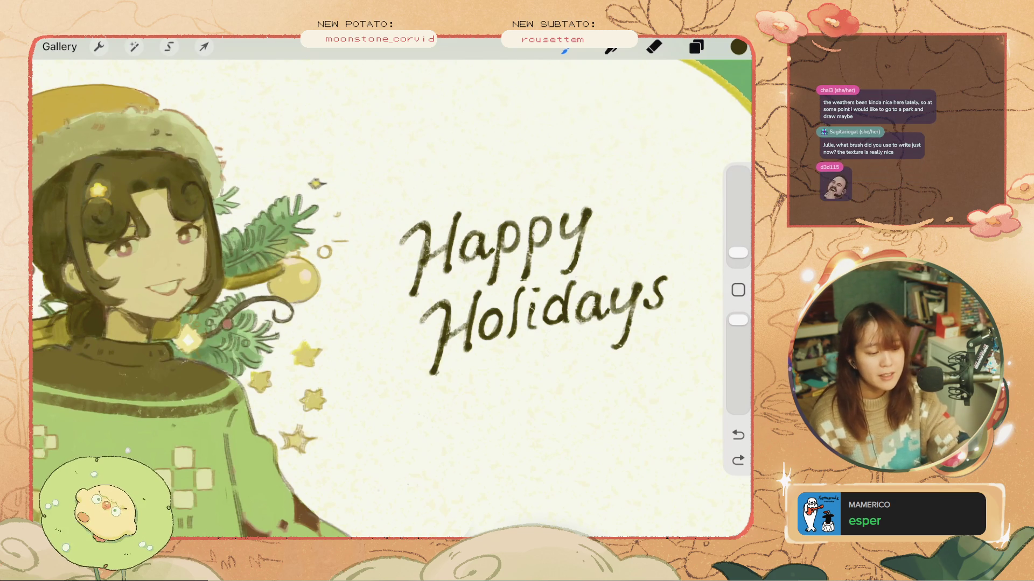
# - Erase a small mark beneath the 'Holidays' lettering
pyautogui.click(696, 47)
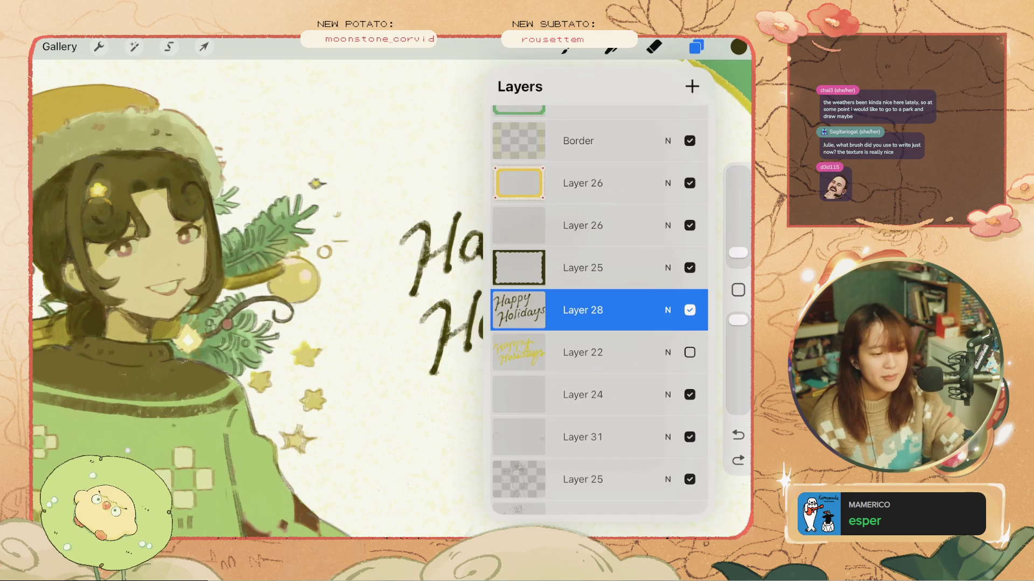
pyautogui.click(654, 47)
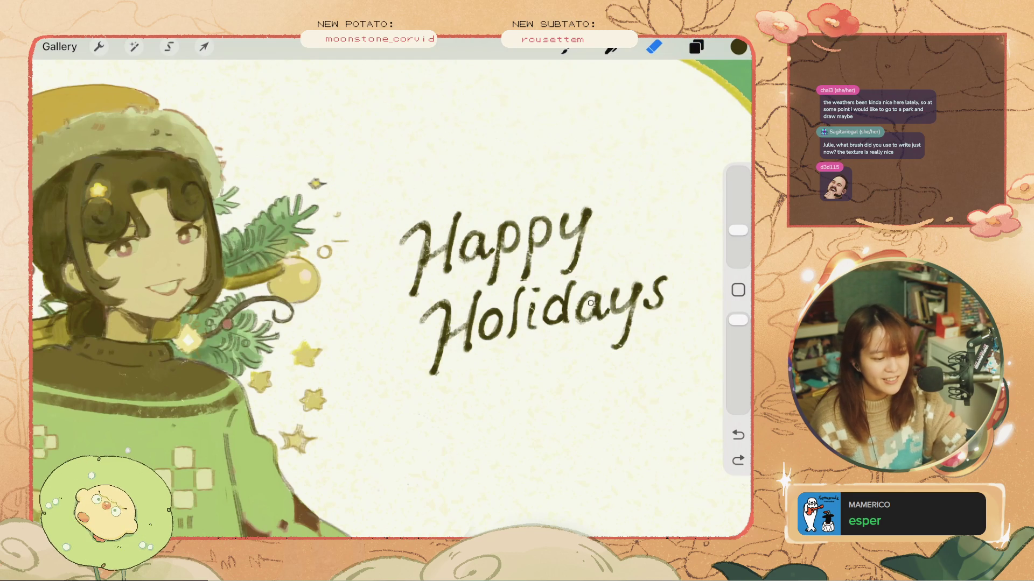
pyautogui.moveTo(588, 311); pyautogui.dragTo(585, 328)
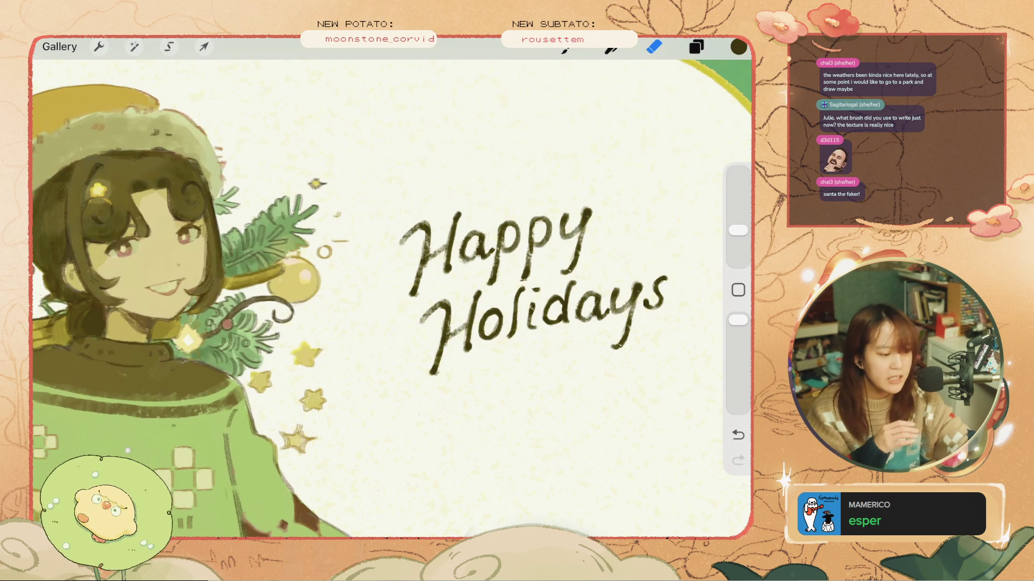
# - Try and undo a curved stroke, enlarge the brush, and browse the Brushes library for Nikko Rull
pyautogui.click(565, 48)
pyautogui.moveTo(541, 360); pyautogui.dragTo(450, 451)
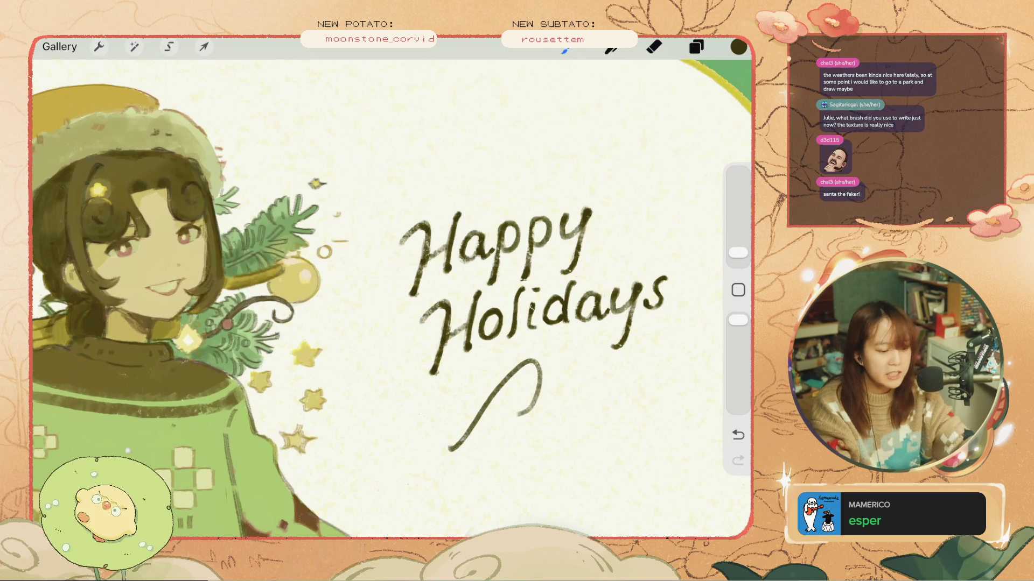
pyautogui.hotkey('ctrl', 'z')
pyautogui.moveTo(738, 252); pyautogui.dragTo(738, 235)
pyautogui.click(566, 48)
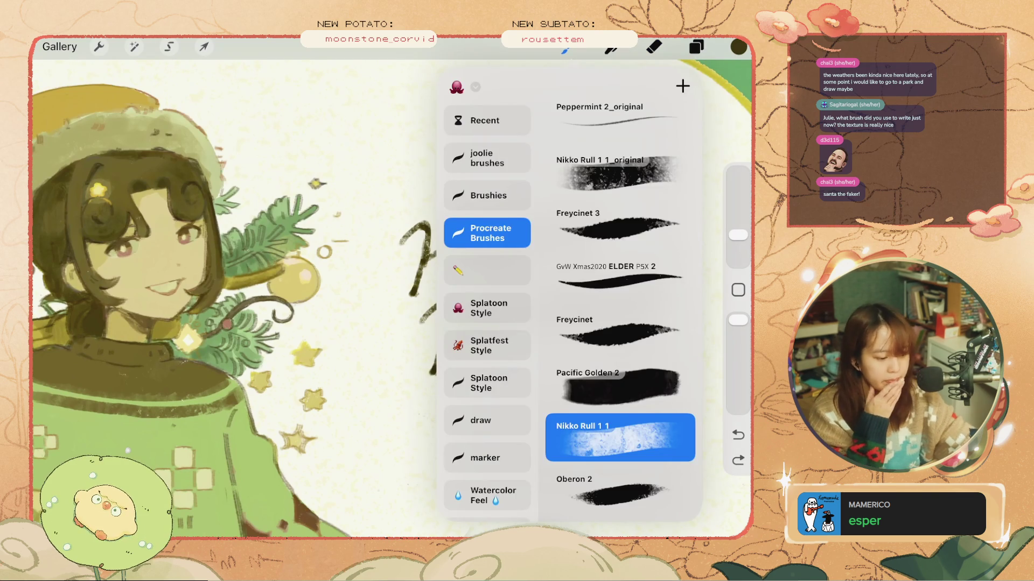
pyautogui.scroll(-3, 619, 307)
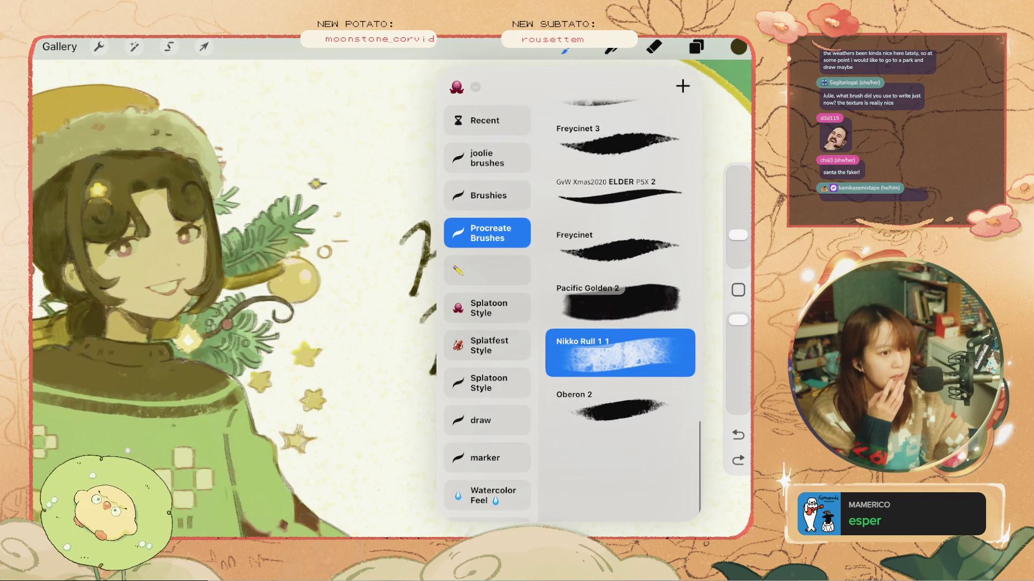
pyautogui.scroll(2, 619, 307)
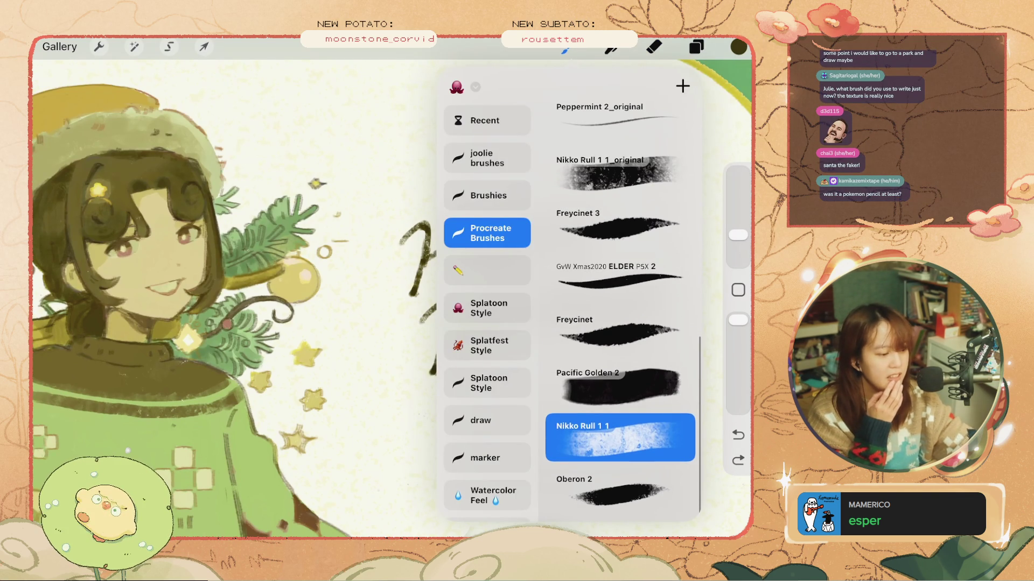
# - Test several Nikko Rull strokes around 'Holidays' at shrinking brush sizes, undoing each one
pyautogui.moveTo(388, 148); pyautogui.dragTo(376, 291)
pyautogui.hotkey('ctrl', 'z')
pyautogui.moveTo(737, 235); pyautogui.dragTo(737, 242)
pyautogui.moveTo(584, 360); pyautogui.dragTo(462, 438)
pyautogui.hotkey('ctrl', 'z')
pyautogui.moveTo(624, 353); pyautogui.dragTo(447, 403)
pyautogui.hotkey('ctrl', 'z')
pyautogui.moveTo(737, 242); pyautogui.dragTo(737, 251)
pyautogui.moveTo(580, 371)
pyautogui.mouseDown()
pyautogui.moveTo(530, 376)
pyautogui.moveTo(478, 399)
pyautogui.mouseUp()
pyautogui.hotkey('ctrl', 'z')
pyautogui.moveTo(546, 341); pyautogui.dragTo(587, 355)
pyautogui.hotkey('ctrl', 'z')
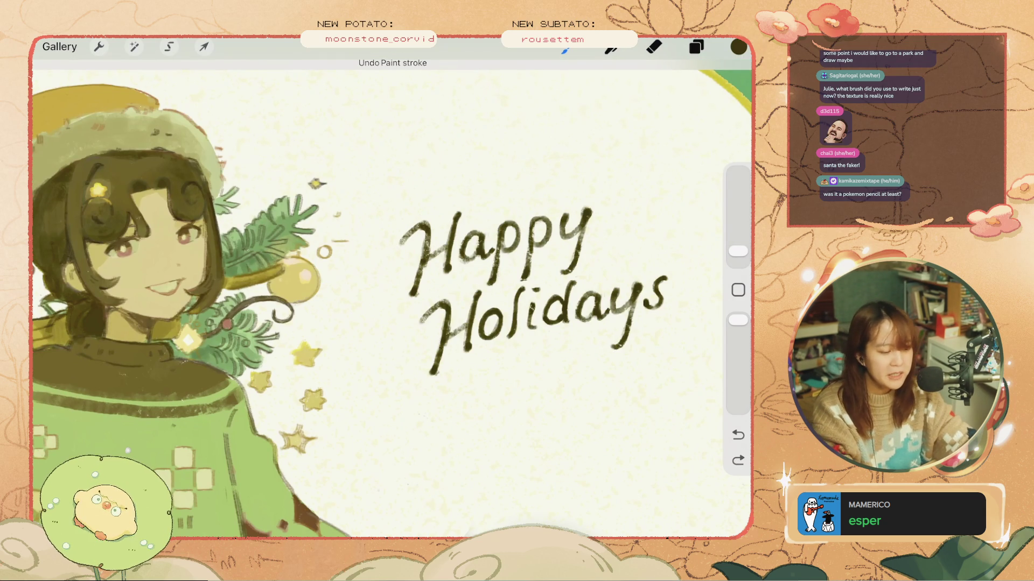
# - Switch to the Eraser and erase a small spot near the lettering
pyautogui.scroll(-3, 392, 305)
pyautogui.scroll(5, 501, 312)
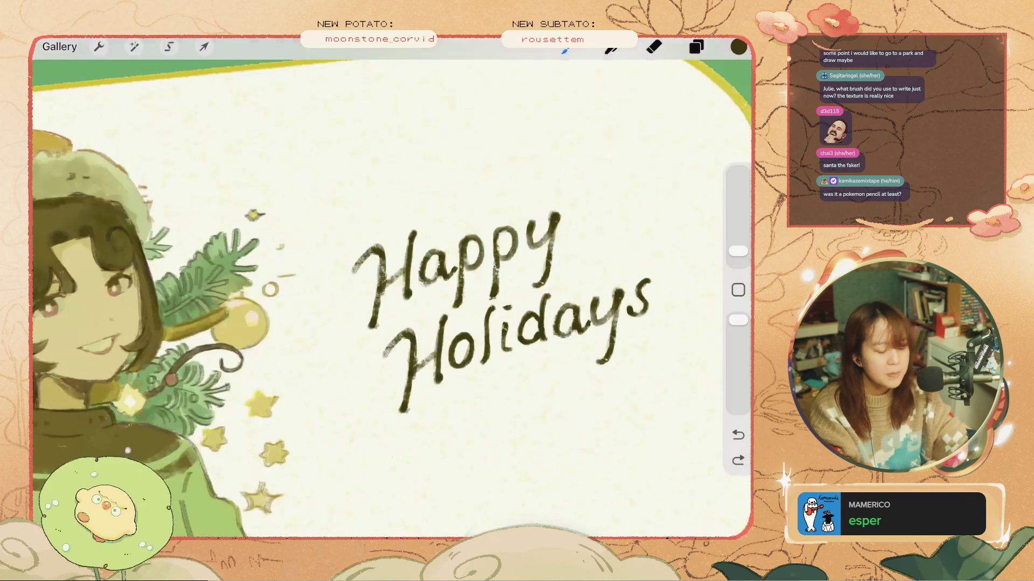
pyautogui.click(654, 47)
pyautogui.moveTo(500, 246); pyautogui.dragTo(468, 254)
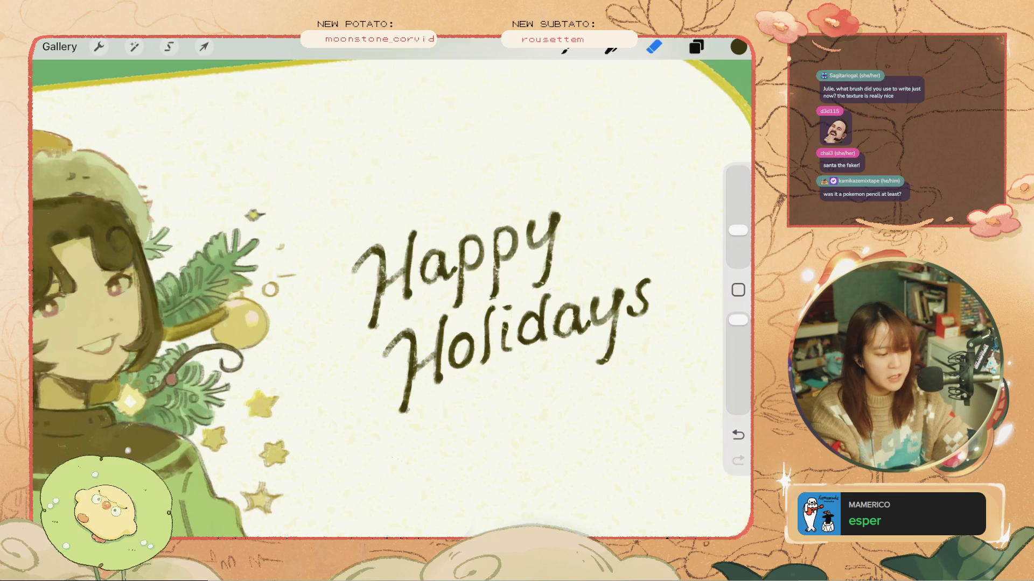
pyautogui.hotkey('ctrl', 'z')
pyautogui.scroll(-5, 392, 298)
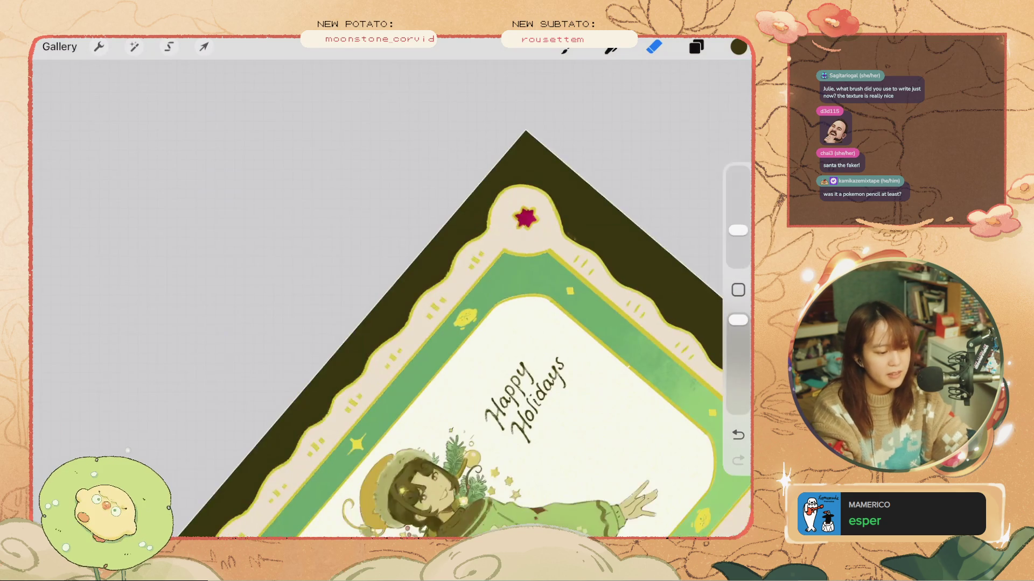
pyautogui.scroll(5, 392, 299)
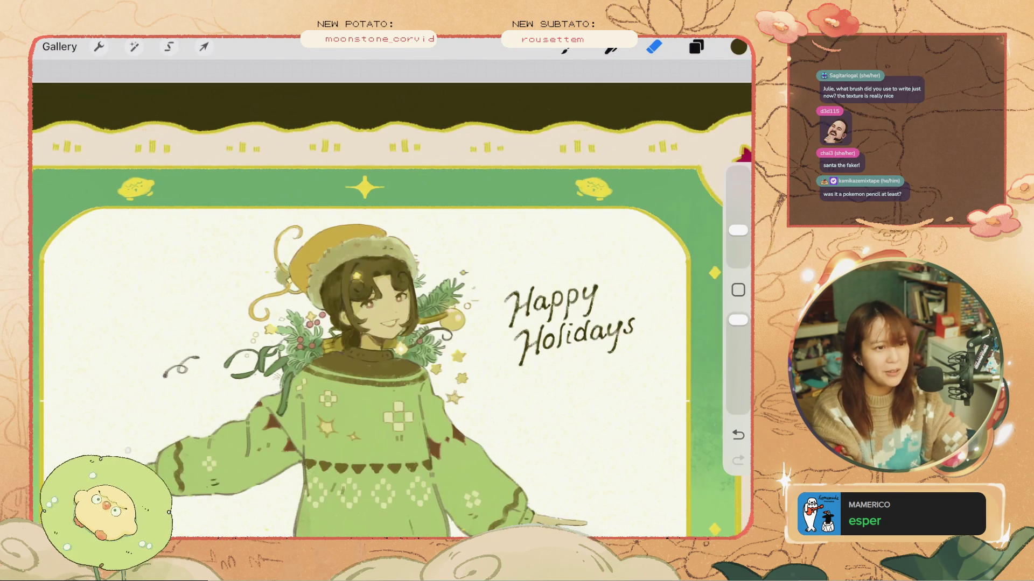
pyautogui.scroll(3, 392, 298)
pyautogui.click(565, 47)
pyautogui.moveTo(738, 252); pyautogui.dragTo(738, 214)
pyautogui.moveTo(619, 242)
pyautogui.mouseDown()
pyautogui.moveTo(484, 323)
pyautogui.moveTo(302, 457)
pyautogui.mouseUp()
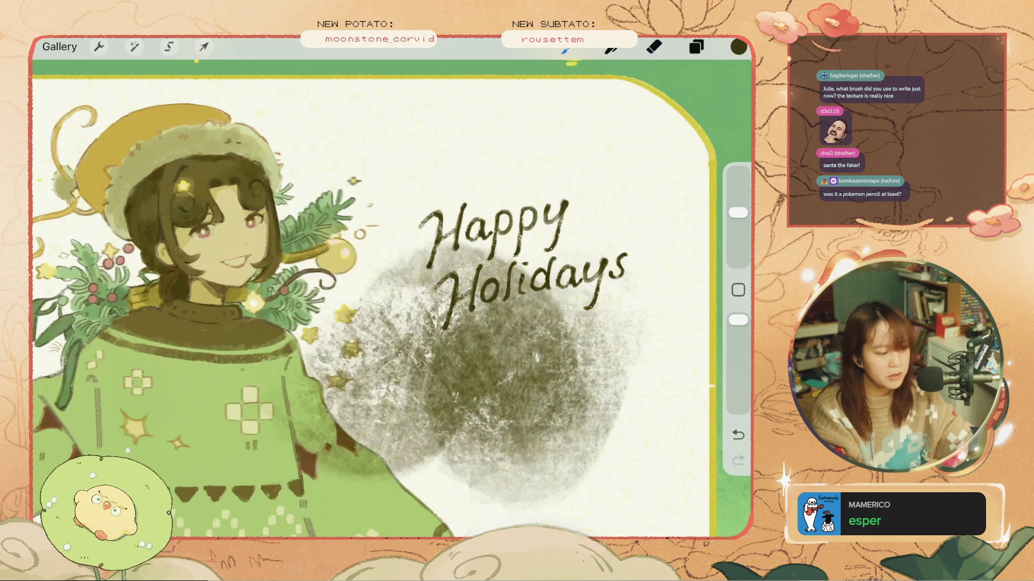
pyautogui.scroll(-3, 392, 298)
pyautogui.hotkey('ctrl', 'z')
pyautogui.scroll(3, 391, 299)
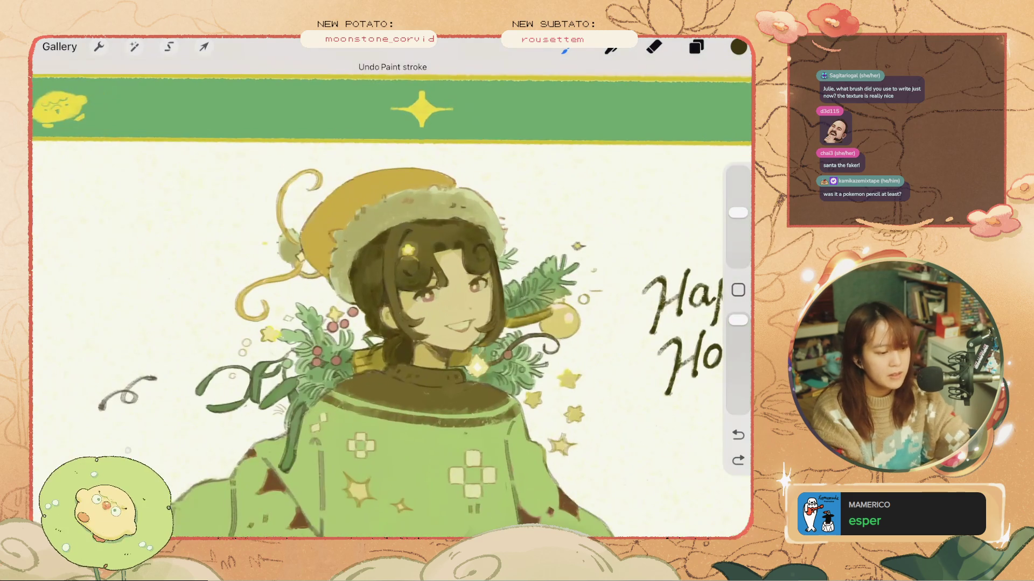
pyautogui.click(696, 47)
pyautogui.click(690, 310)
pyautogui.click(690, 310)
pyautogui.scroll(-3, 258, 299)
pyautogui.scroll(2, 323, 298)
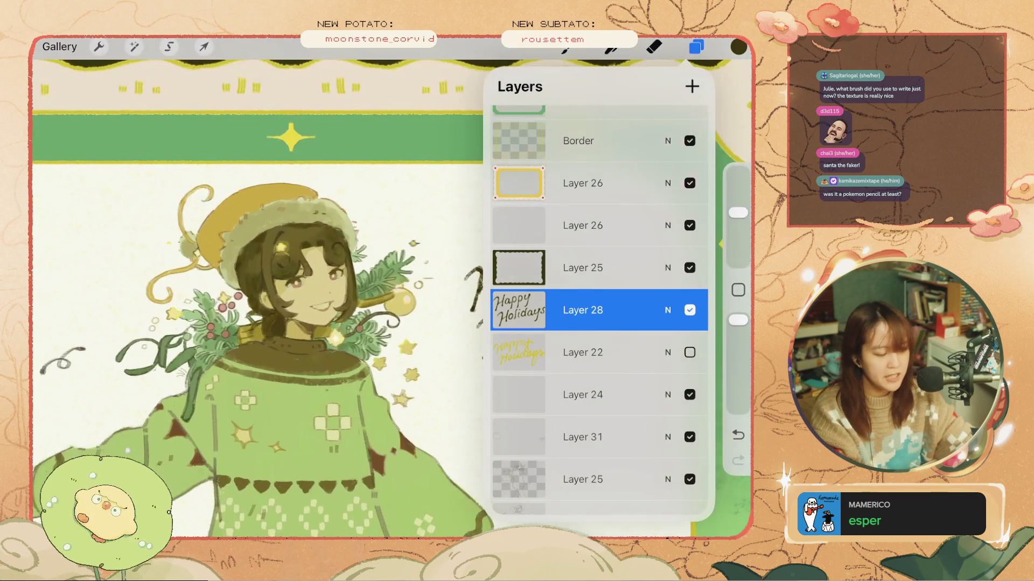
pyautogui.hotkey('ctrl', 'z')
pyautogui.scroll(3, 392, 299)
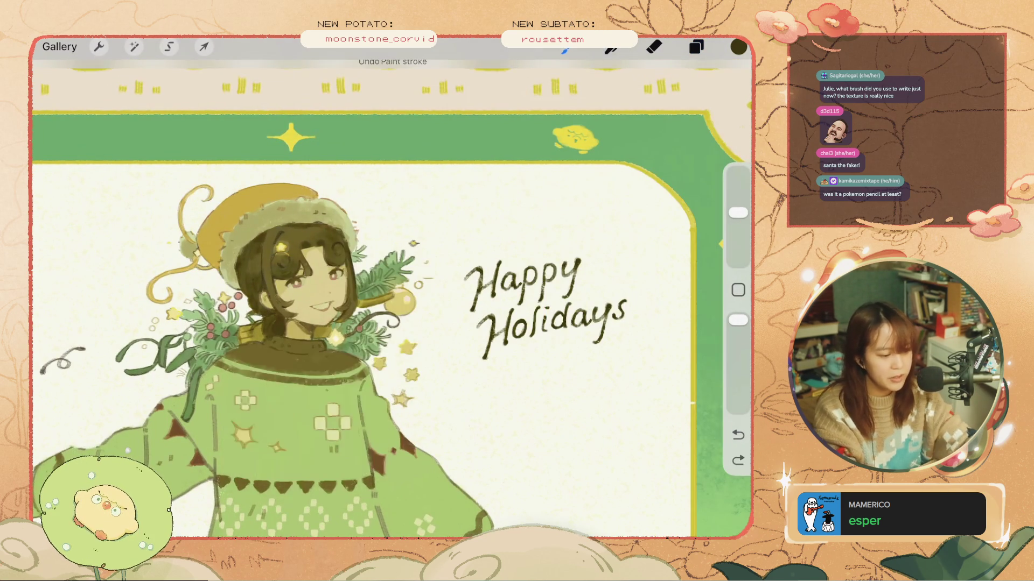
pyautogui.hotkey('ctrl', 'z')
pyautogui.moveTo(738, 213); pyautogui.dragTo(738, 243)
pyautogui.moveTo(565, 258); pyautogui.dragTo(544, 313)
pyautogui.scroll(1, 392, 298)
pyautogui.hotkey('ctrl', 'z')
pyautogui.moveTo(737, 242); pyautogui.dragTo(738, 248)
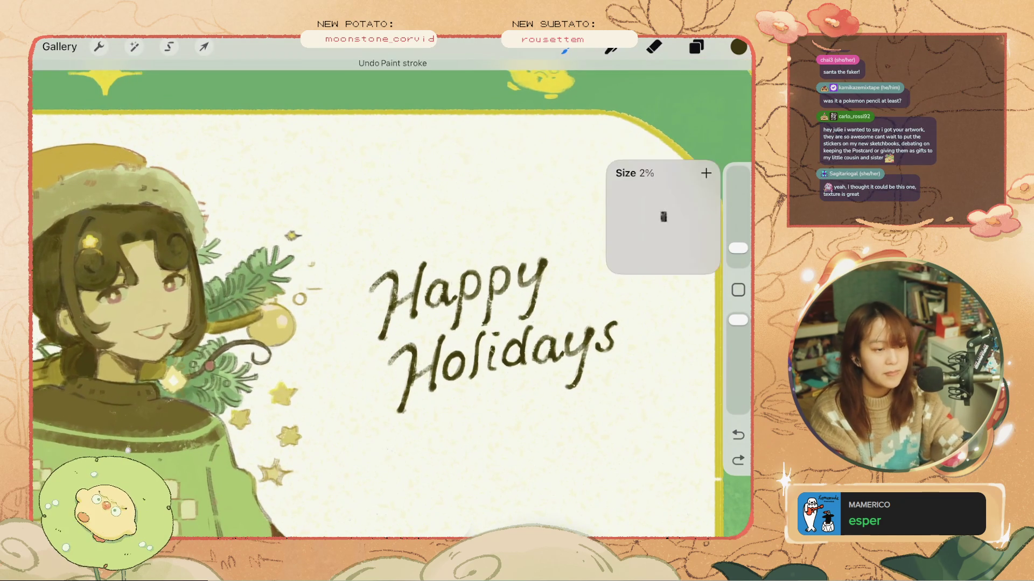
pyautogui.moveTo(554, 269); pyautogui.dragTo(543, 301)
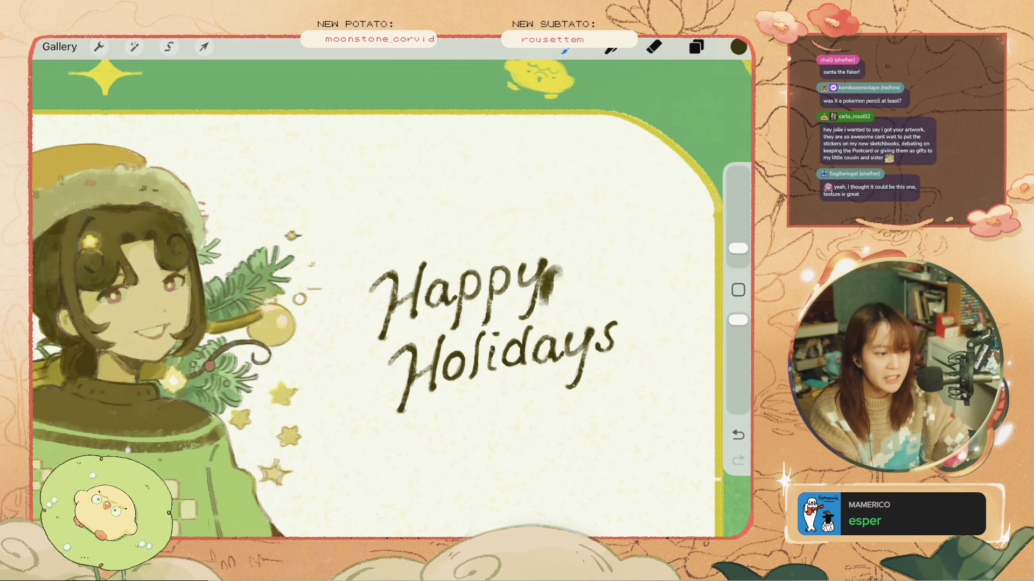
pyautogui.hotkey('ctrl', 'z')
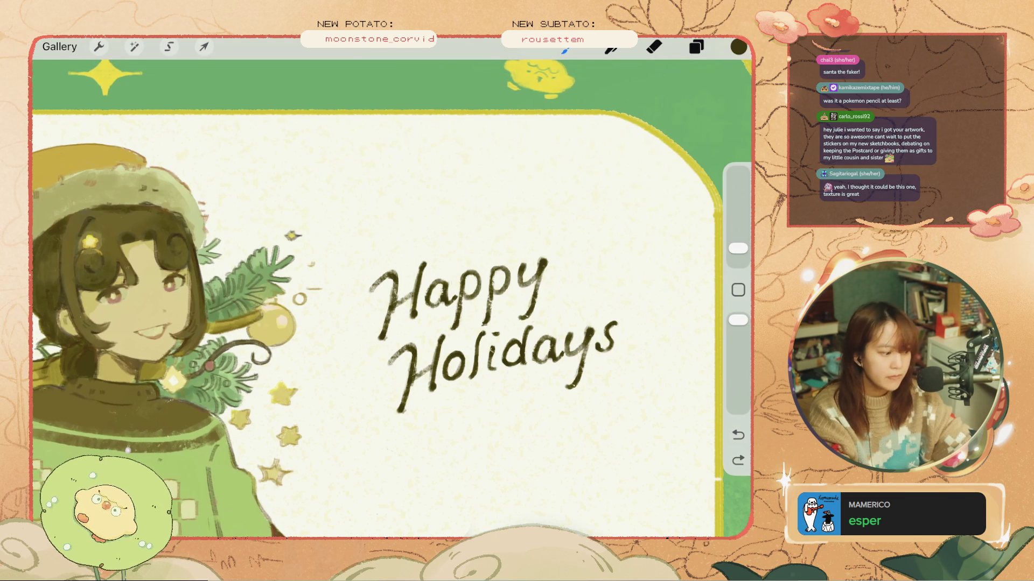
pyautogui.scroll(-3, 377, 296)
pyautogui.moveTo(492, 329); pyautogui.dragTo(431, 396)
pyautogui.hotkey('ctrl', 'z')
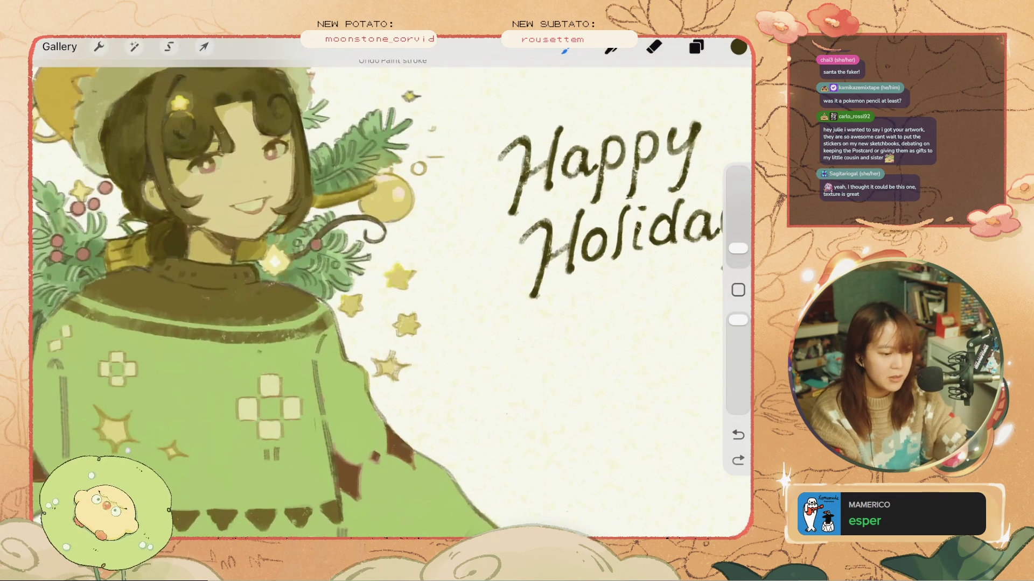
pyautogui.scroll(-5, 377, 296)
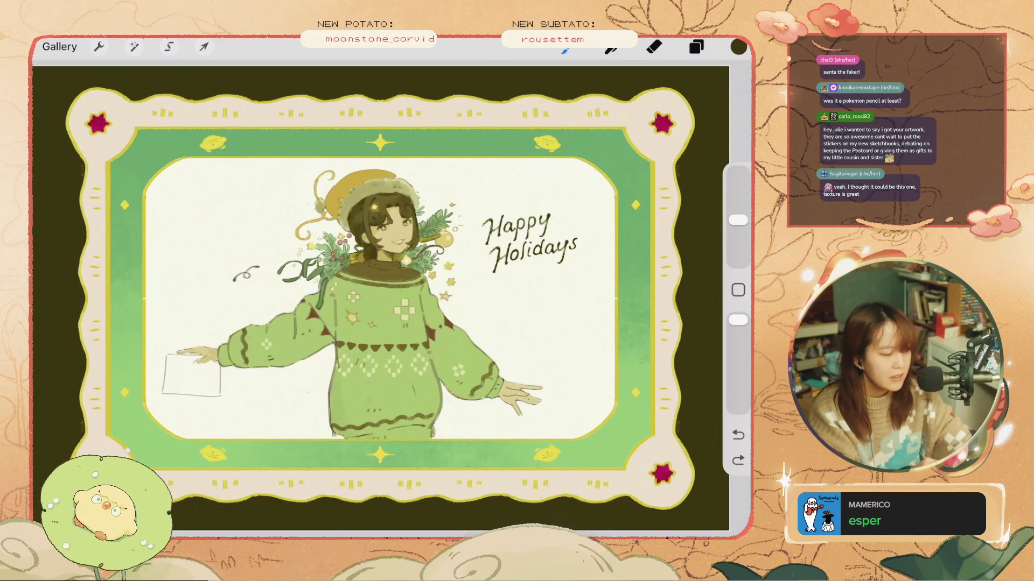
pyautogui.click(59, 46)
# - Open the Horizontal Prints stack and back out of the grey landscape
pyautogui.scroll(-15, 396, 287)
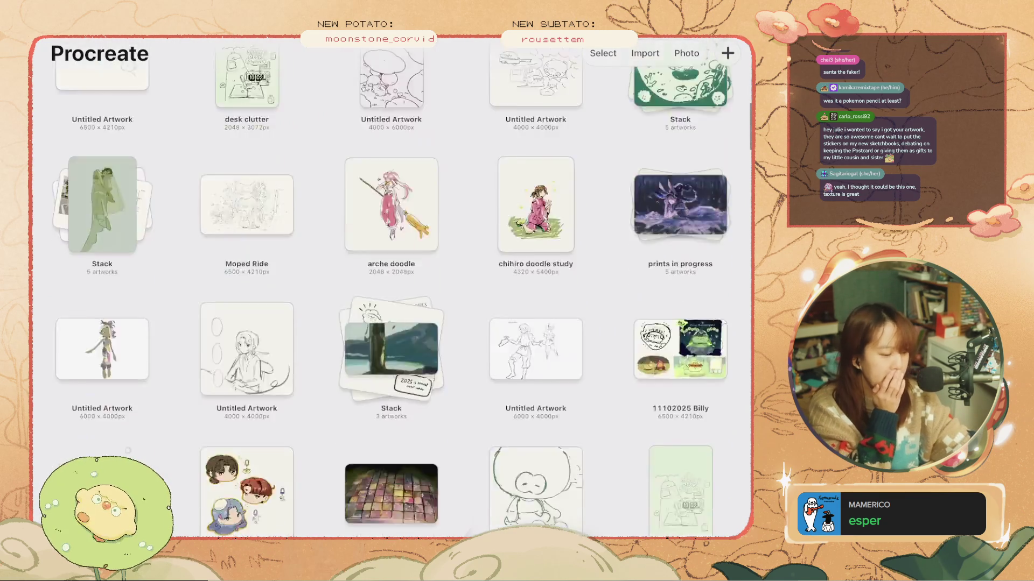
pyautogui.scroll(-10, 391, 288)
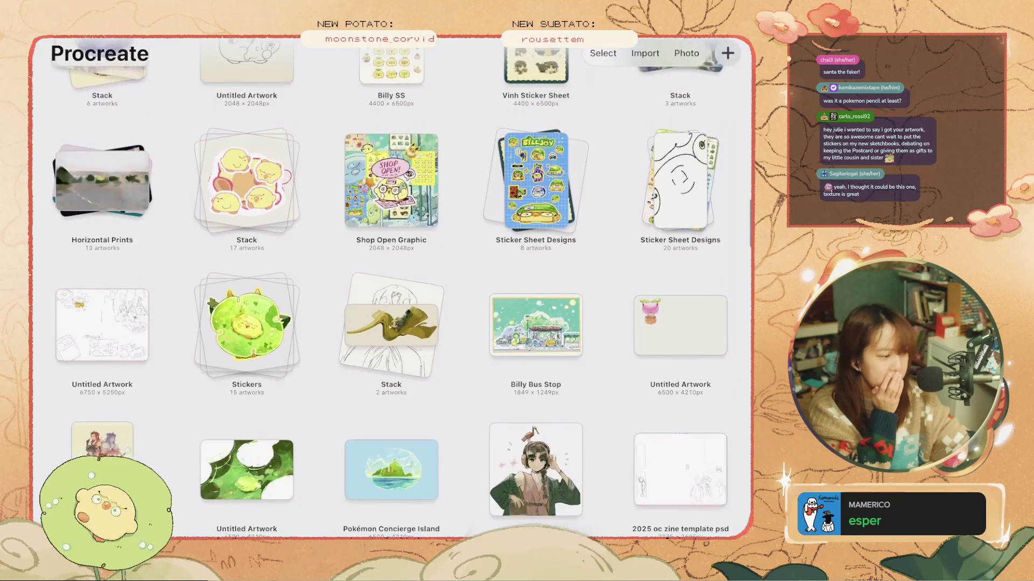
pyautogui.click(102, 178)
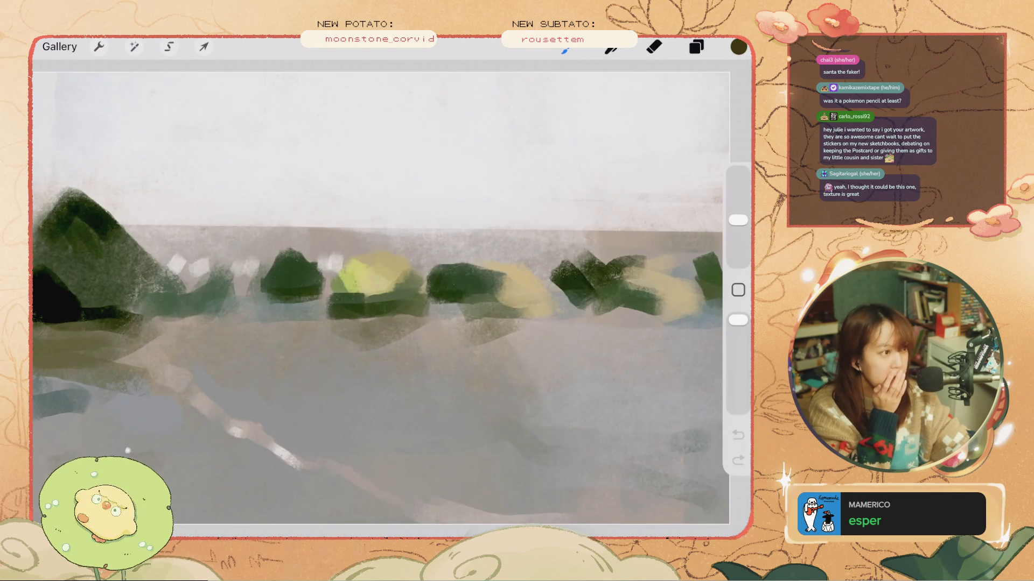
pyautogui.click(59, 46)
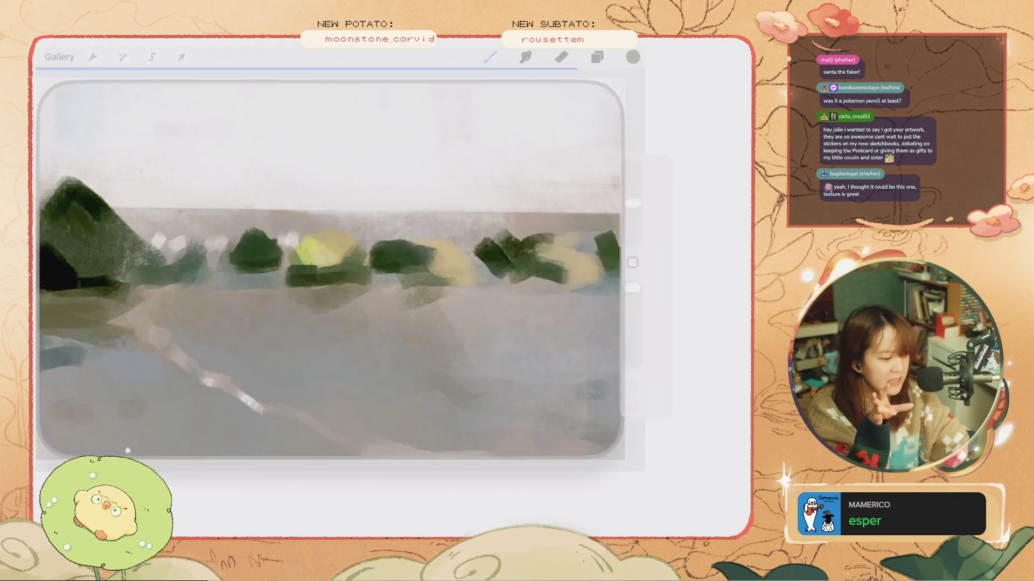
# - View the light-blue landscape painting, then close it back to Horizontal Prints
pyautogui.click(101, 282)
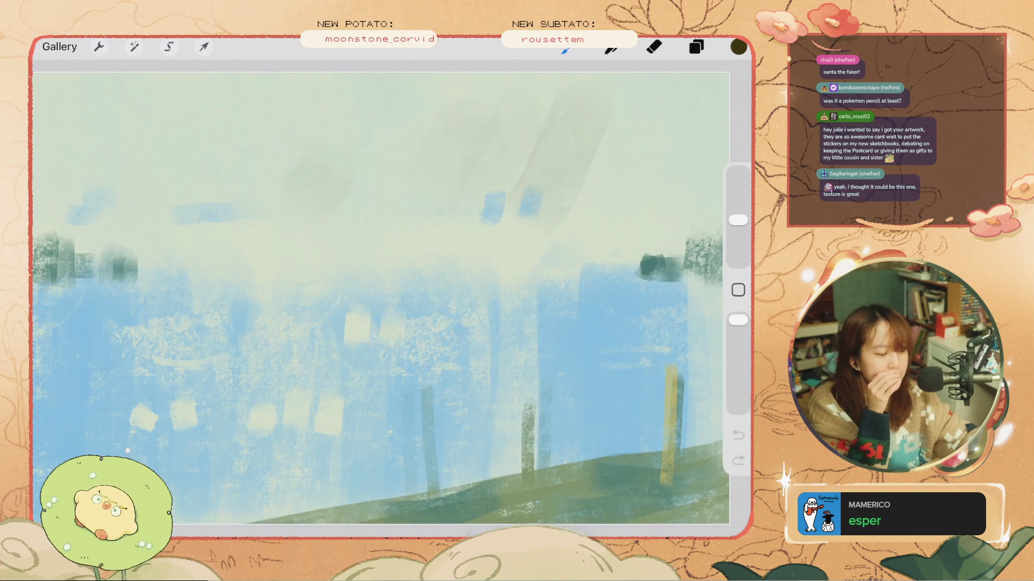
pyautogui.scroll(5, 377, 296)
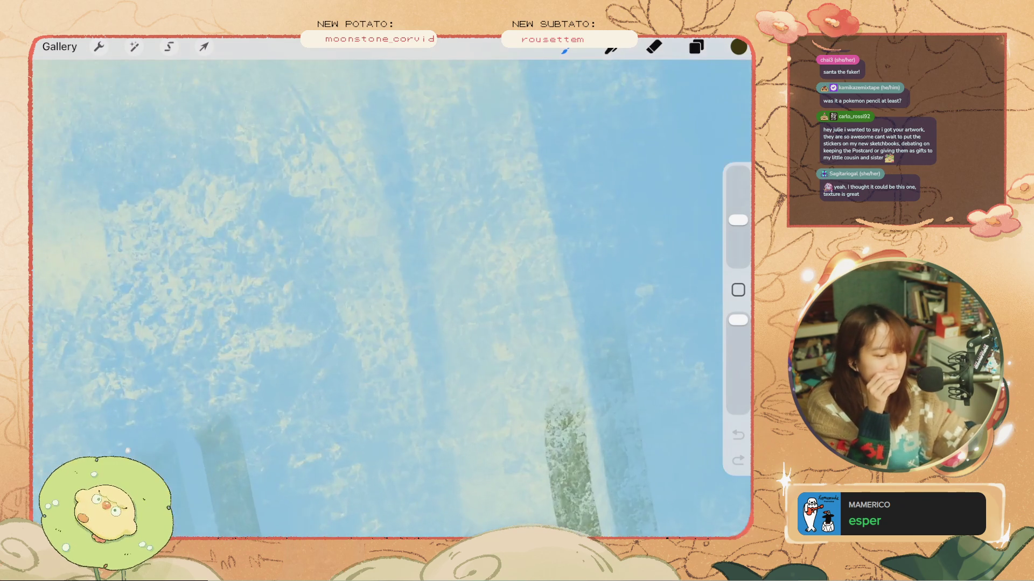
pyautogui.scroll(-5, 377, 296)
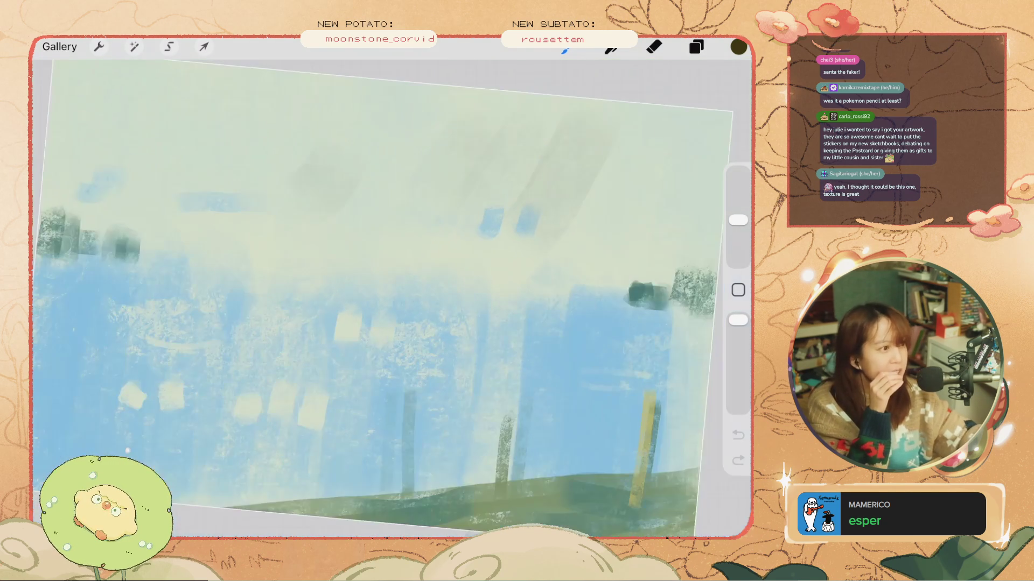
pyautogui.scroll(3, 377, 296)
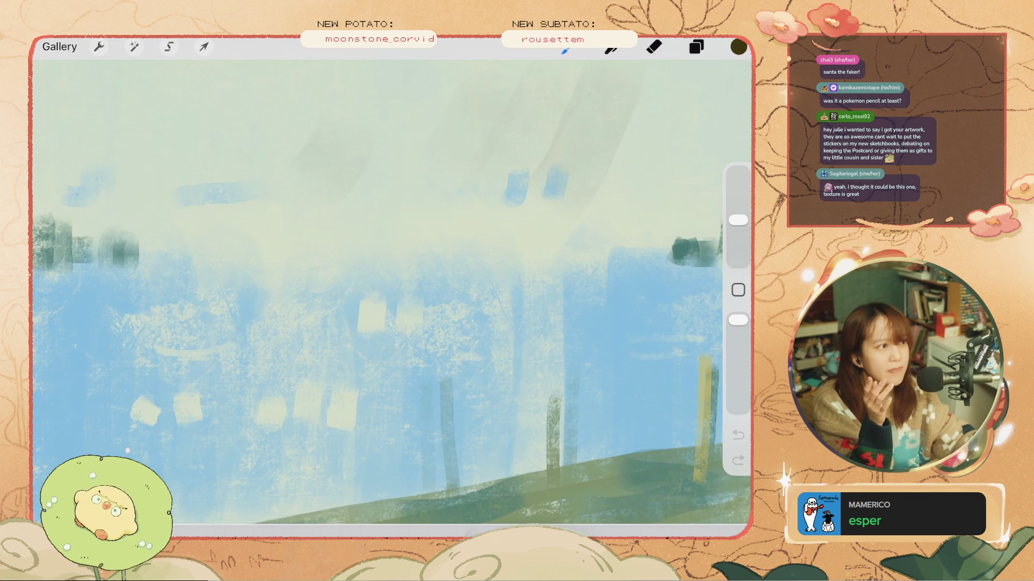
pyautogui.scroll(-3, 364, 319)
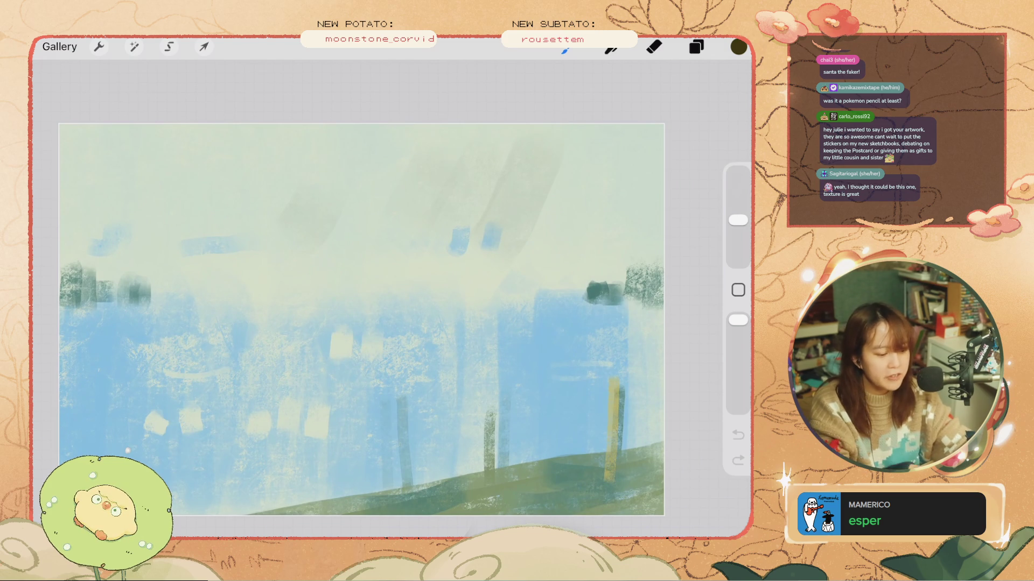
pyautogui.scroll(5, 377, 296)
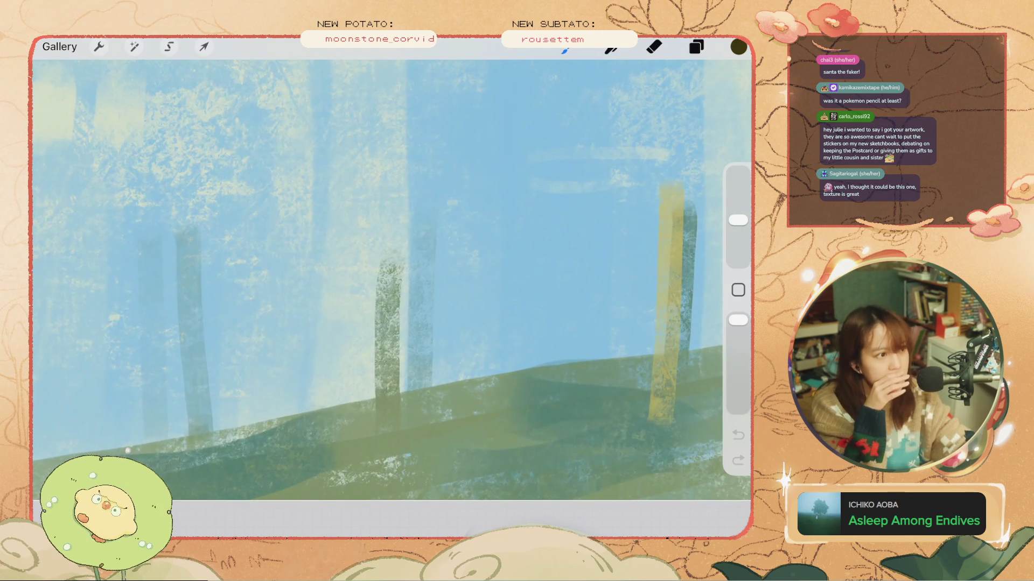
pyautogui.scroll(-5, 377, 291)
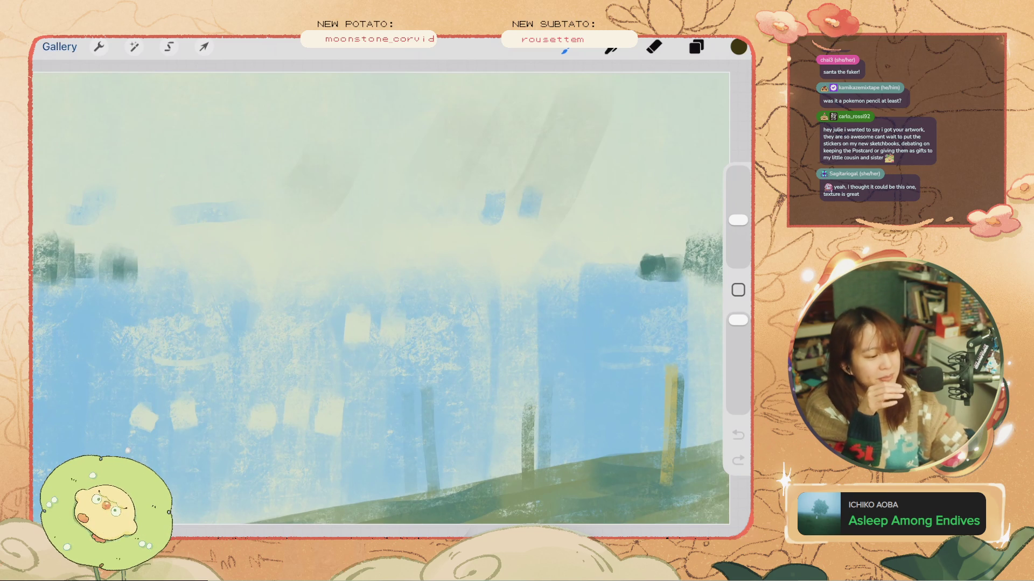
pyautogui.click(59, 46)
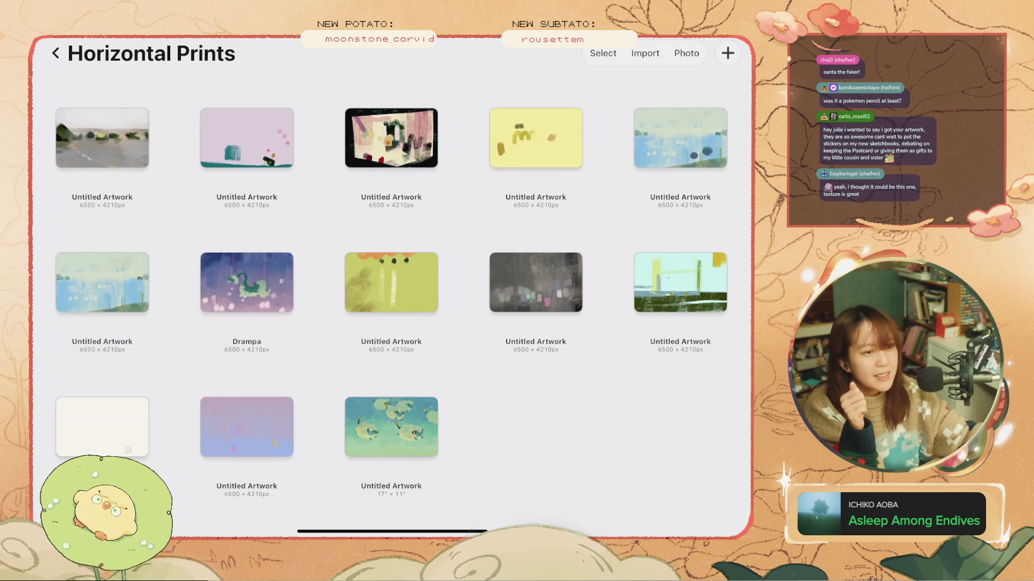
# - Return to the main gallery, briefly reopen the Happy Holidays card, then close it again
pyautogui.click(56, 53)
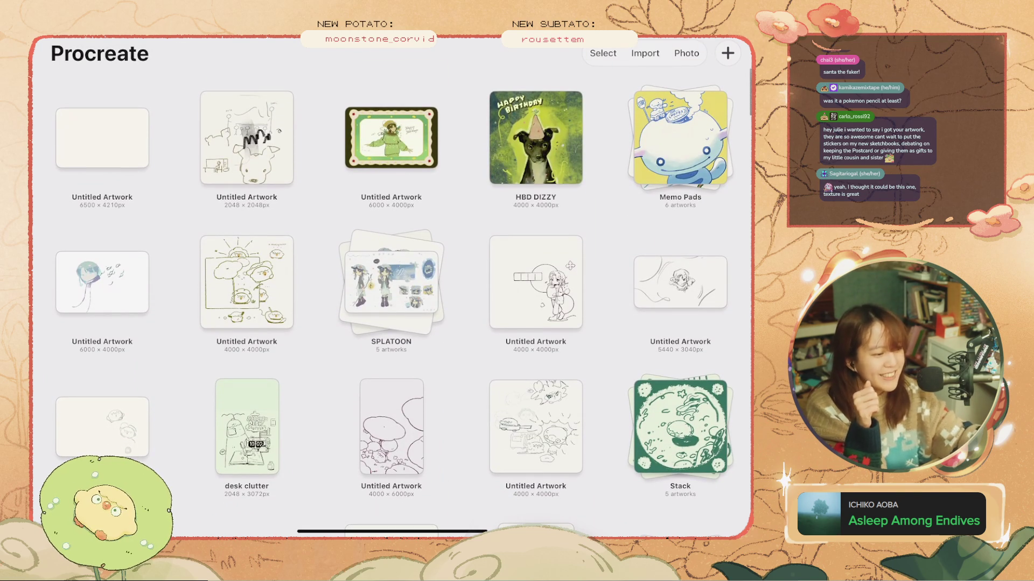
pyautogui.click(391, 138)
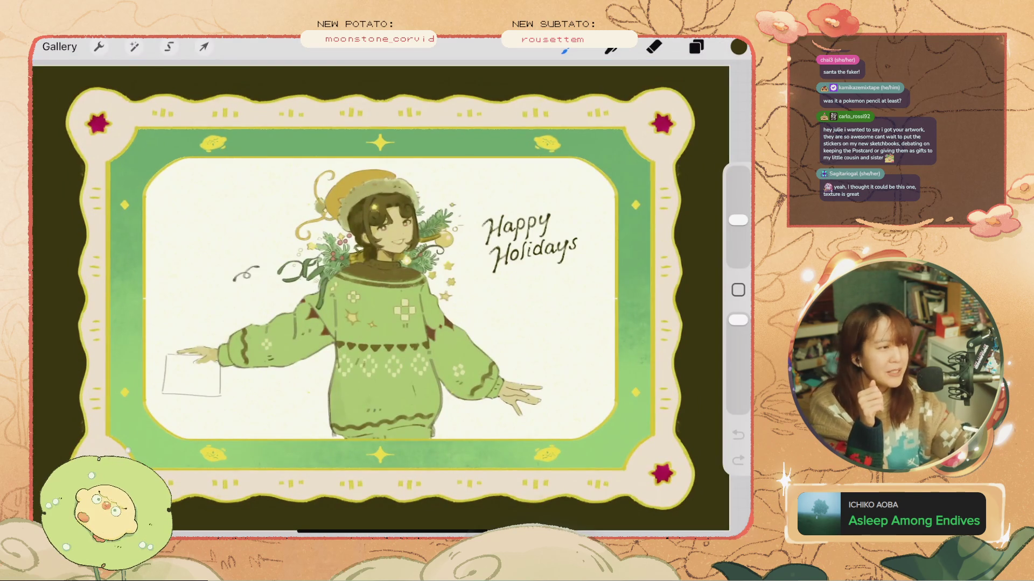
pyautogui.scroll(5, 434, 229)
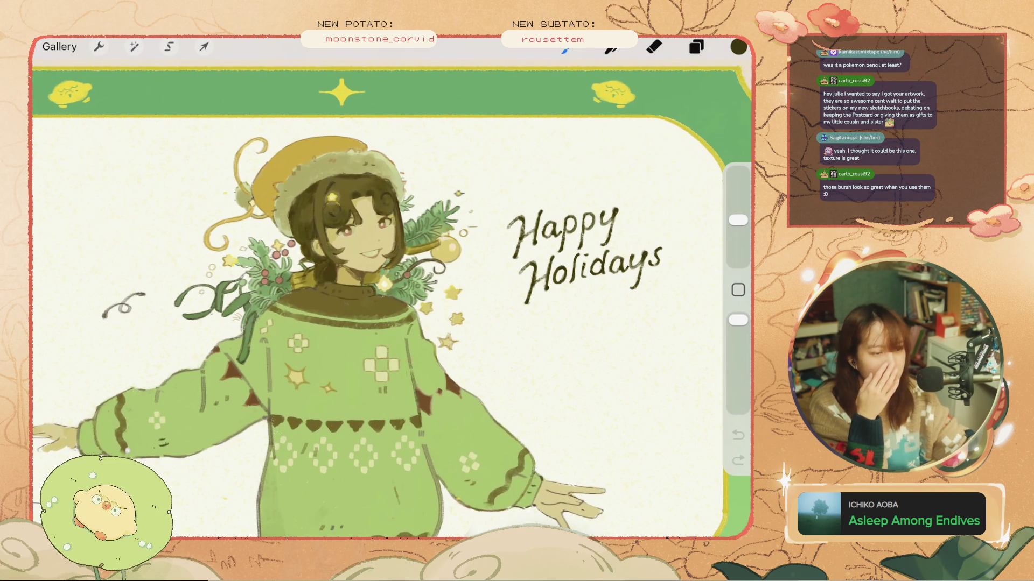
pyautogui.click(59, 46)
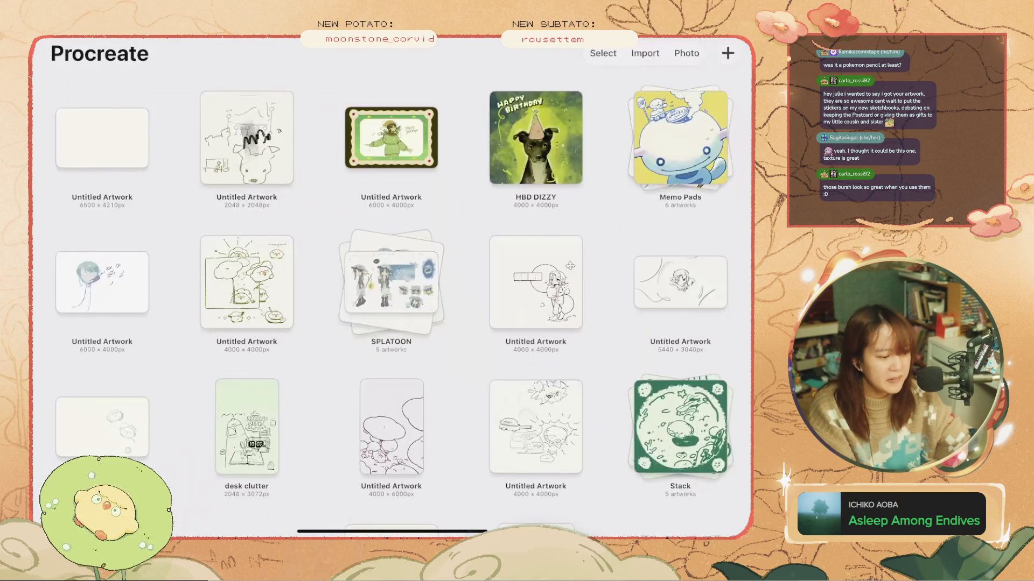
# - View the HBD DIZZY birthday artwork, close it, and scroll the gallery grid back to the top
pyautogui.click(535, 133)
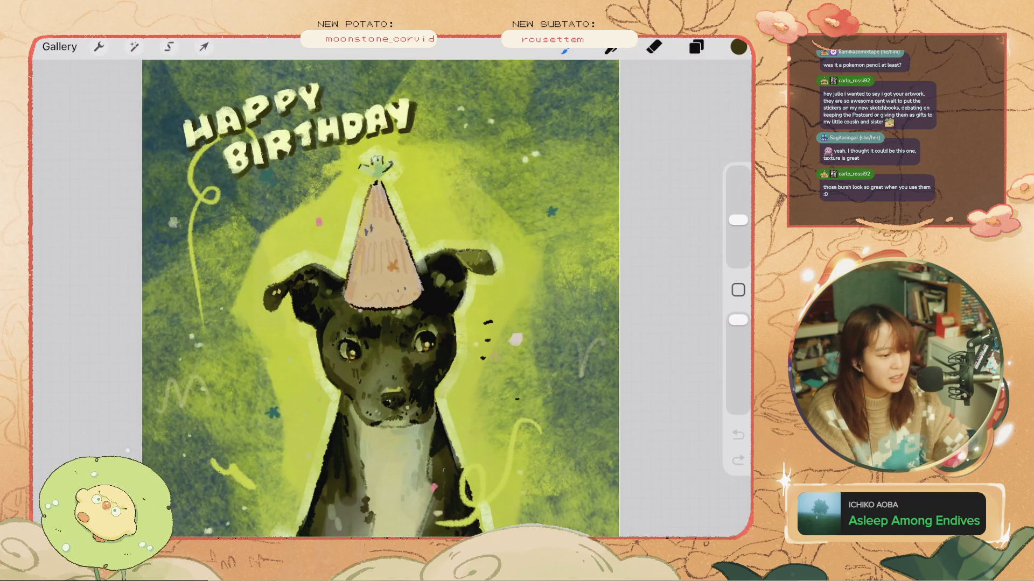
pyautogui.scroll(2, 409, 296)
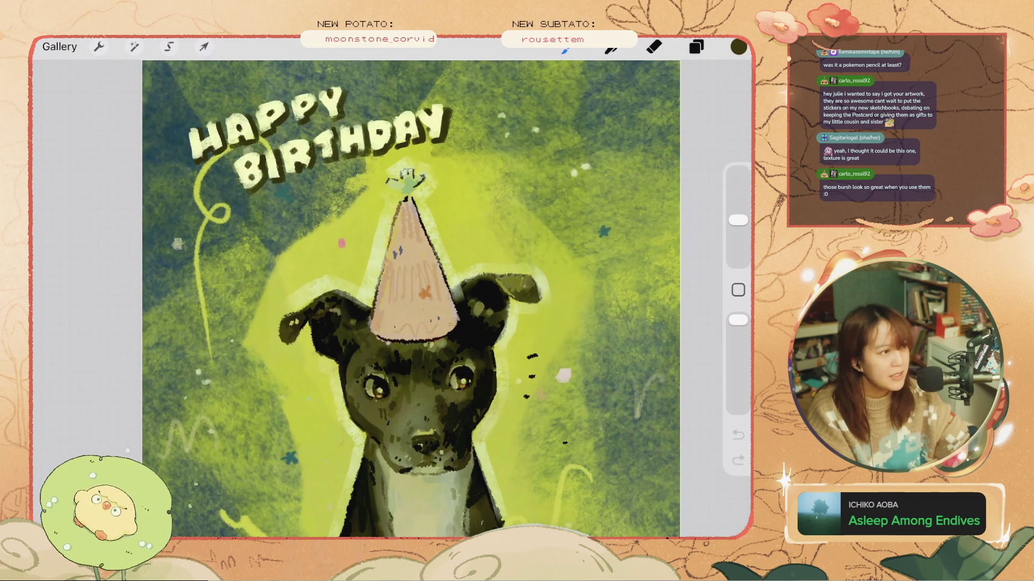
pyautogui.scroll(-2, 409, 299)
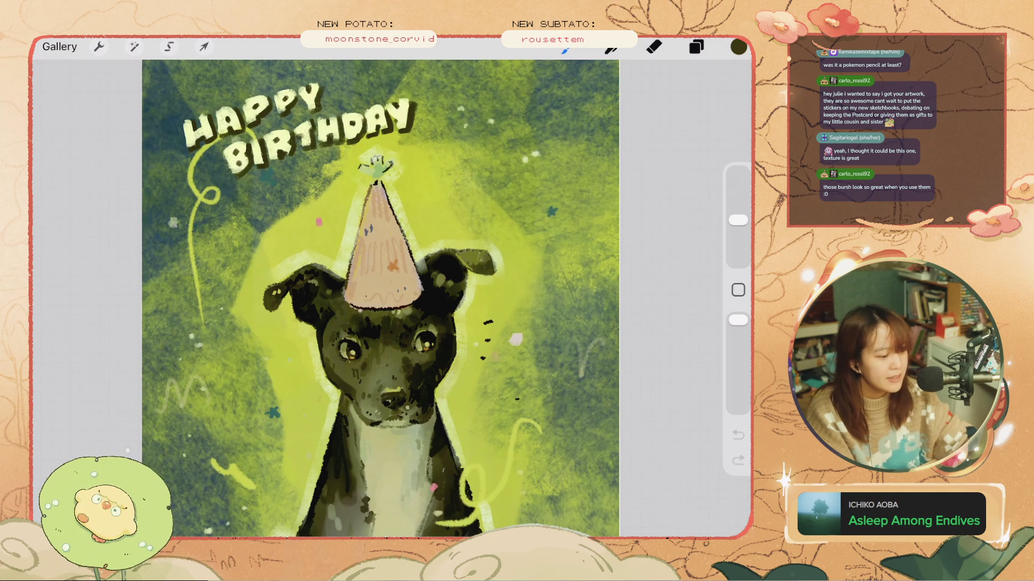
pyautogui.scroll(-2, 376, 299)
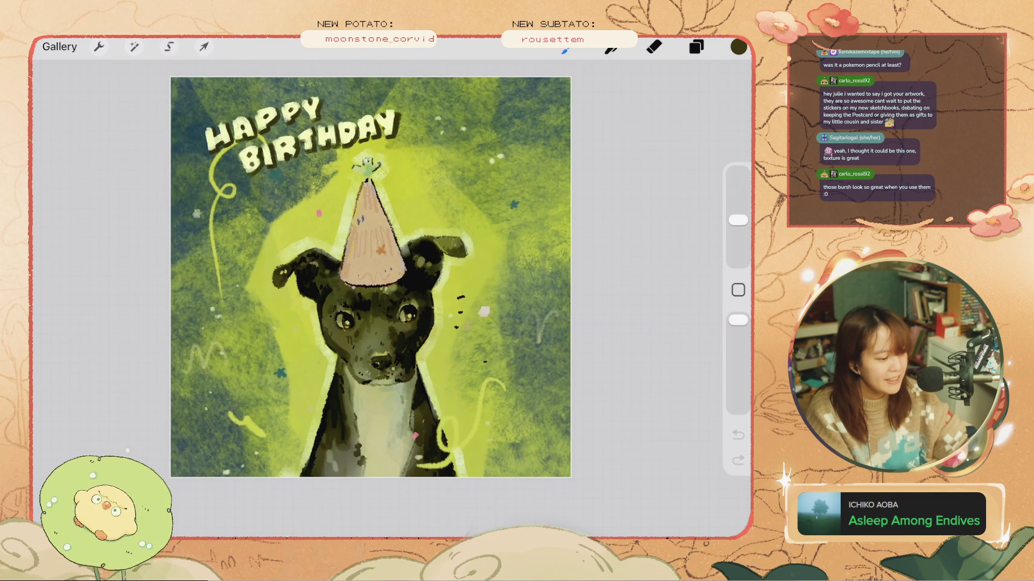
pyautogui.scroll(2, 370, 277)
pyautogui.scroll(-2, 377, 285)
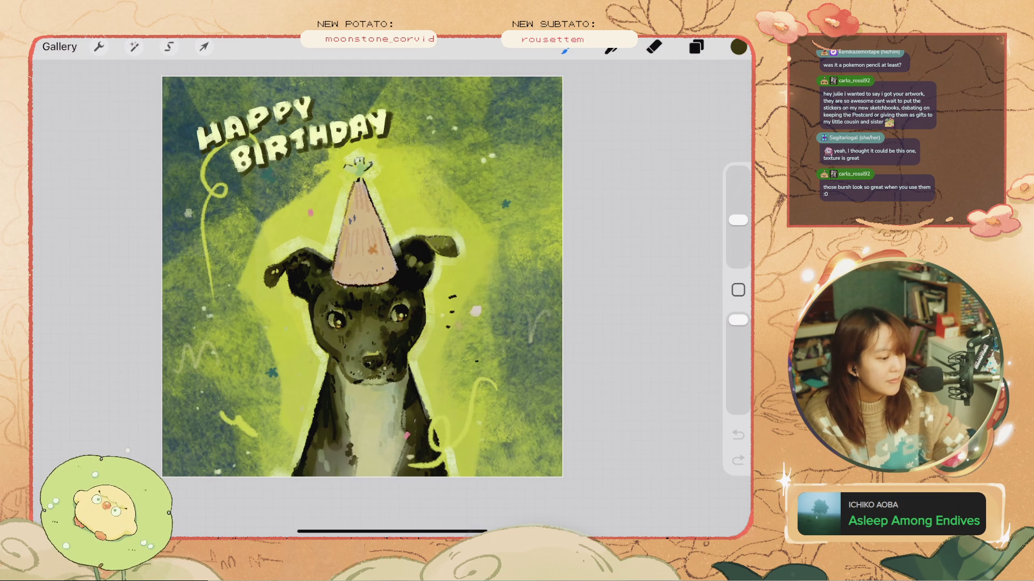
pyautogui.click(59, 47)
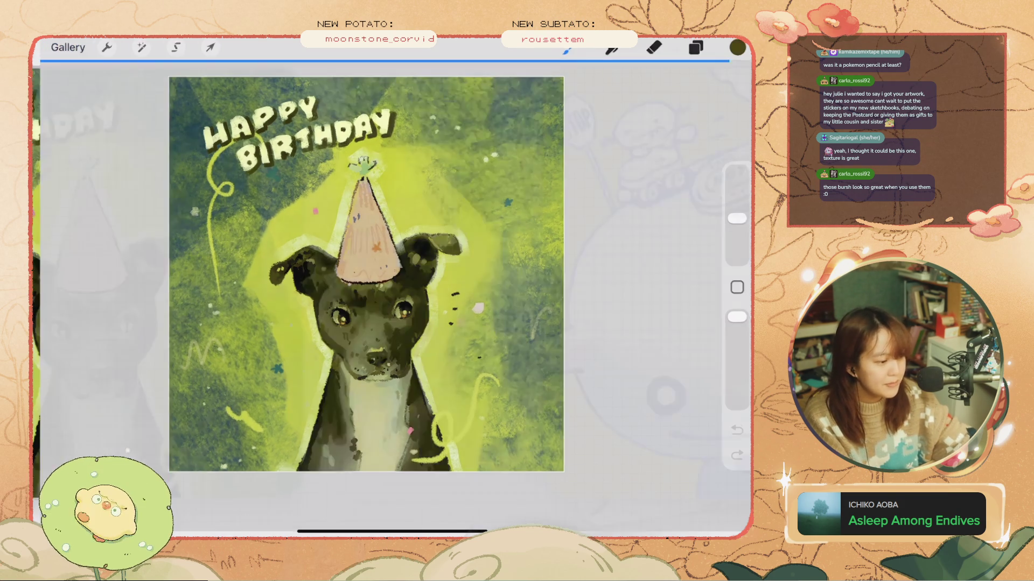
pyautogui.scroll(-10, 393, 288)
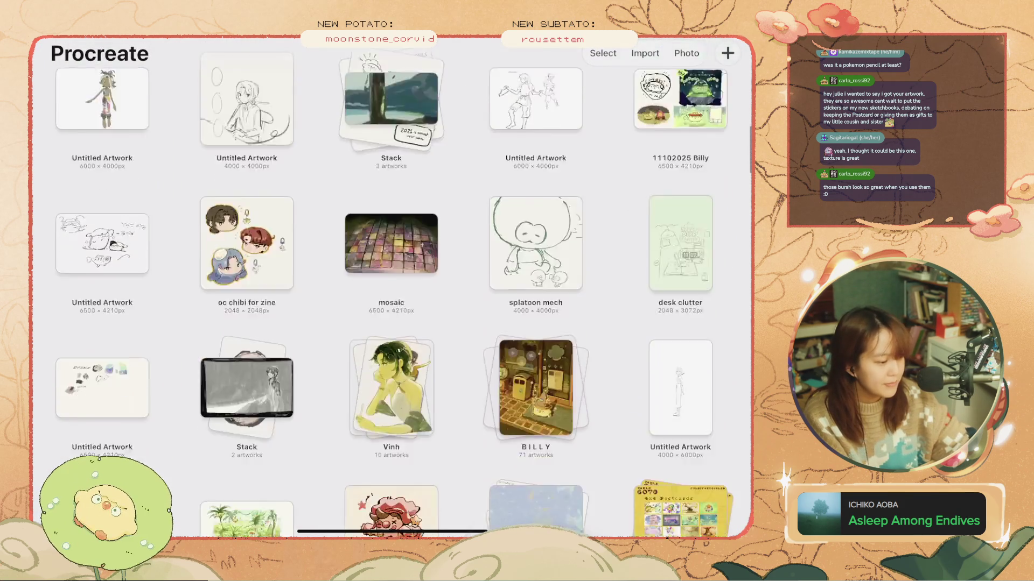
pyautogui.scroll(10, 392, 288)
pyautogui.scroll(5, 404, 306)
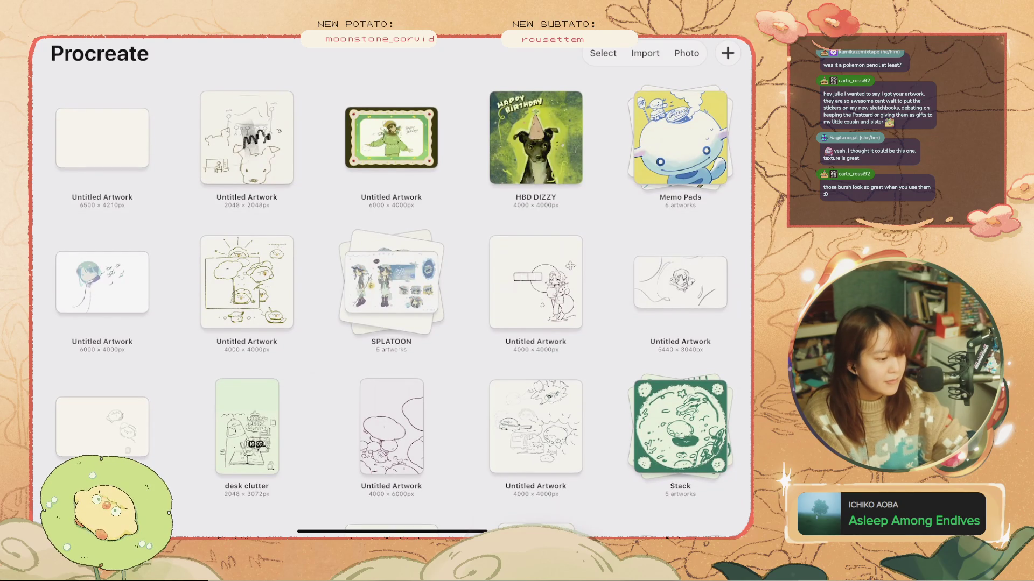
# - Reopen the Happy Holidays card, undo a stray mark, and lower Layer 28's opacity to 32%
pyautogui.click(391, 137)
pyautogui.hotkey('ctrl', 'z')
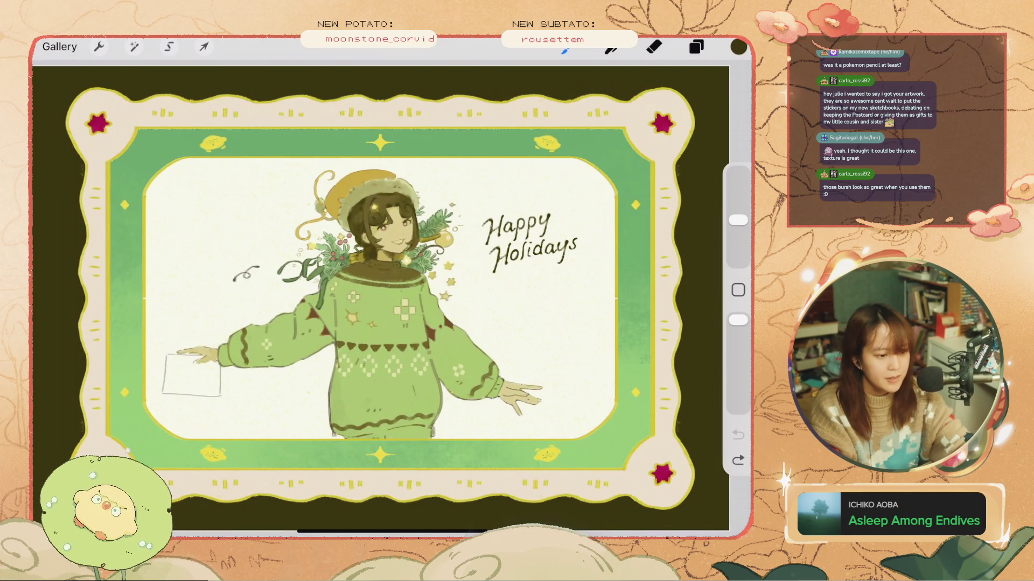
pyautogui.click(696, 47)
pyautogui.click(667, 307)
pyautogui.moveTo(694, 279); pyautogui.dragTo(564, 278)
pyautogui.click(668, 227)
pyautogui.moveTo(646, 270); pyautogui.dragTo(539, 270)
pyautogui.click(584, 270)
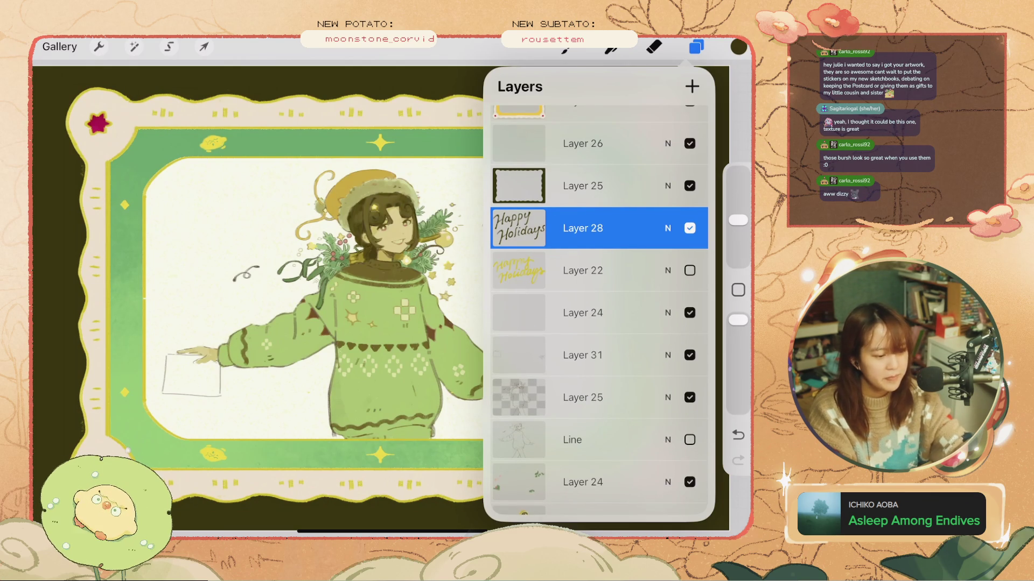
# - Raise the lettering layer's opacity again after briefly checking the brush library
pyautogui.click(565, 47)
pyautogui.click(242, 269)
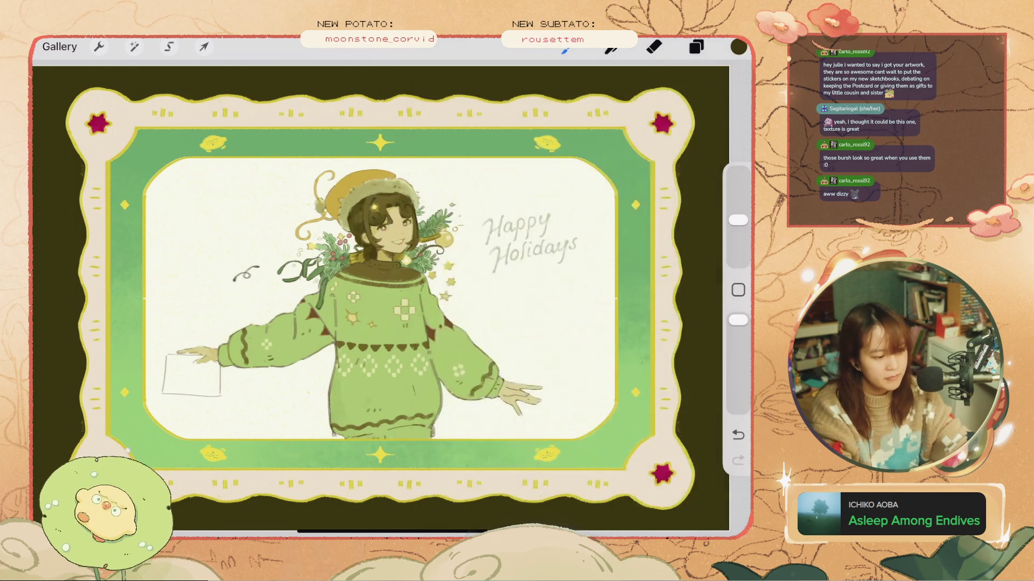
pyautogui.scroll(3, 377, 296)
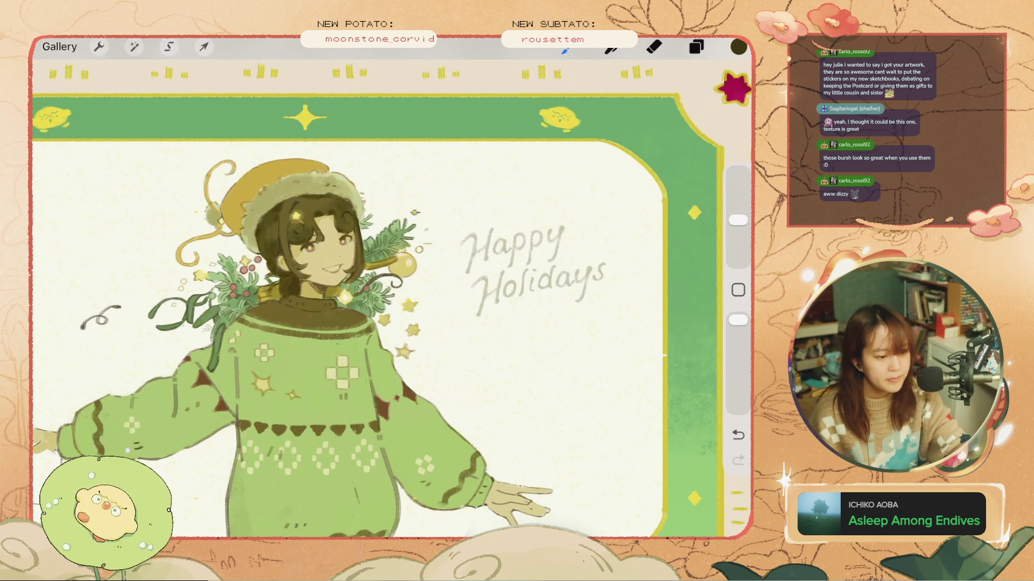
pyautogui.click(696, 46)
pyautogui.click(668, 310)
pyautogui.moveTo(555, 268); pyautogui.dragTo(562, 268)
pyautogui.click(667, 227)
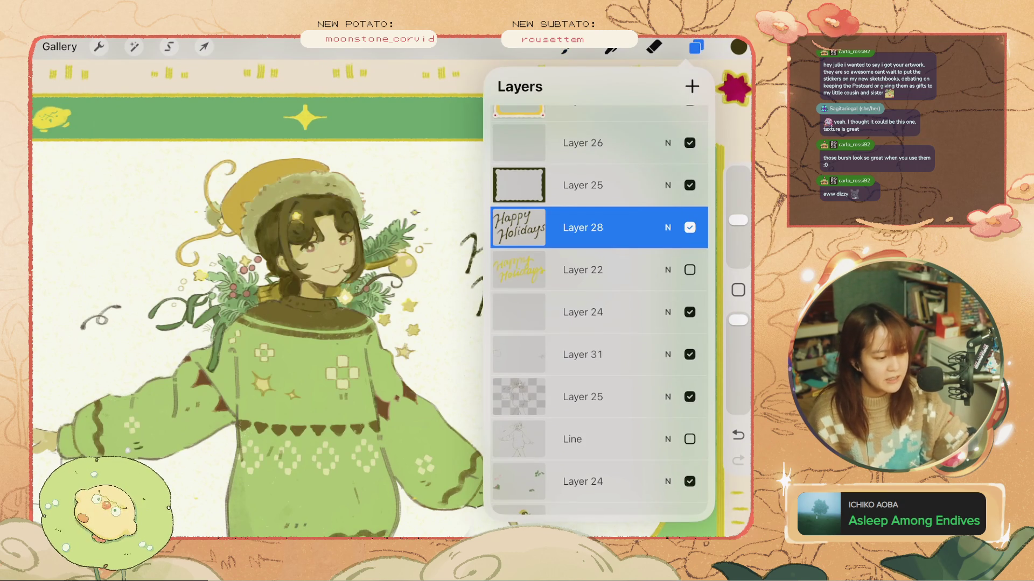
# - Try erasing part of the 'a' and 'o' in the lettering, then undo both erase strokes
pyautogui.moveTo(259, 323); pyautogui.dragTo(151, 317)
pyautogui.click(654, 47)
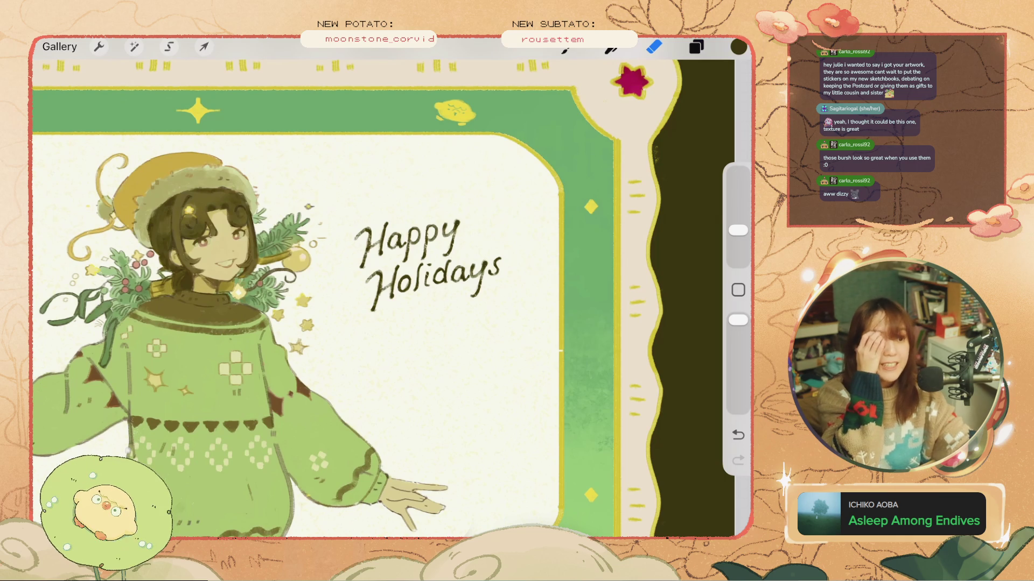
pyautogui.moveTo(397, 237); pyautogui.dragTo(395, 280)
pyautogui.hotkey('ctrl', 'z')
pyautogui.scroll(5, 431, 296)
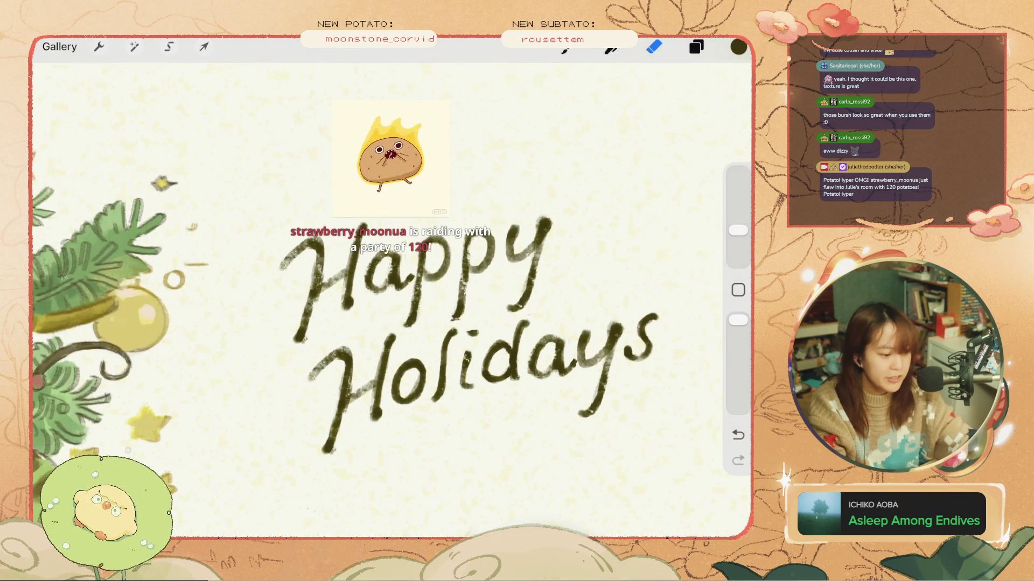
pyautogui.hotkey('ctrl', 'z')
# - Add a new Layer 29 directly above the lettering layer
pyautogui.click(696, 47)
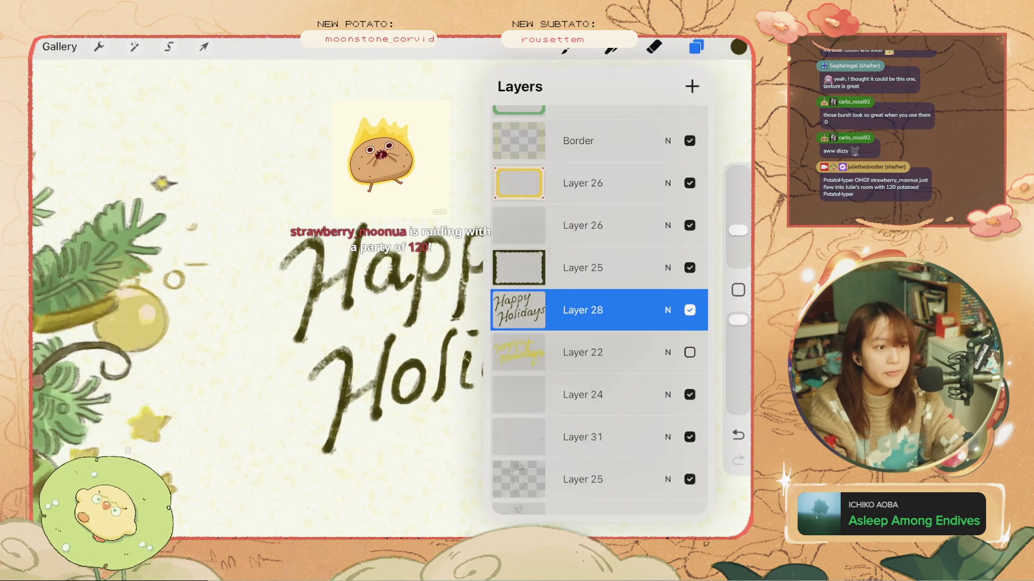
pyautogui.moveTo(582, 310)
pyautogui.mouseDown()
pyautogui.moveTo(581, 322)
pyautogui.moveTo(581, 307)
pyautogui.mouseUp()
pyautogui.click(654, 47)
pyautogui.hotkey('ctrl', 'z')
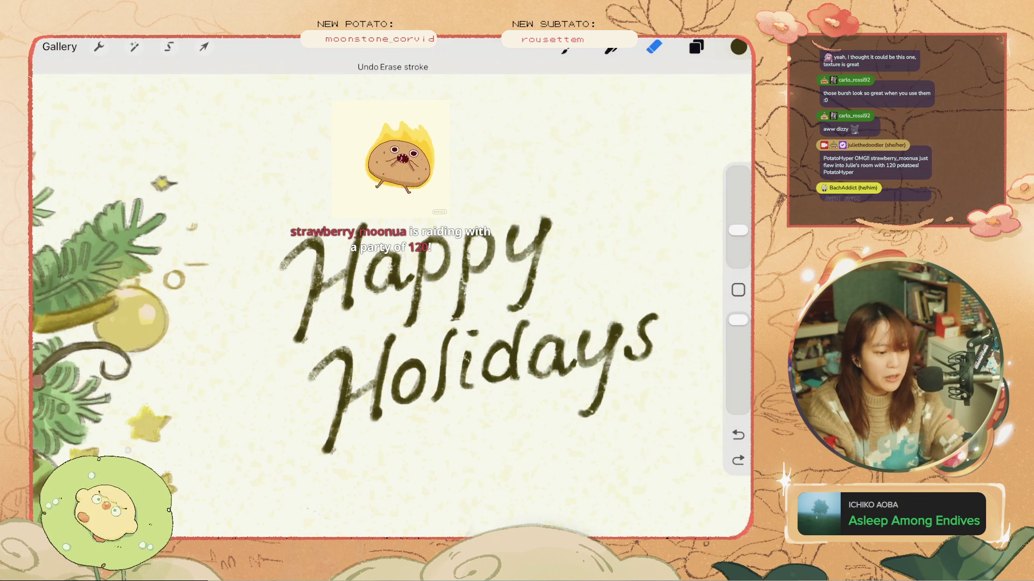
# - Pick reddish-brown #A74825 as the current colour, testing and undoing one fill stroke
pyautogui.click(738, 47)
pyautogui.click(504, 418)
pyautogui.moveTo(660, 87); pyautogui.dragTo(393, 280)
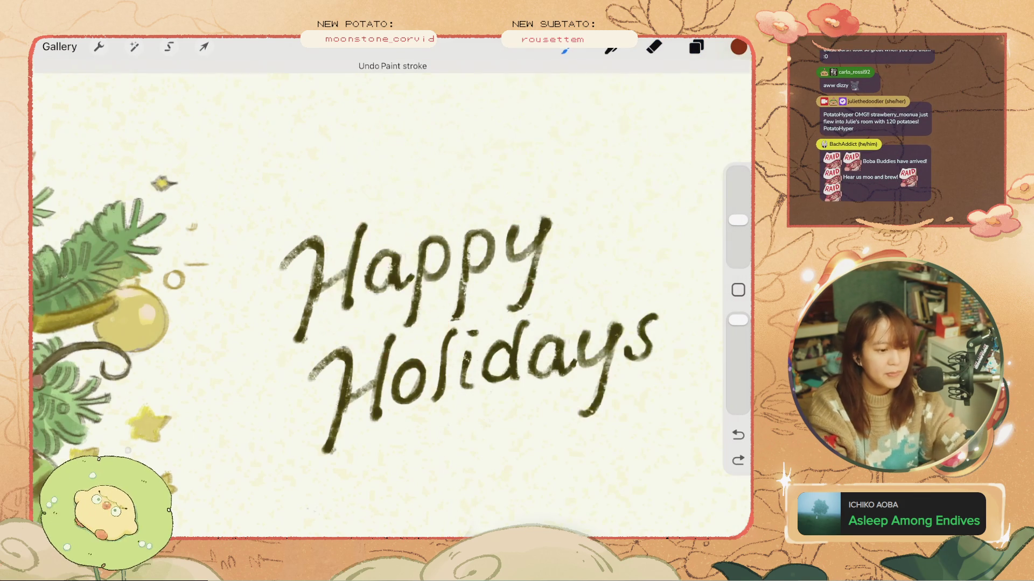
pyautogui.hotkey('ctrl', 'z')
pyautogui.click(696, 47)
pyautogui.click(519, 310)
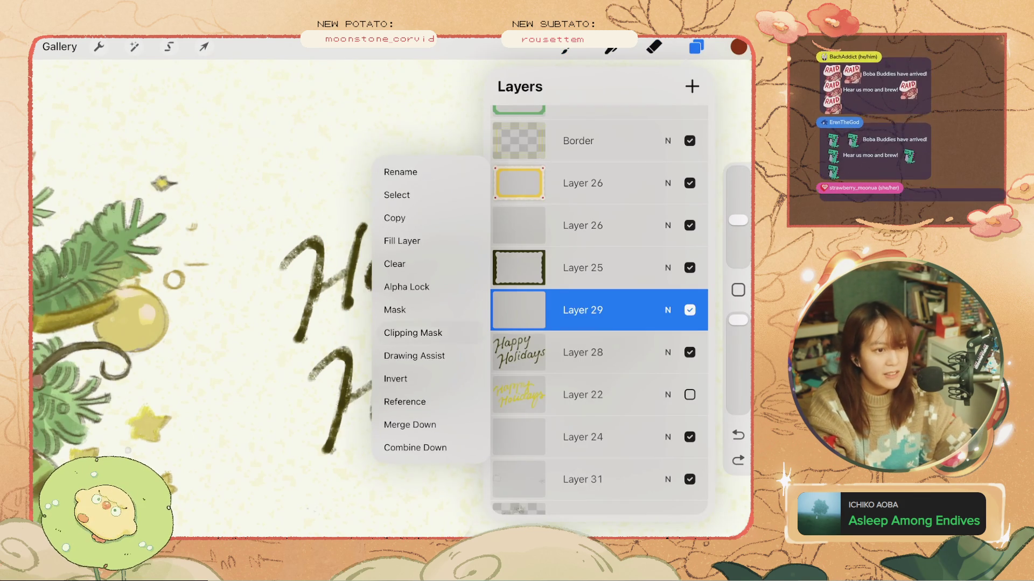
# - Clip Layer 29 to the lettering layer and paint reddish-brown across 'Happy Holidays'
pyautogui.click(412, 333)
pyautogui.click(696, 47)
pyautogui.moveTo(318, 253)
pyautogui.mouseDown()
pyautogui.moveTo(430, 329)
pyautogui.moveTo(458, 269)
pyautogui.moveTo(495, 290)
pyautogui.mouseUp()
pyautogui.scroll(-5, 392, 299)
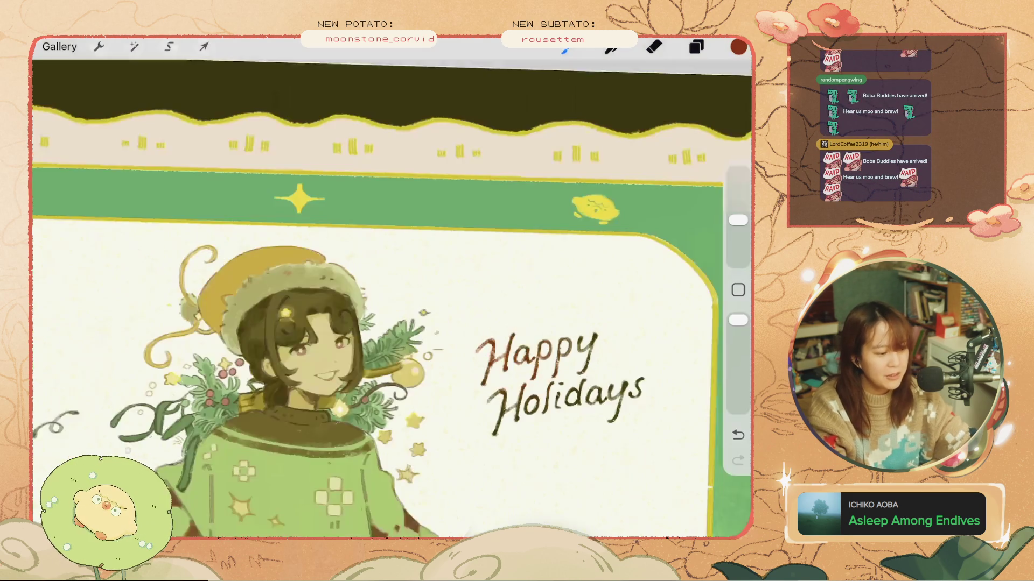
pyautogui.scroll(3, 391, 299)
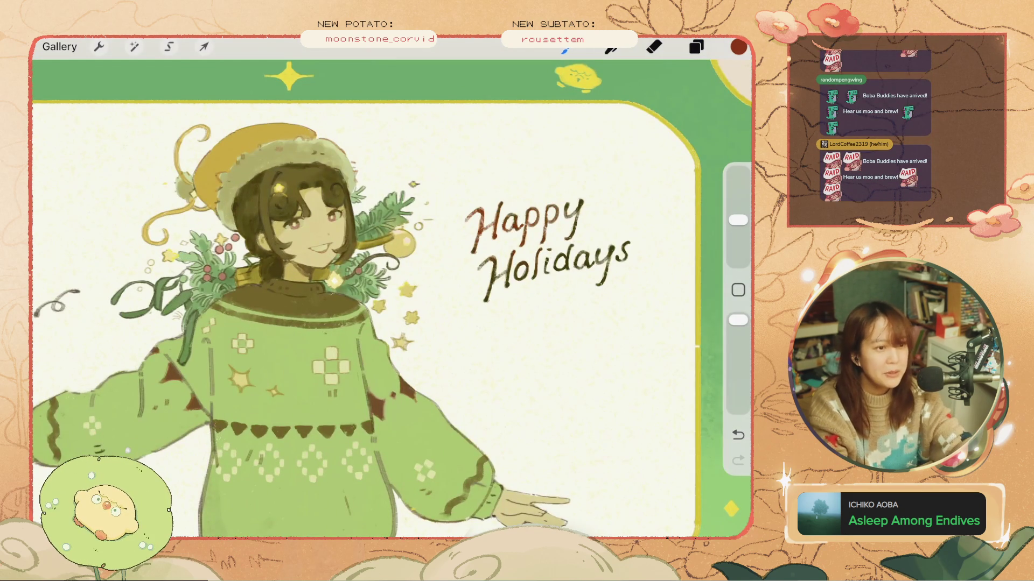
pyautogui.click(738, 46)
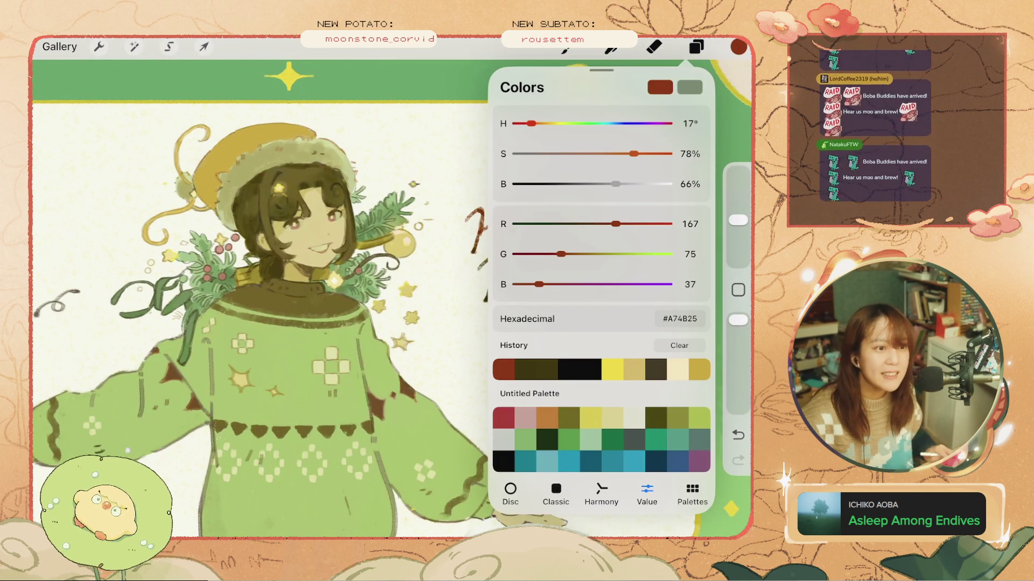
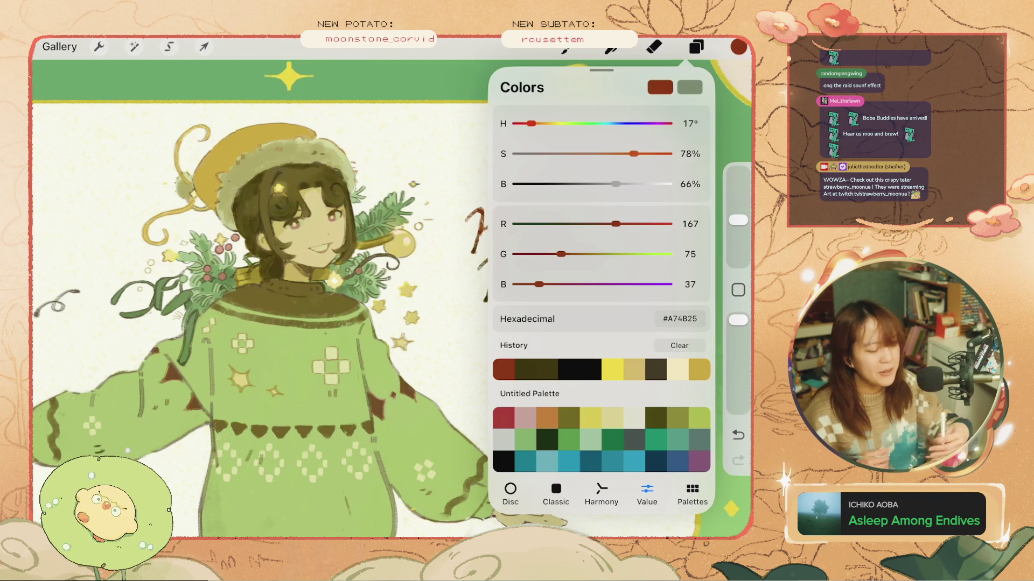
# - Raise the red's brightness so the Happy Holidays lettering turns bright red-orange
pyautogui.click(738, 46)
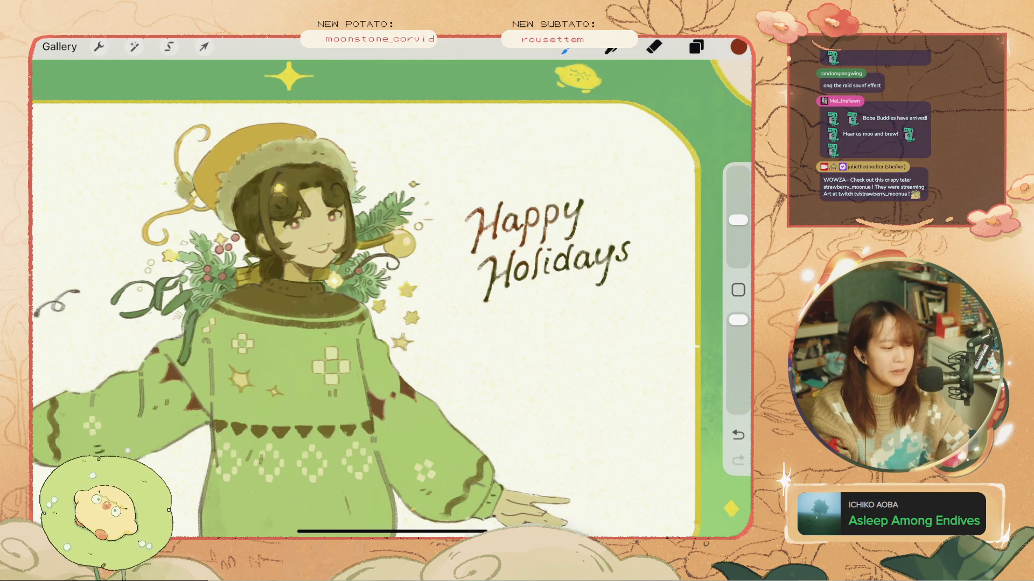
pyautogui.hotkey('ctrl', 'z')
pyautogui.hotkey('ctrl', 'z')
pyautogui.hotkey('ctrl', 'z')
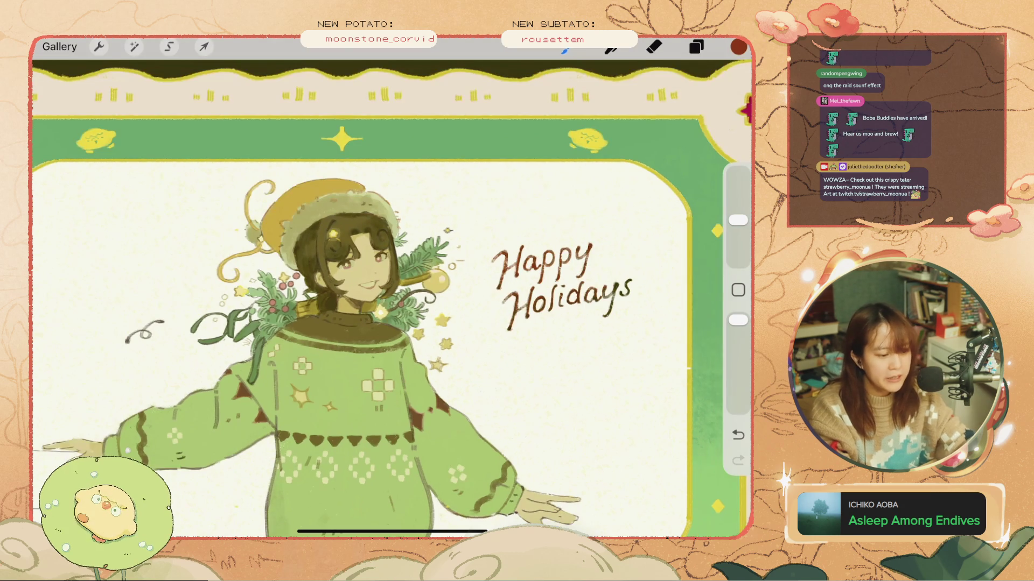
pyautogui.click(738, 47)
pyautogui.moveTo(652, 183)
pyautogui.mouseDown()
pyautogui.moveTo(632, 184)
pyautogui.moveTo(663, 184)
pyautogui.mouseUp()
pyautogui.click(738, 47)
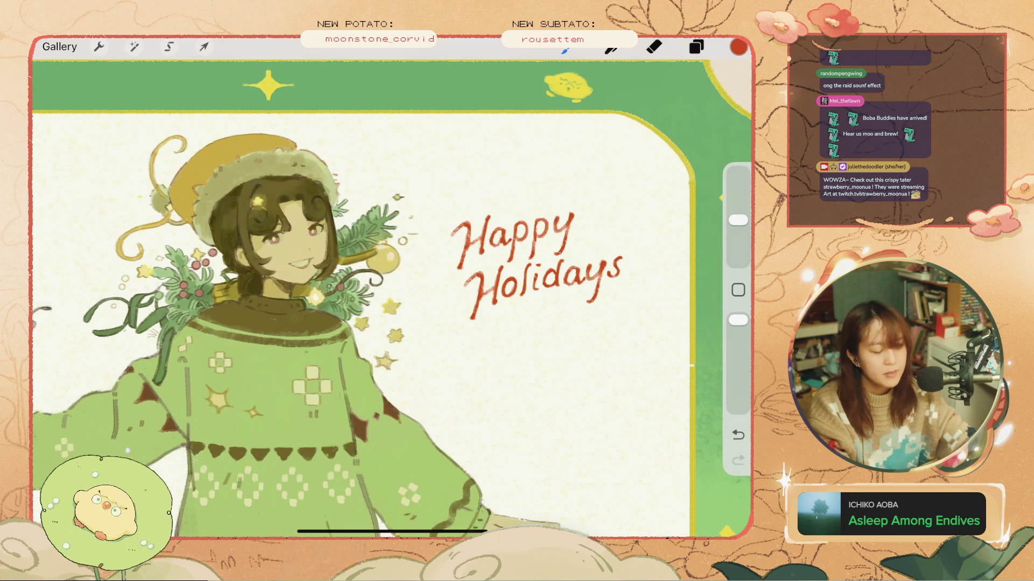
# - Undo the stray rough mark drawn over 'Holidays'
pyautogui.click(738, 47)
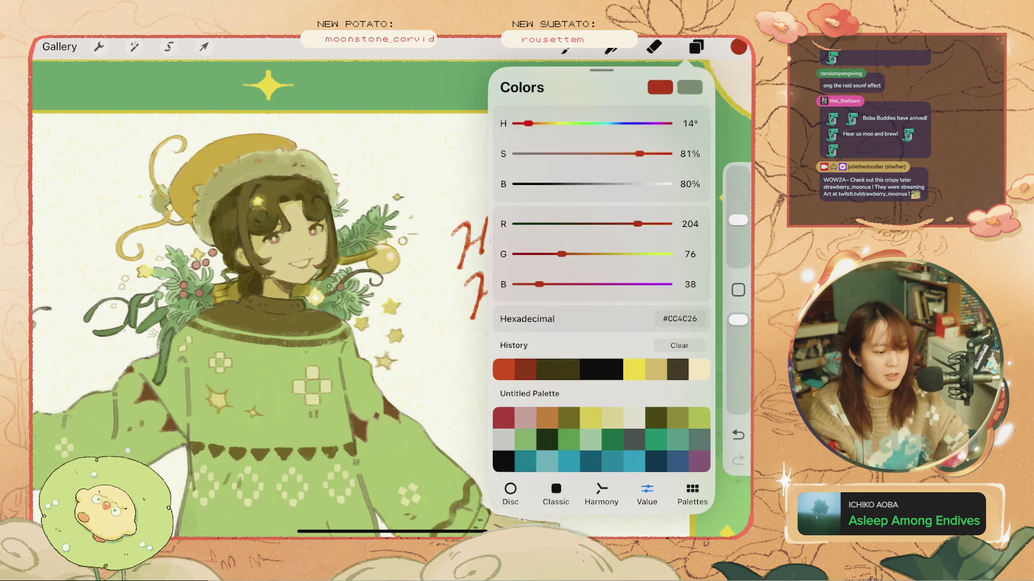
pyautogui.moveTo(453, 282); pyautogui.dragTo(455, 283)
pyautogui.hotkey('ctrl', 'z')
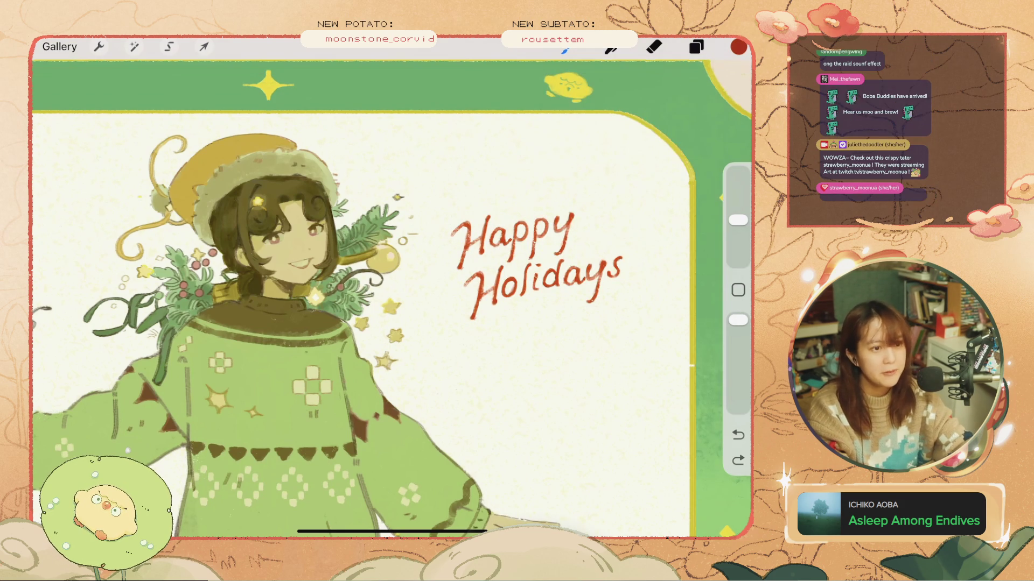
pyautogui.scroll(-3, 392, 291)
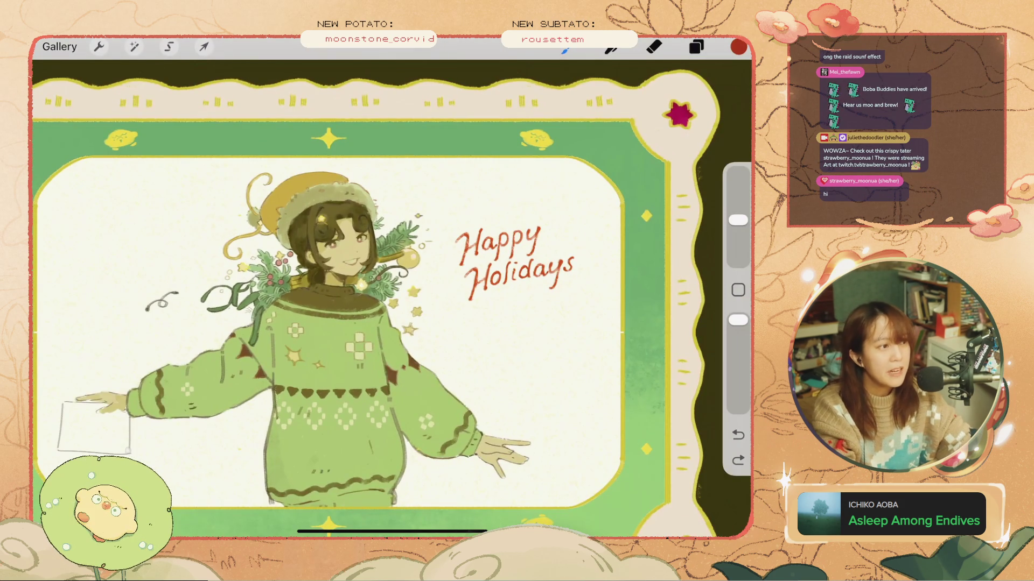
pyautogui.scroll(2, 392, 302)
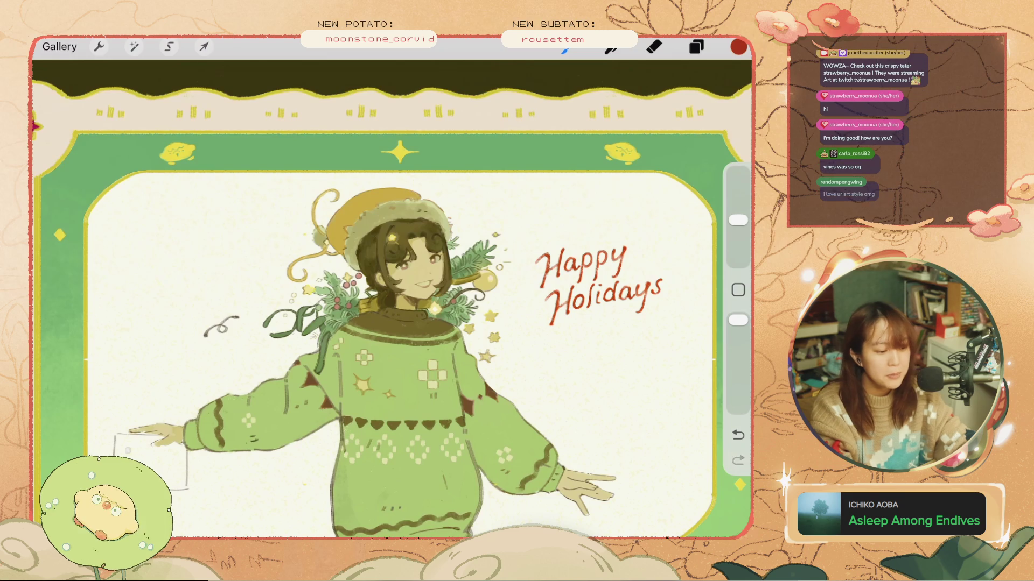
pyautogui.scroll(3, 629, 276)
pyautogui.scroll(2, 377, 269)
pyautogui.moveTo(737, 220); pyautogui.dragTo(738, 241)
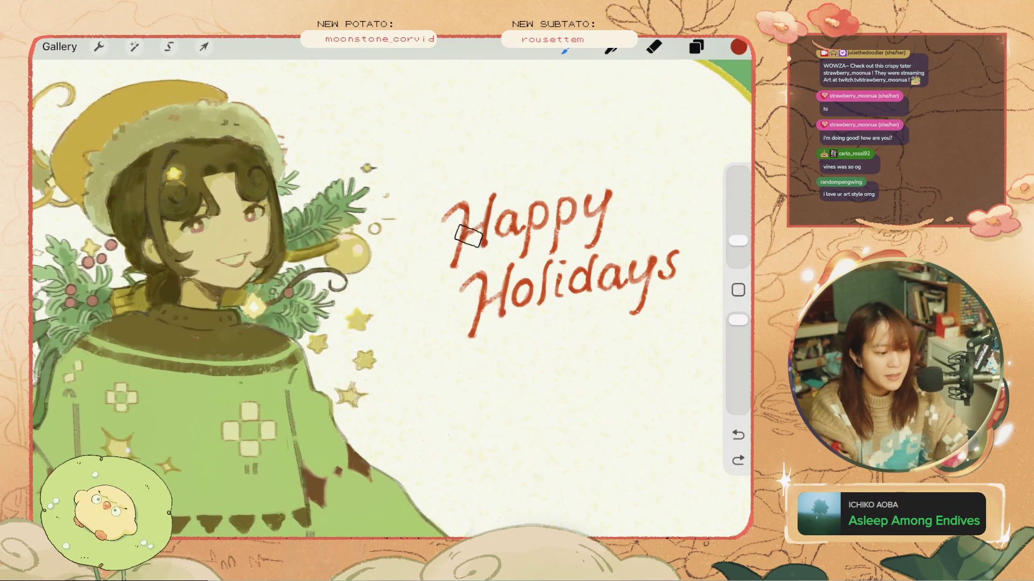
pyautogui.hotkey('ctrl', 'shift', 'z')
pyautogui.hotkey('ctrl', 'z')
pyautogui.hotkey('ctrl', 'shift', 'z')
pyautogui.hotkey('ctrl', 'z')
pyautogui.hotkey('ctrl', 'z')
pyautogui.scroll(-3, 392, 298)
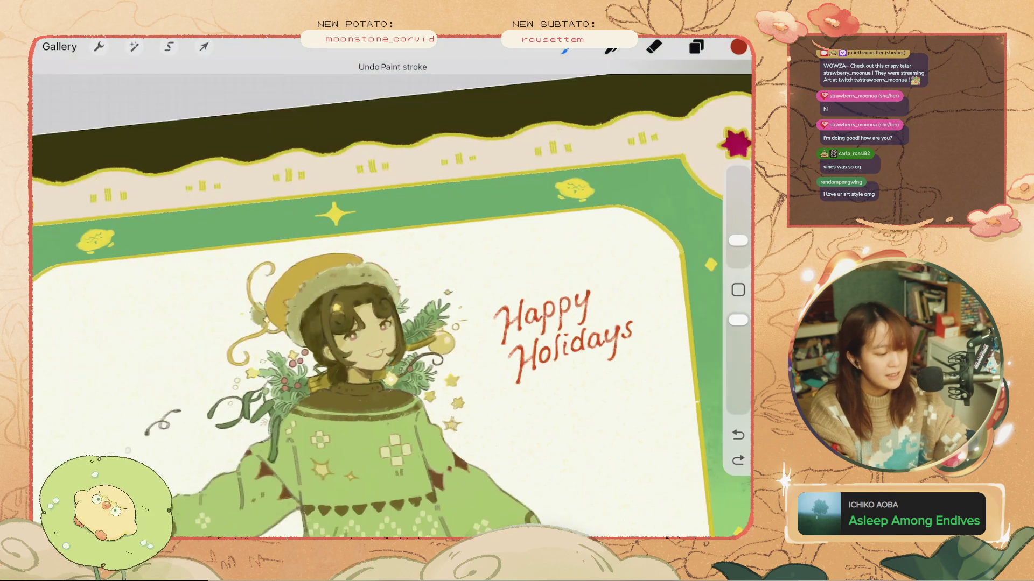
pyautogui.scroll(-1, 377, 313)
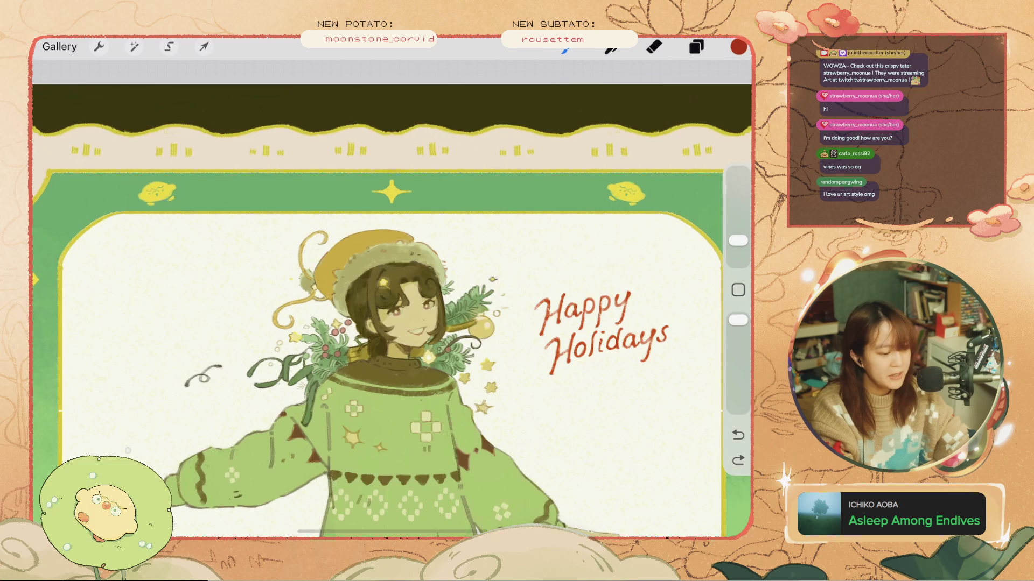
pyautogui.scroll(-2, 377, 323)
pyautogui.hotkey('ctrl', 'shift', 'z')
pyautogui.scroll(5, 392, 298)
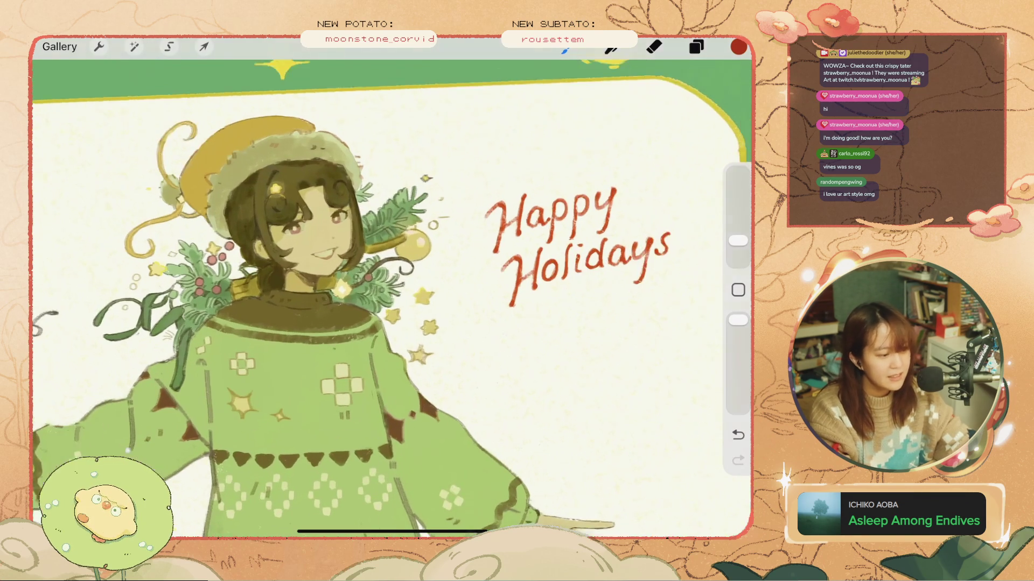
pyautogui.scroll(3, 388, 323)
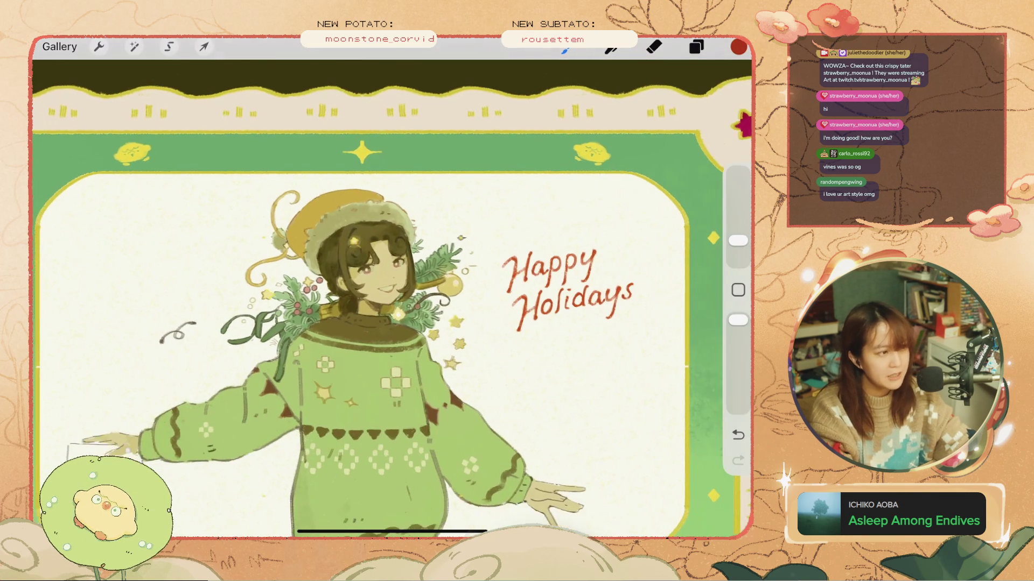
pyautogui.scroll(2, 391, 299)
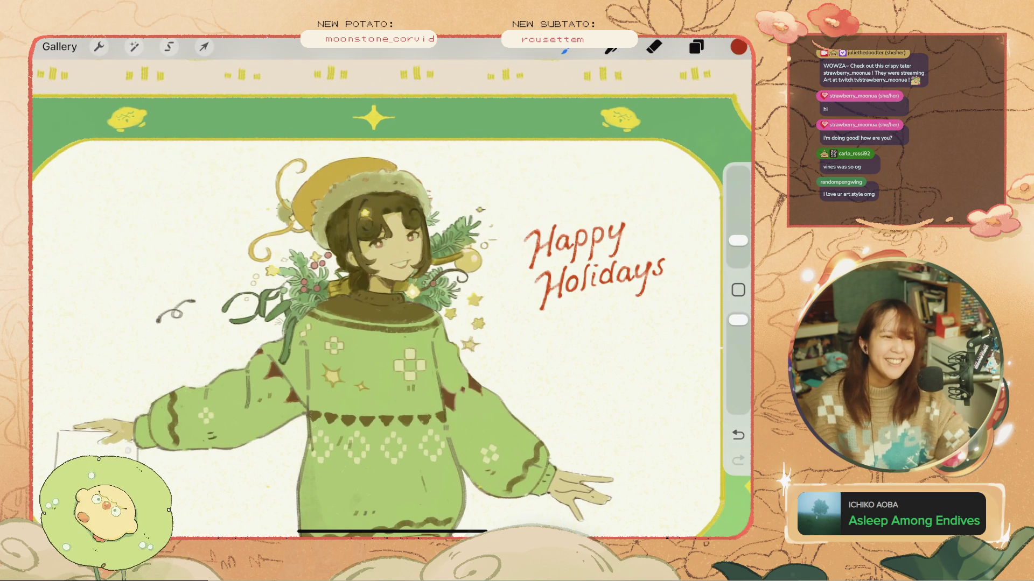
pyautogui.scroll(5, 334, 262)
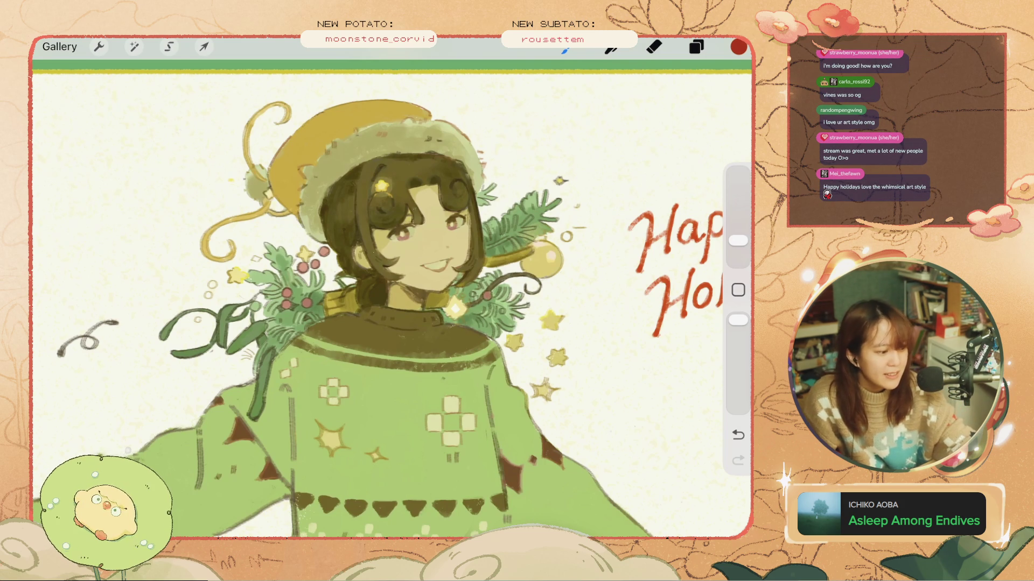
# - Select Layer 28 with the Happy Holidays lettering and switch to the Eraser
pyautogui.click(696, 47)
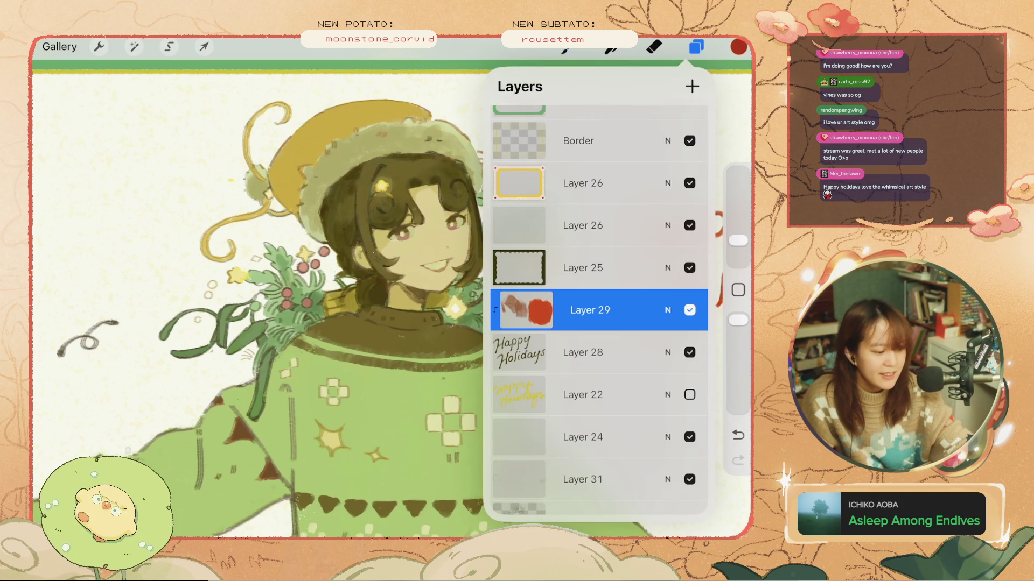
pyautogui.click(696, 47)
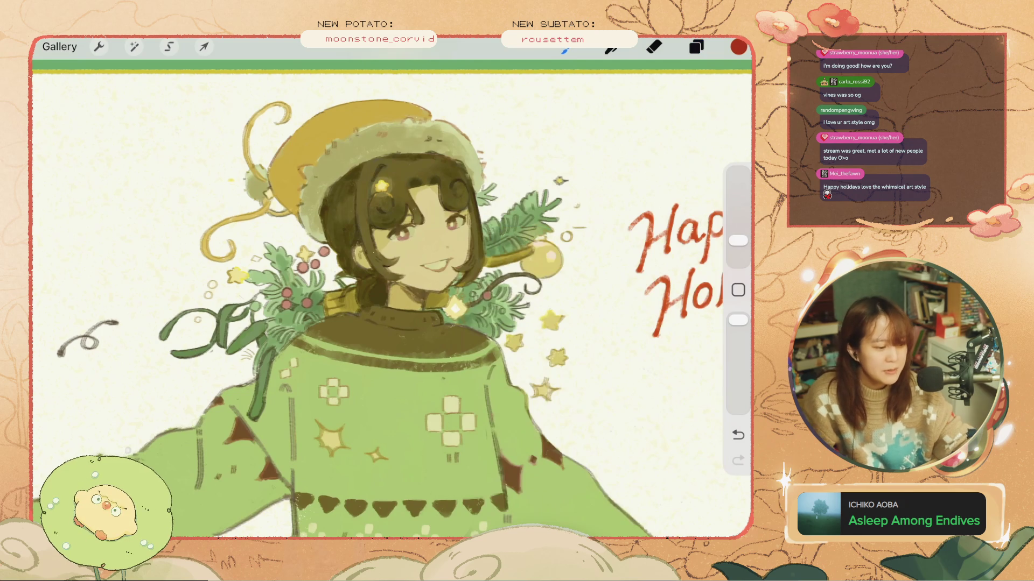
pyautogui.scroll(-3, 392, 288)
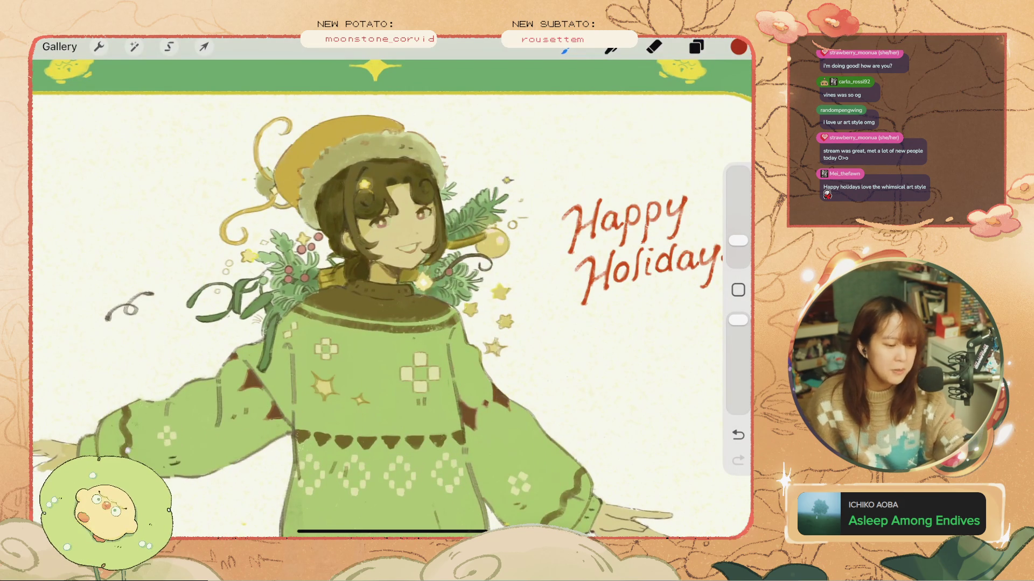
pyautogui.click(696, 47)
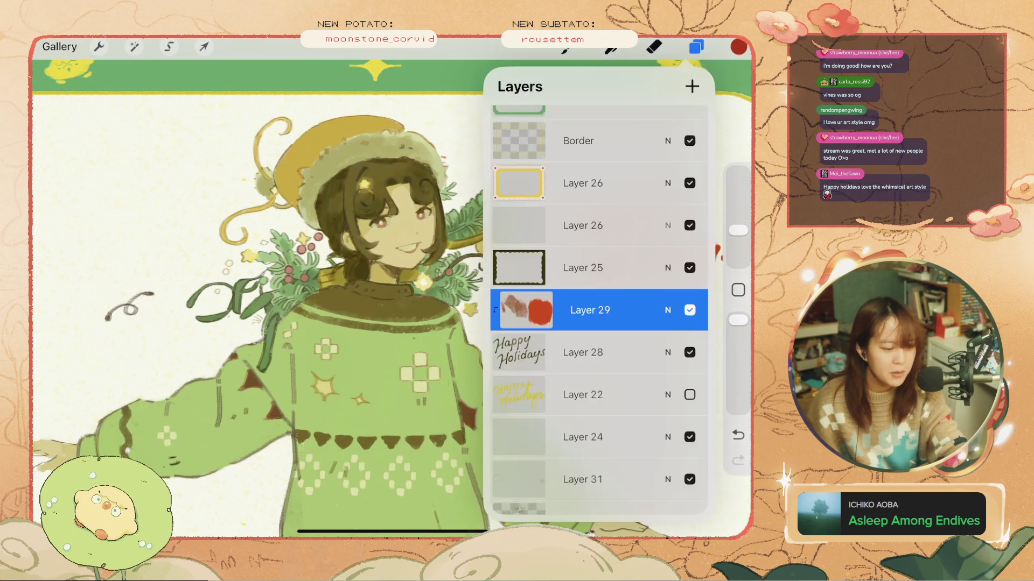
pyautogui.click(583, 352)
pyautogui.click(696, 47)
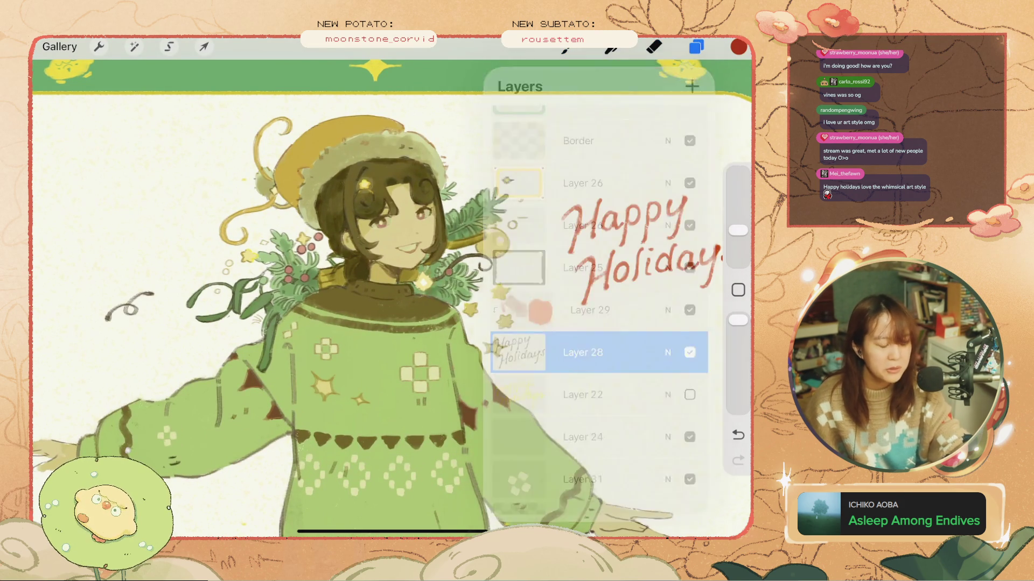
pyautogui.click(654, 47)
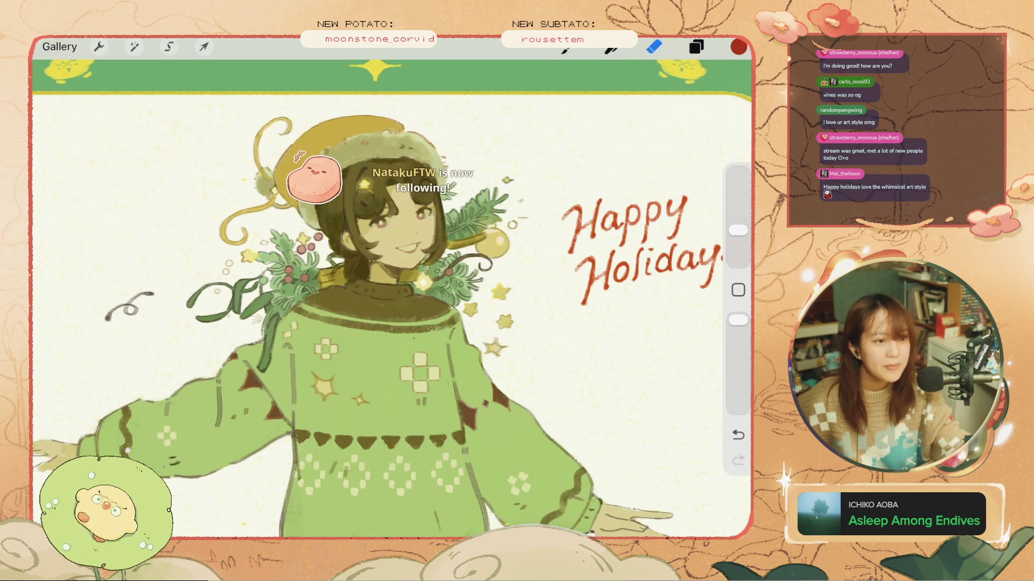
pyautogui.scroll(-3, 392, 288)
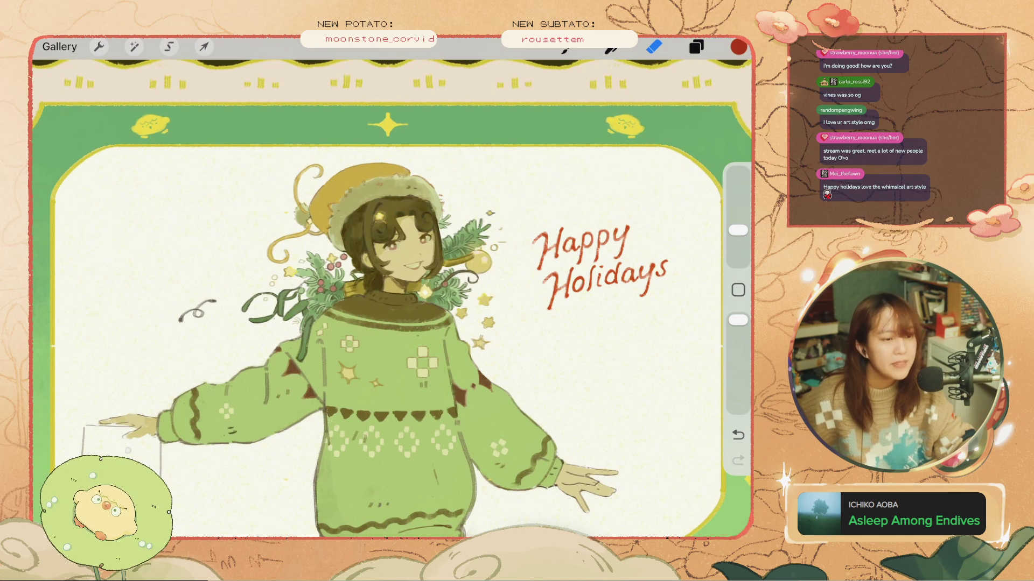
# - Zoom out to view the whole card, zoom back in, and show the Layers list
pyautogui.scroll(3, 331, 334)
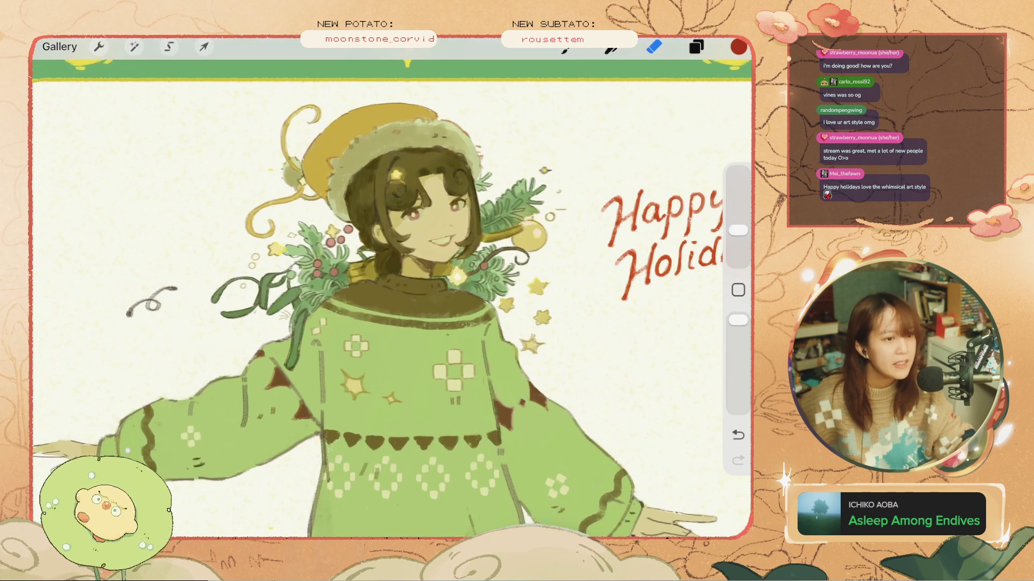
pyautogui.scroll(-5, 392, 288)
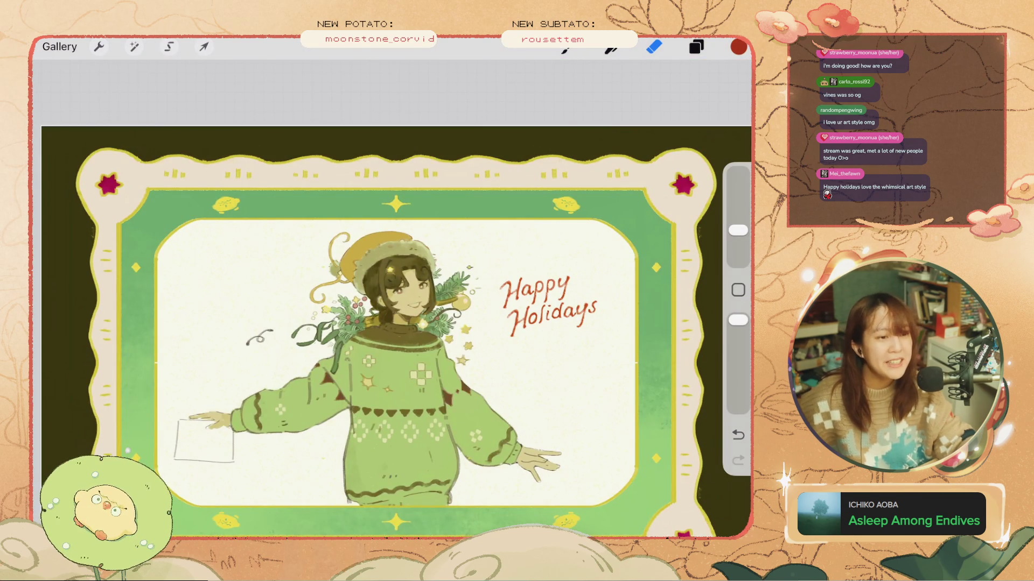
pyautogui.scroll(-3, 391, 323)
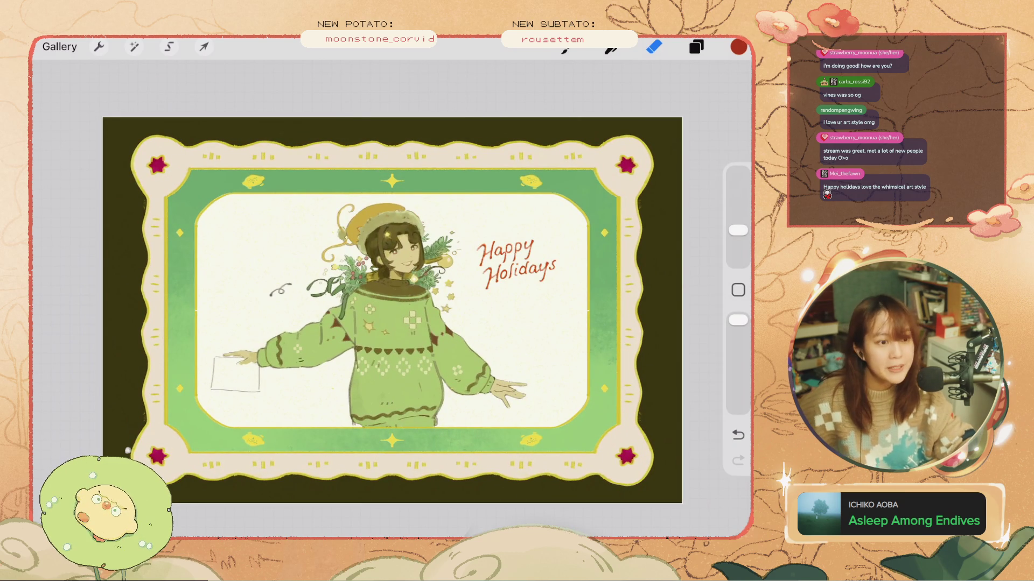
pyautogui.scroll(3, 392, 310)
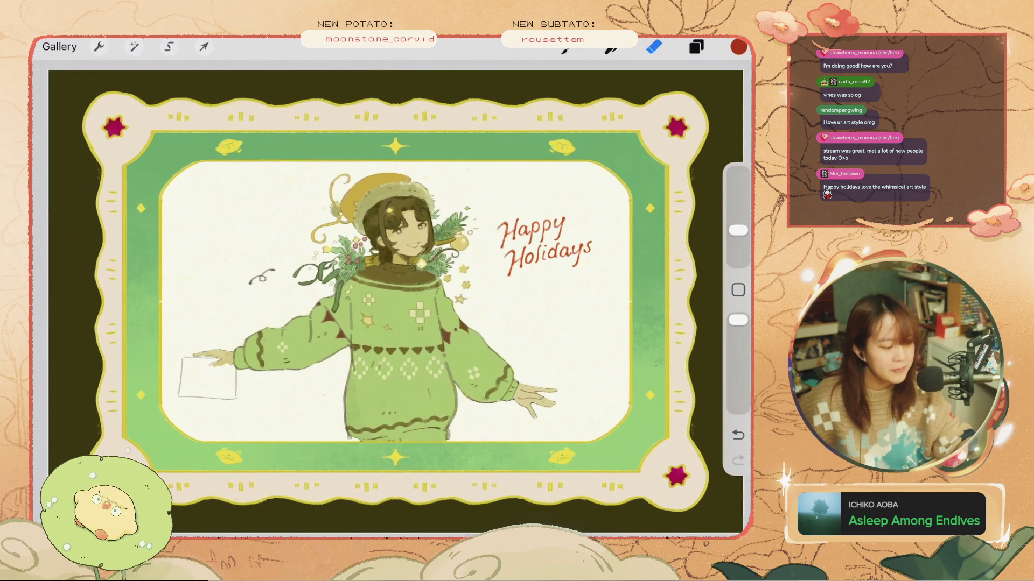
pyautogui.scroll(2, 392, 301)
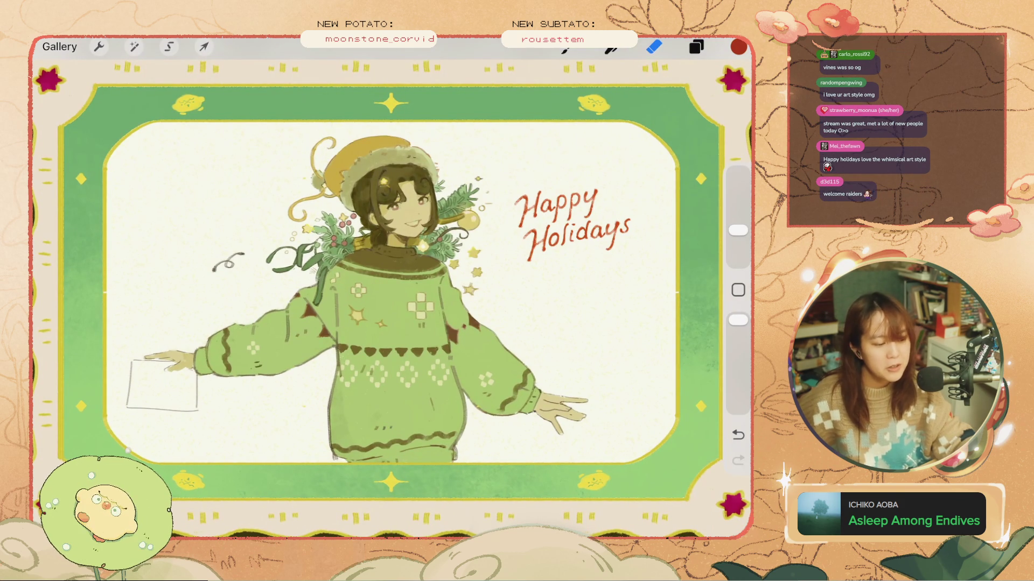
pyautogui.click(696, 47)
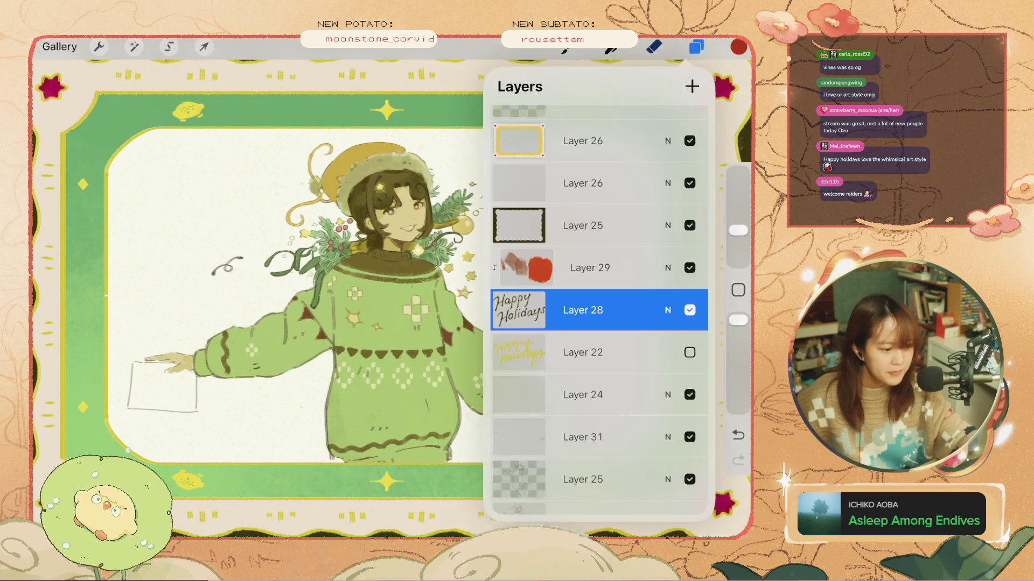
# - Select Layers 28 and 29, then scale the lettering up slightly and shift it left
pyautogui.click(696, 47)
pyautogui.click(696, 47)
pyautogui.moveTo(538, 268); pyautogui.dragTo(619, 267)
pyautogui.click(204, 47)
pyautogui.moveTo(299, 101)
pyautogui.mouseDown()
pyautogui.moveTo(245, 81)
pyautogui.moveTo(254, 80)
pyautogui.mouseUp()
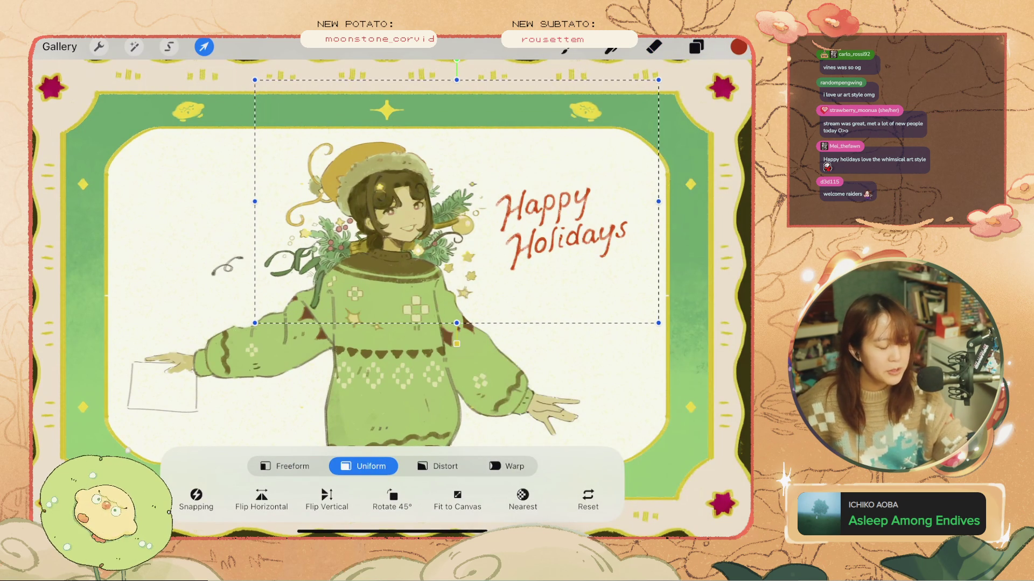
pyautogui.moveTo(560, 231); pyautogui.dragTo(562, 236)
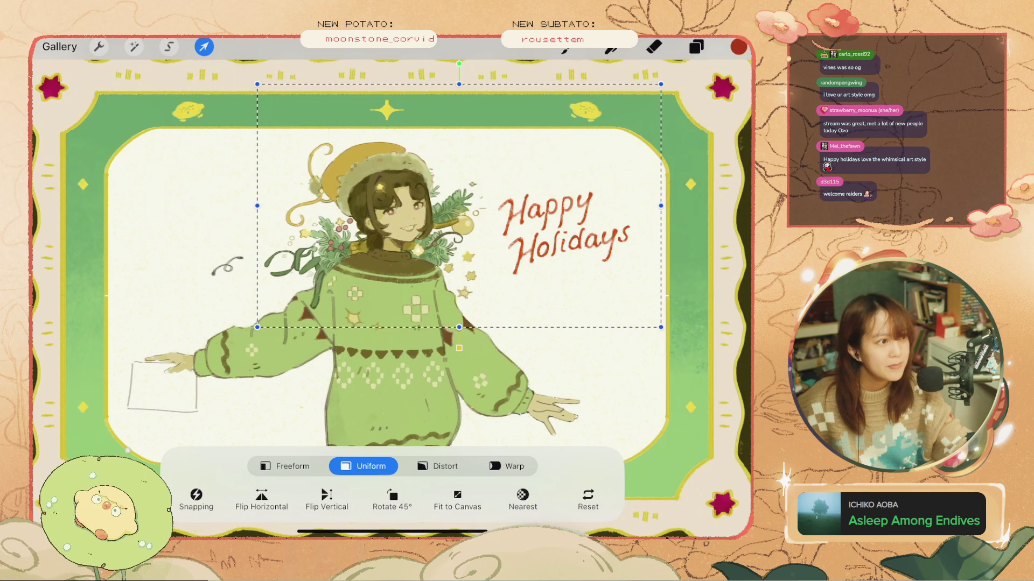
pyautogui.click(168, 46)
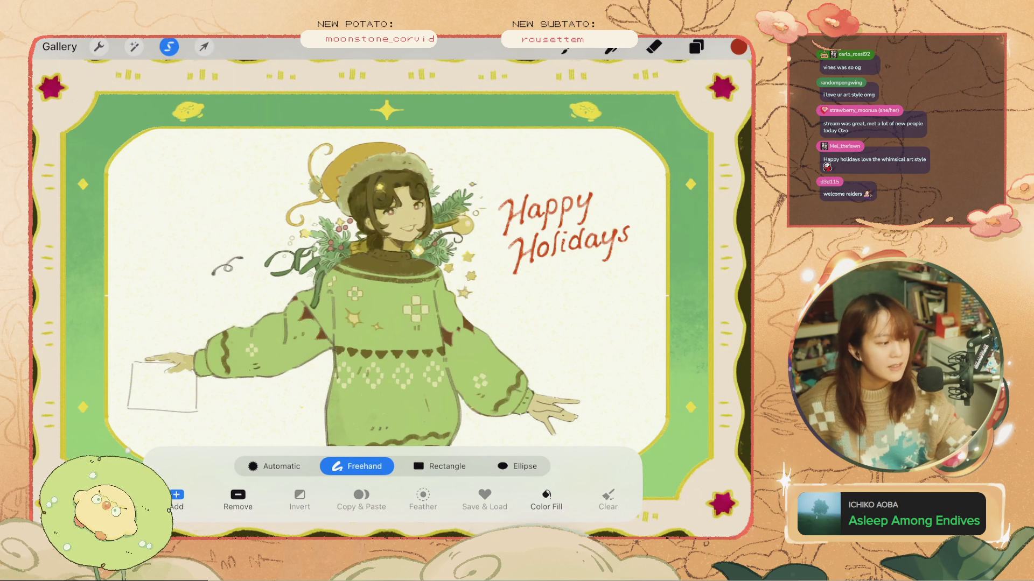
pyautogui.click(654, 47)
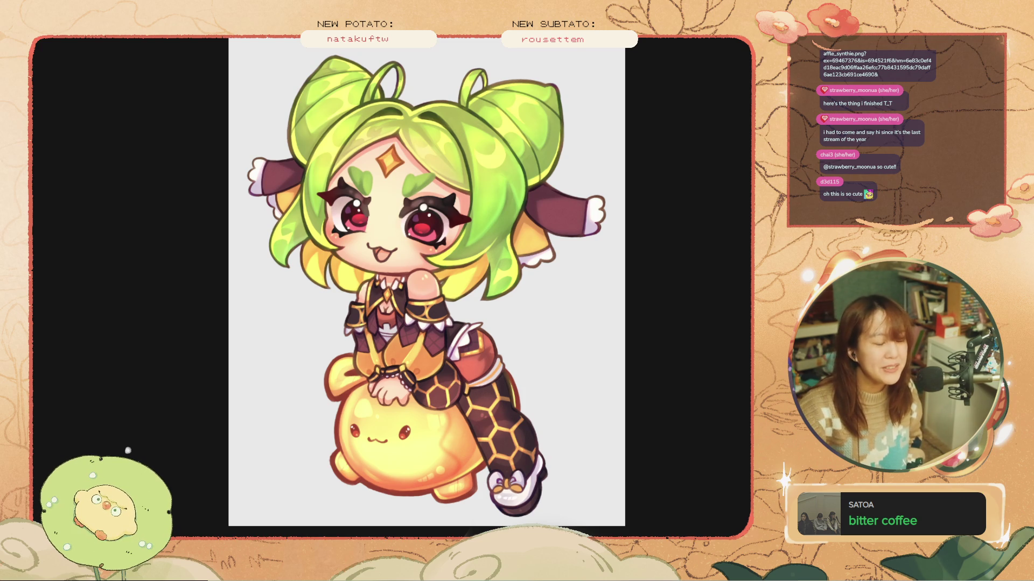
pyautogui.scroll(-5, 560, 321)
pyautogui.click(440, 252)
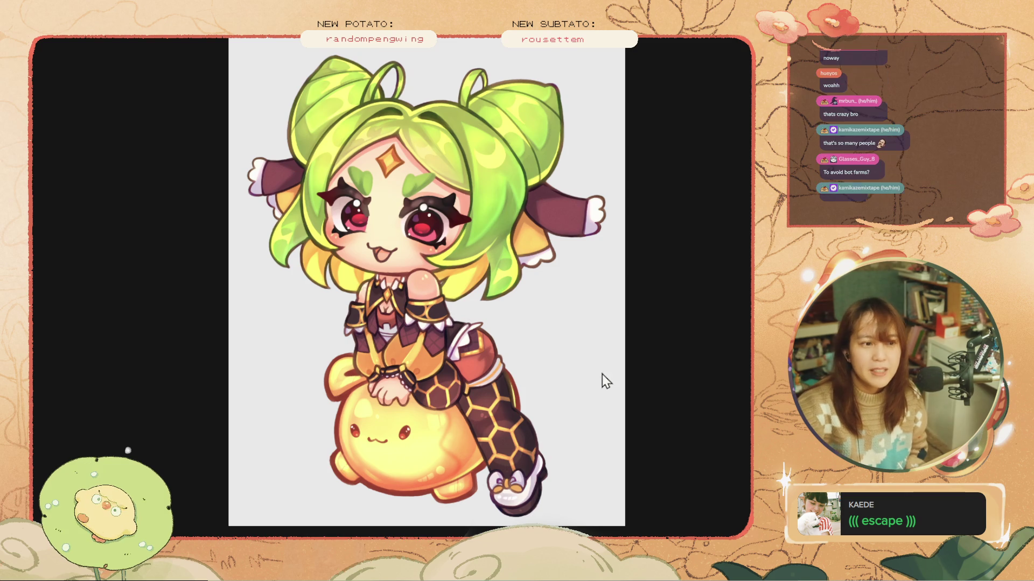
pyautogui.hotkey('ctrl', '-')
pyautogui.hotkey('ctrl', '-')
pyautogui.hotkey('ctrl', '-')
pyautogui.hotkey('ctrl', '0')
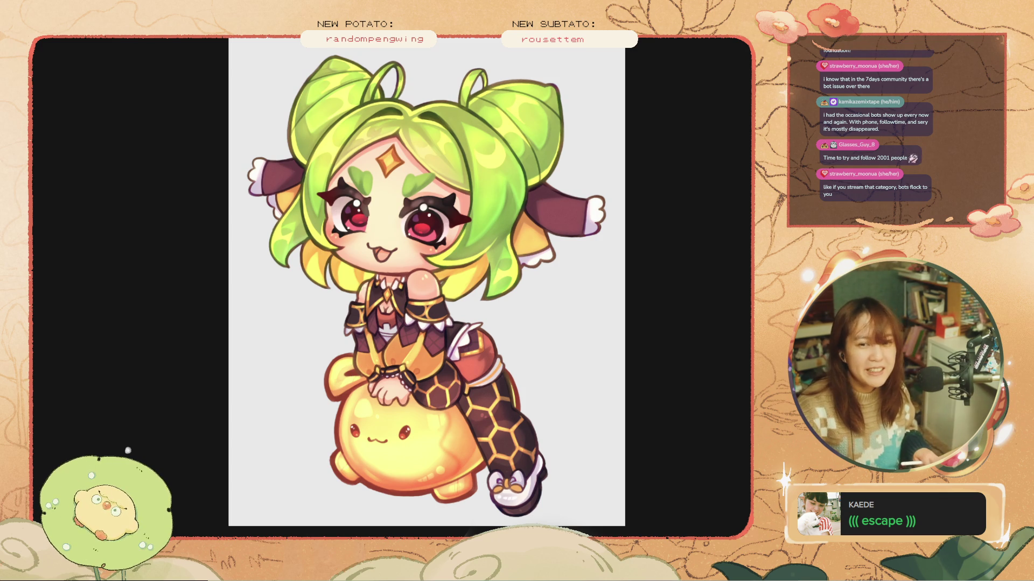
pyautogui.hotkey('ctrl', '-')
pyautogui.hotkey('ctrl', '-')
pyautogui.hotkey('ctrl', '-')
pyautogui.hotkey('ctrl', '0')
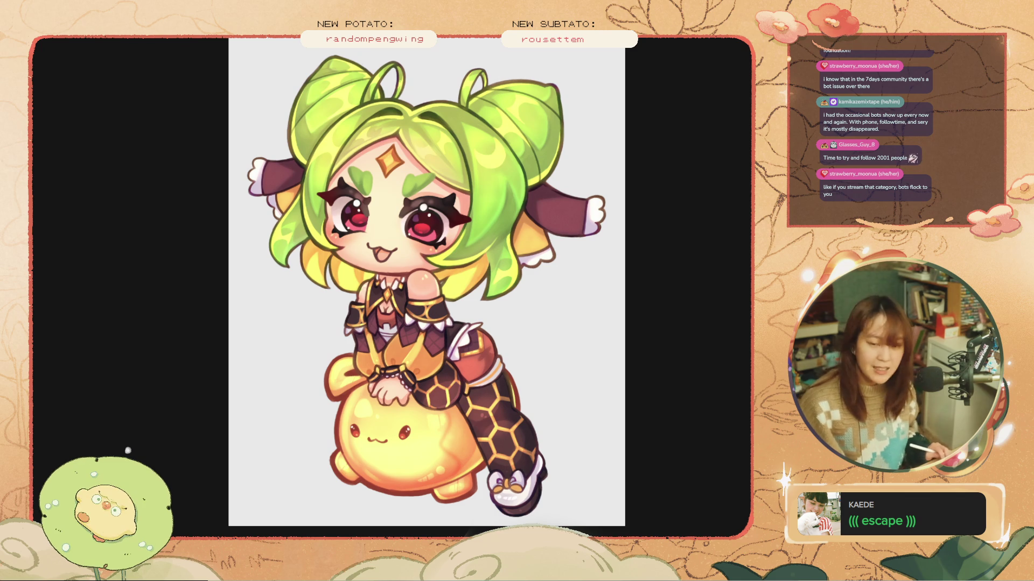
pyautogui.hotkey('ctrl', '+')
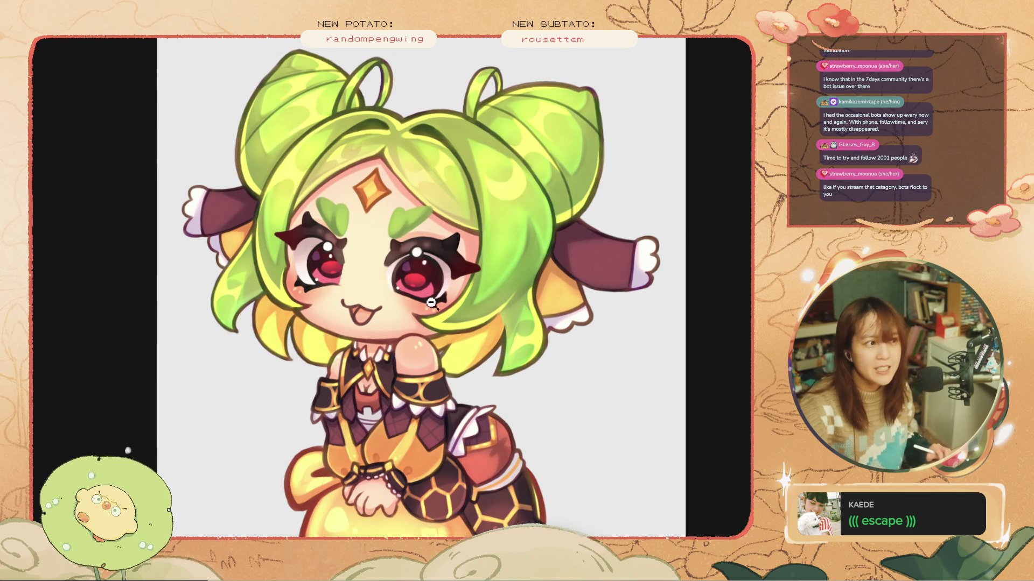
# - Pan around the enlarged shared chibi artwork in the browser
pyautogui.scroll(-3, 437, 306)
pyautogui.scroll(3, 455, 296)
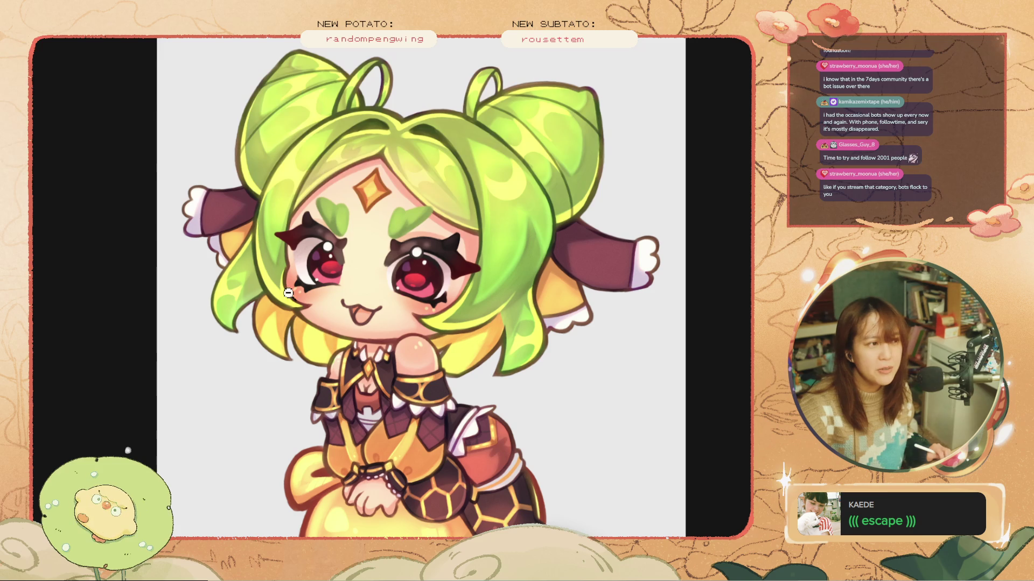
pyautogui.scroll(-3, 420, 287)
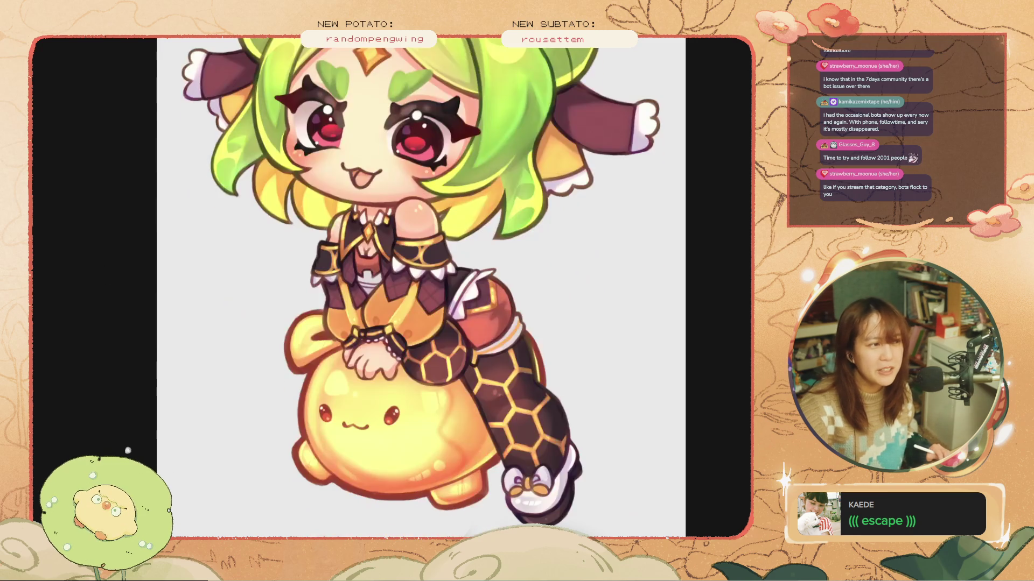
pyautogui.scroll(3, 675, 341)
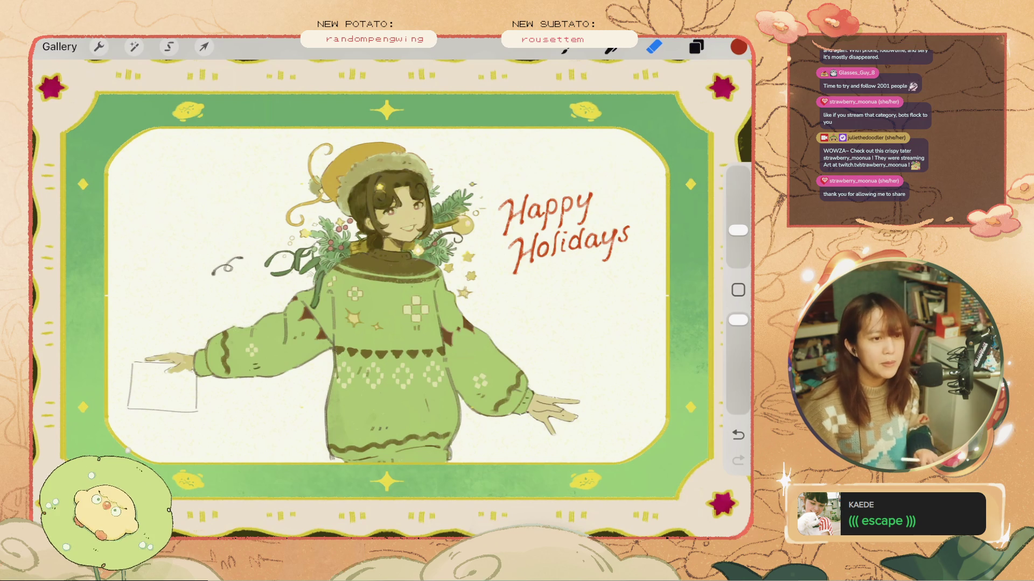
# - With Layer 28 kept selected, switch to the Eraser and work on the lettering
pyautogui.scroll(3, 420, 237)
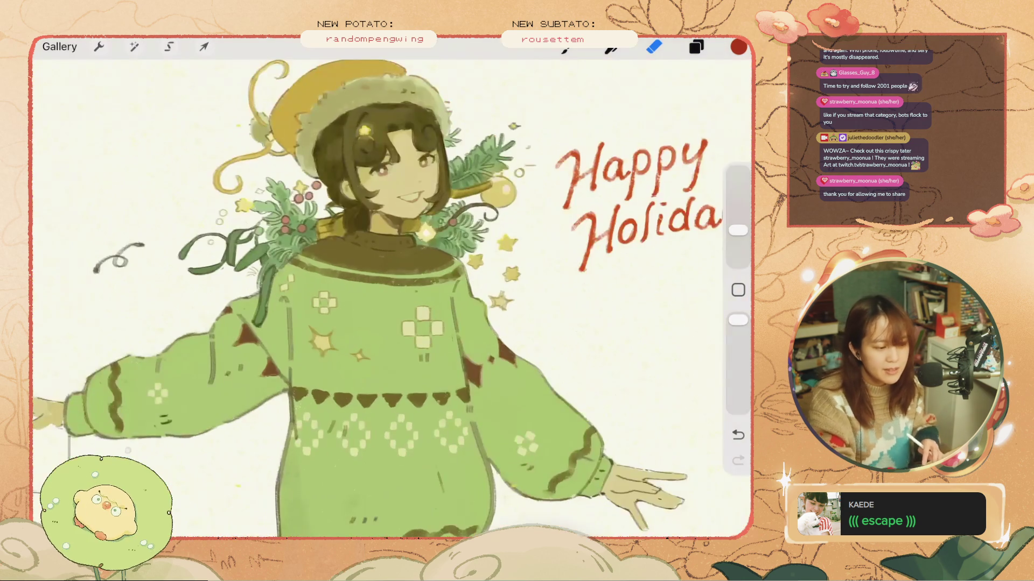
pyautogui.scroll(5, 420, 237)
pyautogui.scroll(-5, 391, 296)
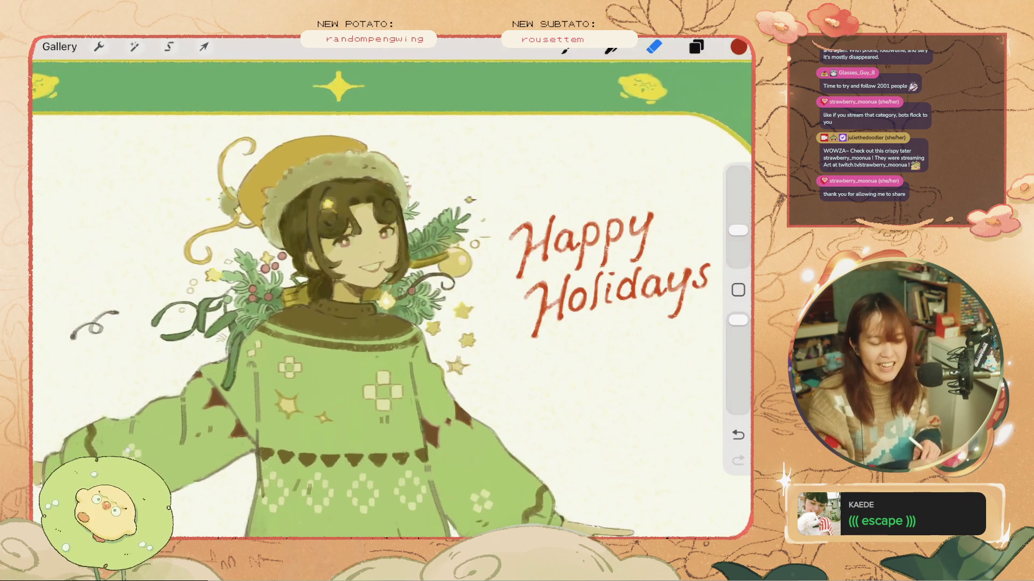
pyautogui.scroll(3, 391, 296)
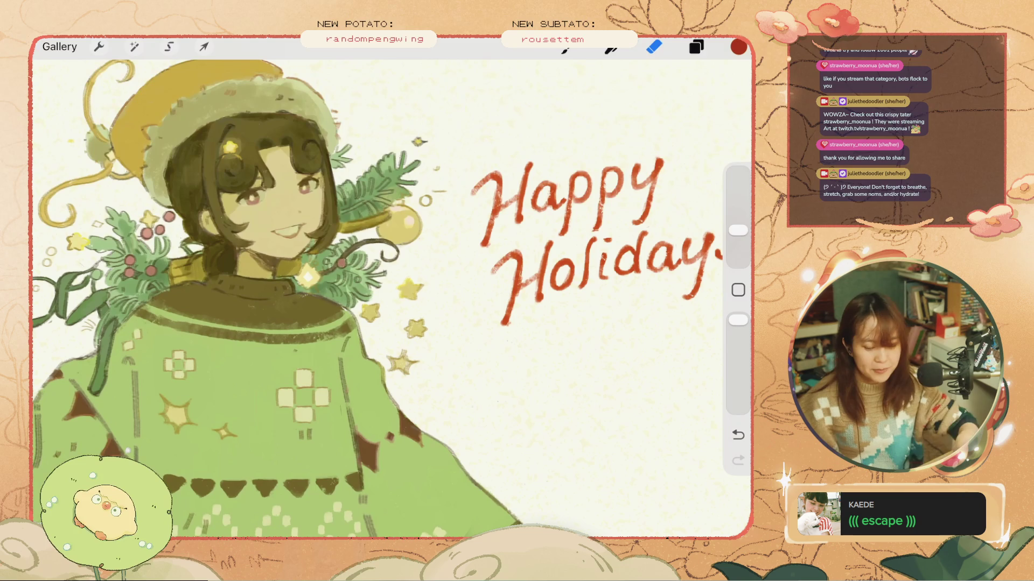
pyautogui.scroll(-3, 392, 291)
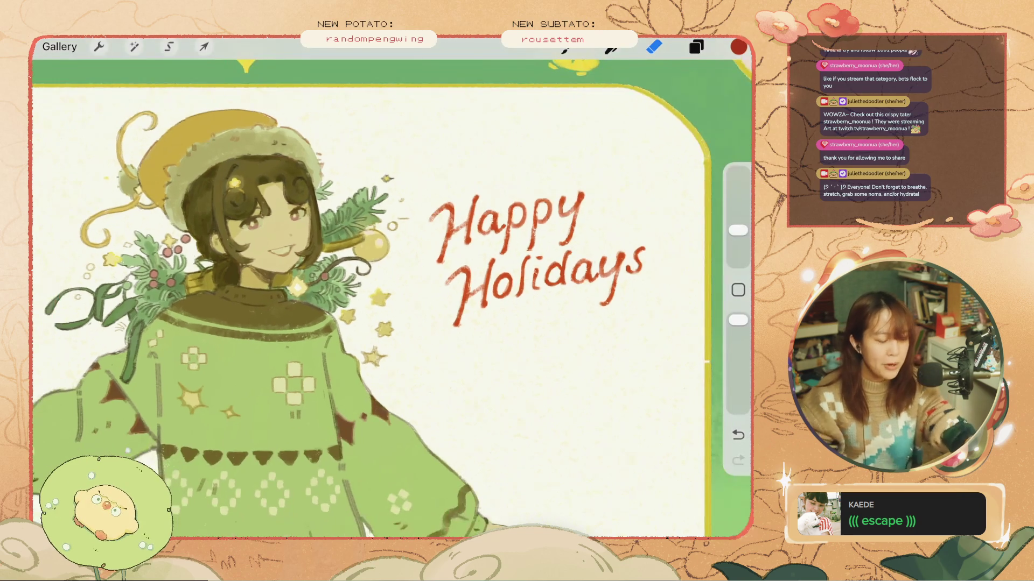
pyautogui.click(696, 47)
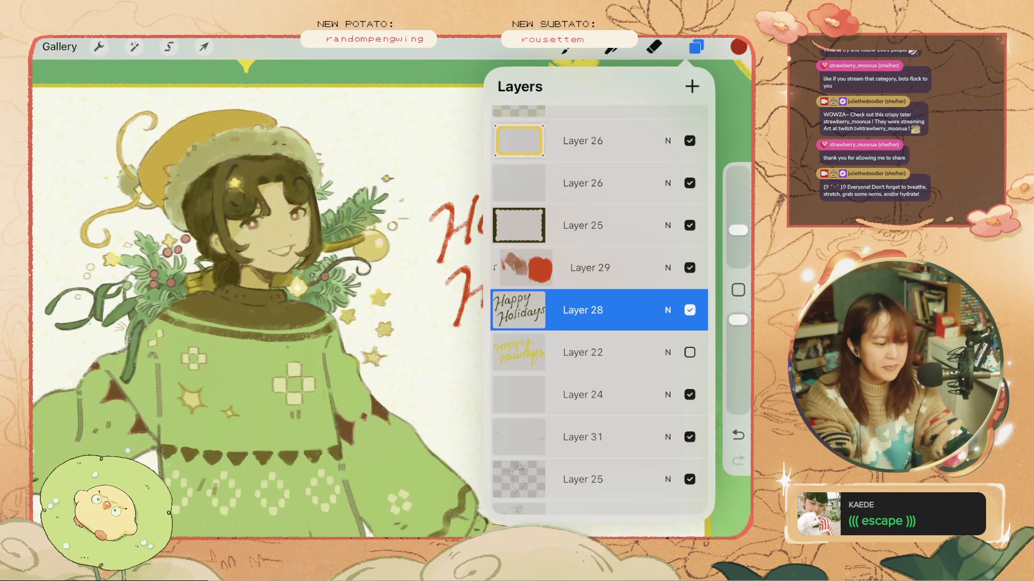
pyautogui.moveTo(538, 268); pyautogui.dragTo(619, 267)
pyautogui.click(653, 47)
pyautogui.scroll(3, 392, 291)
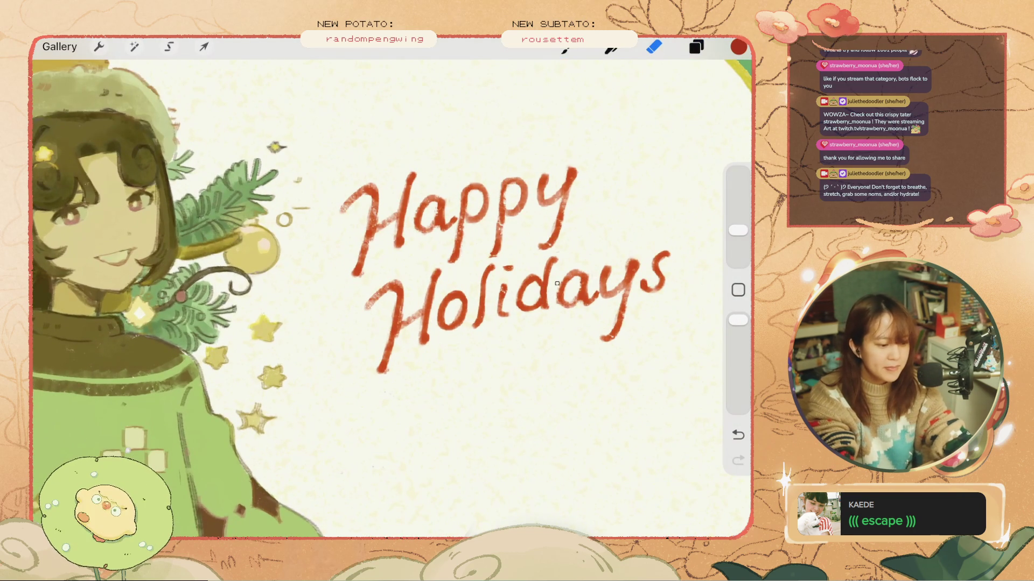
# - Undo all six trial eraser strokes, restoring the red Happy Holidays lettering
pyautogui.hotkey('ctrl', 'z')
pyautogui.scroll(-3, 392, 291)
pyautogui.scroll(3, 392, 291)
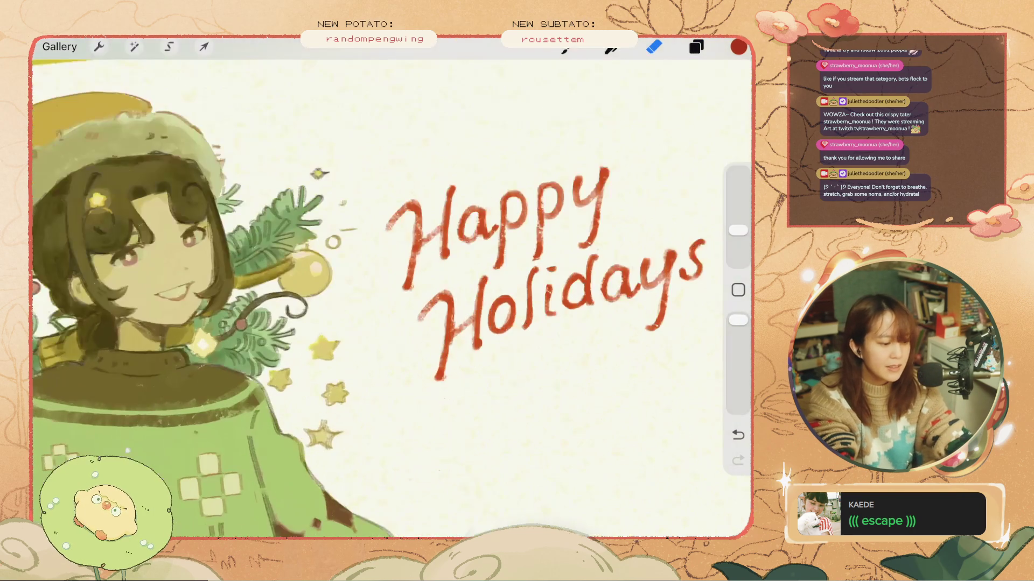
pyautogui.hotkey('ctrl', 'z')
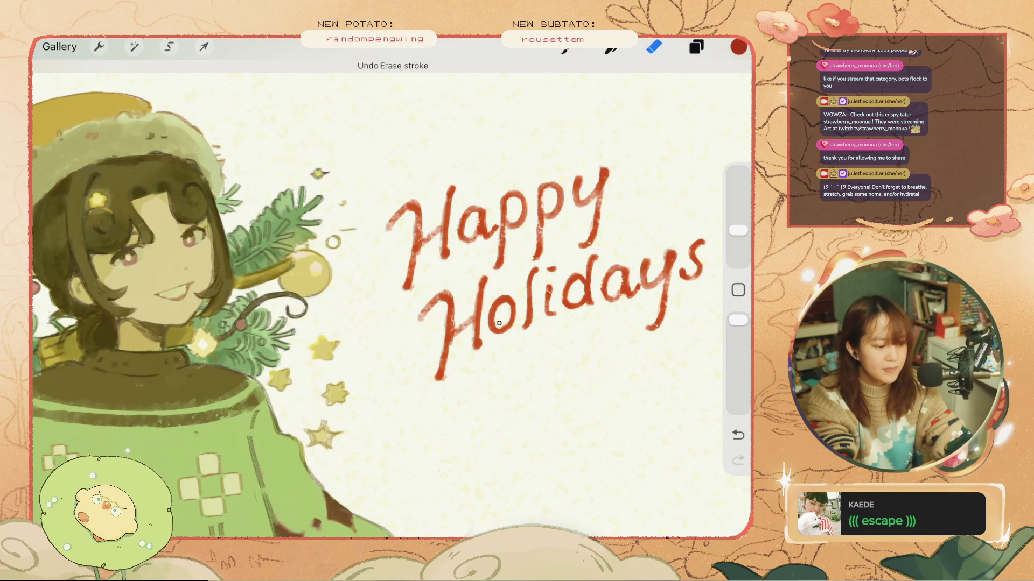
pyautogui.scroll(2, 506, 311)
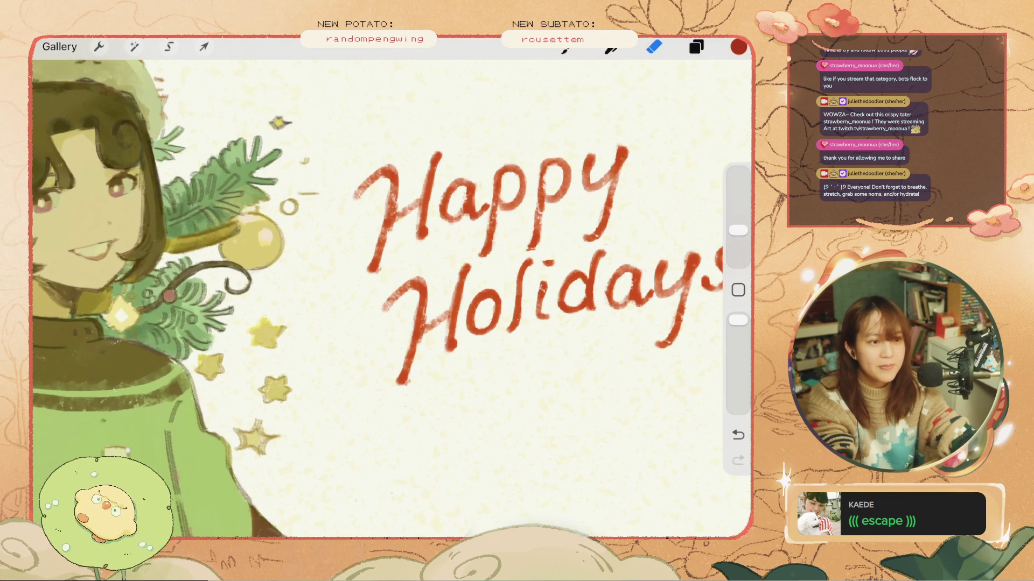
pyautogui.hotkey('ctrl', 'z')
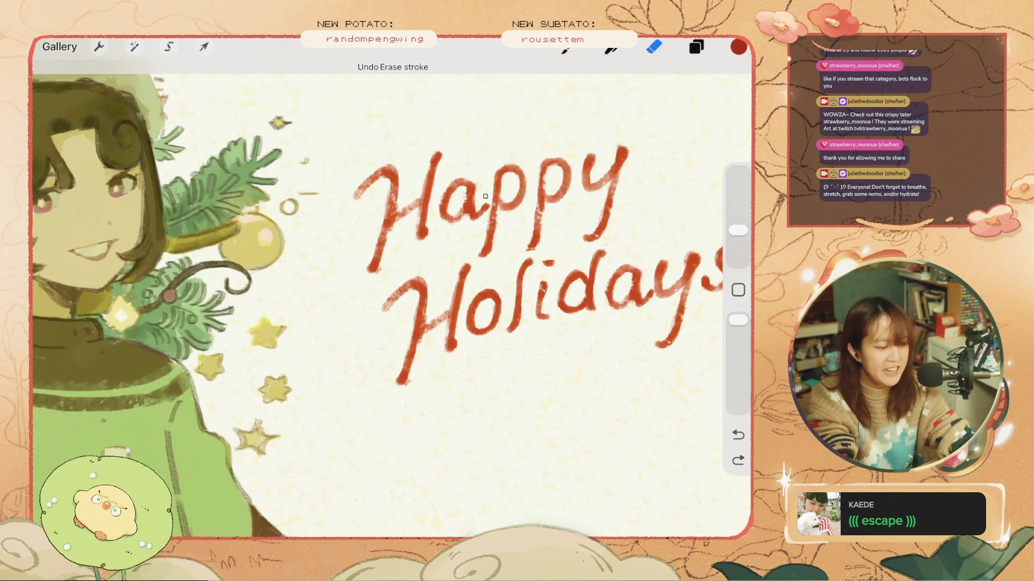
pyautogui.hotkey('ctrl', 'z')
pyautogui.hotkey('ctrl', 'z')
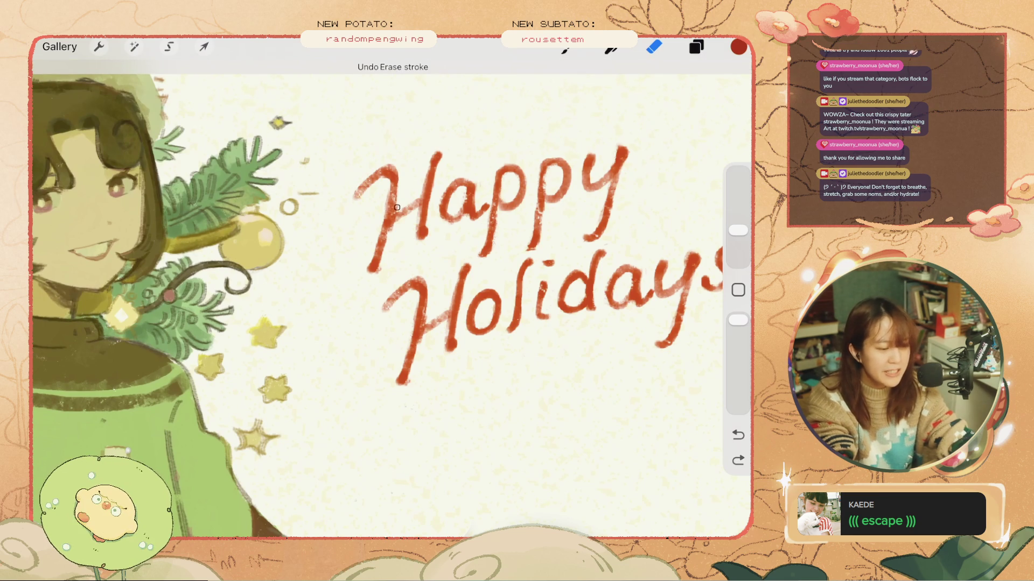
pyautogui.hotkey('ctrl', 'z')
pyautogui.hotkey('ctrl', '0')
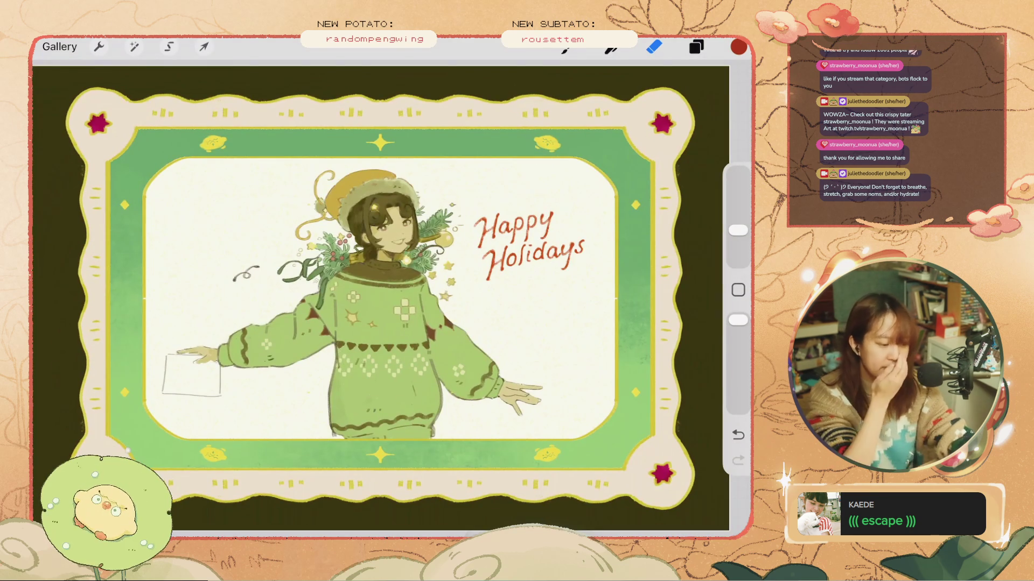
pyautogui.scroll(5, 423, 277)
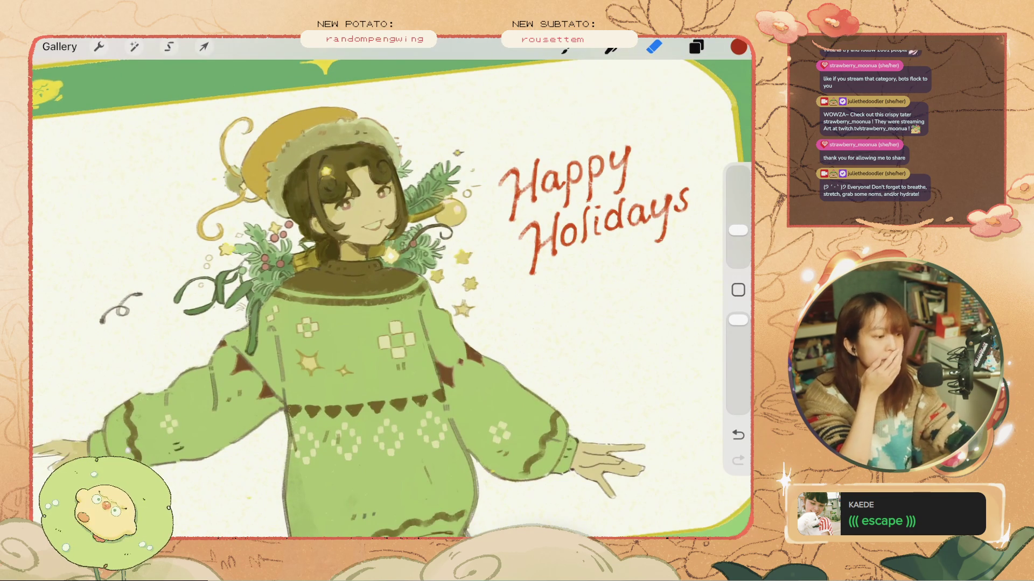
pyautogui.scroll(-5, 377, 296)
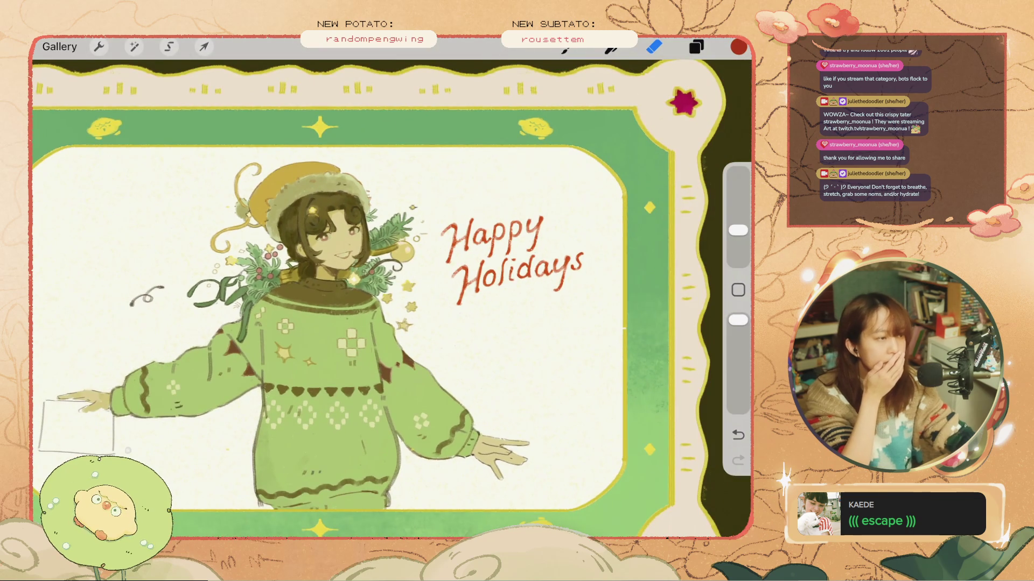
pyautogui.scroll(1, 377, 296)
pyautogui.scroll(-1, 345, 296)
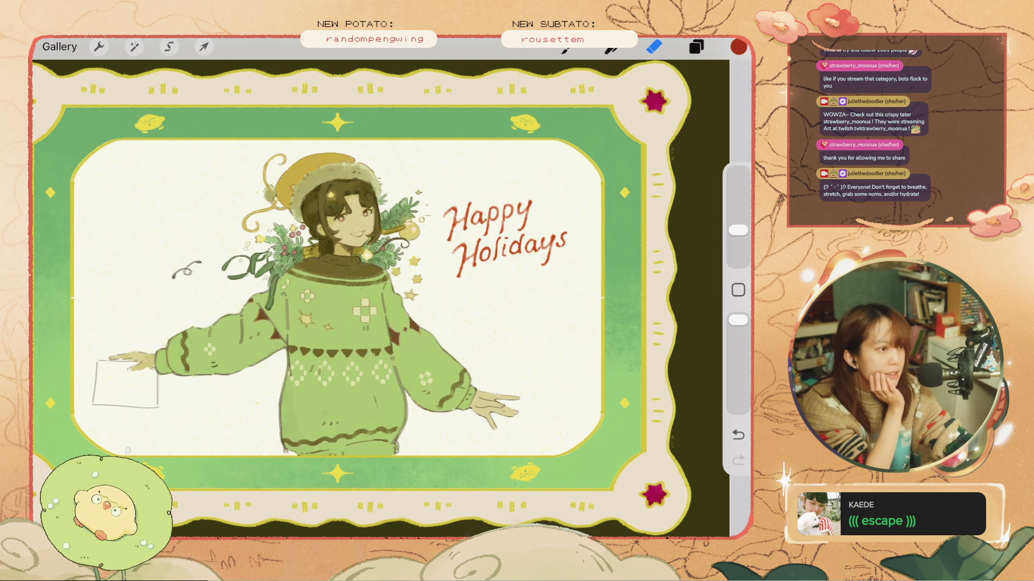
pyautogui.scroll(-3, 377, 296)
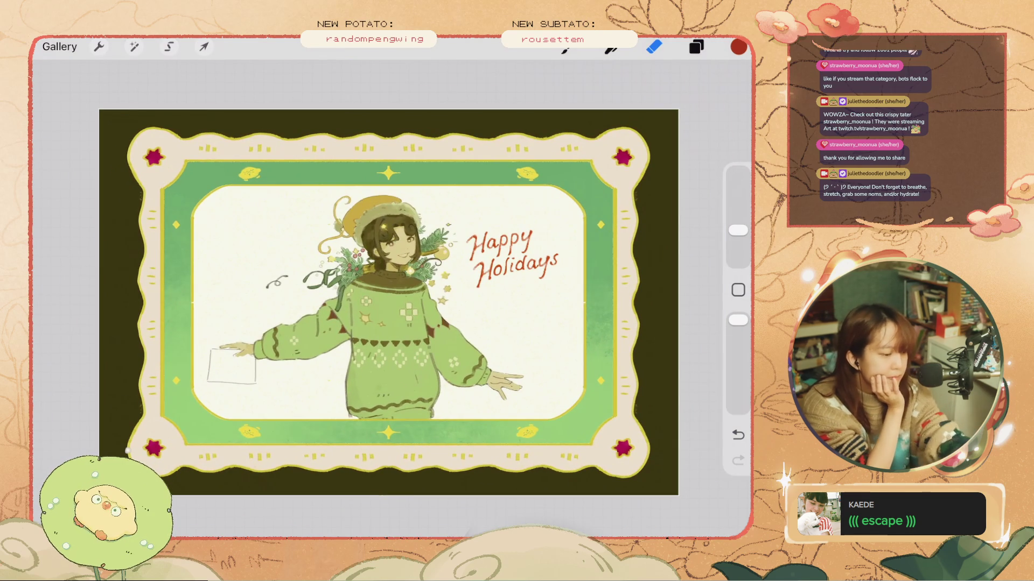
pyautogui.click(696, 47)
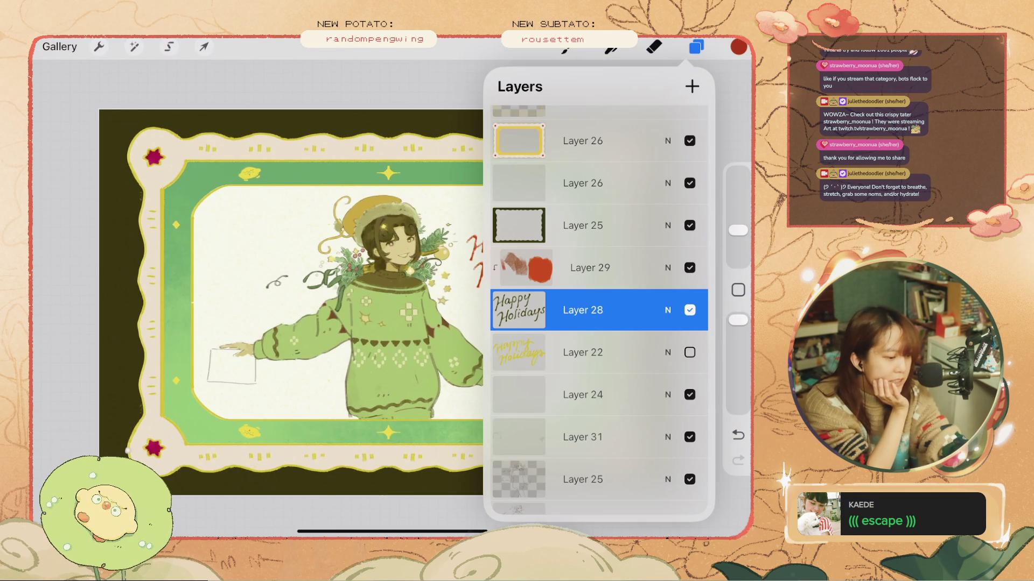
pyautogui.scroll(3, 597, 310)
pyautogui.moveTo(673, 319); pyautogui.dragTo(565, 320)
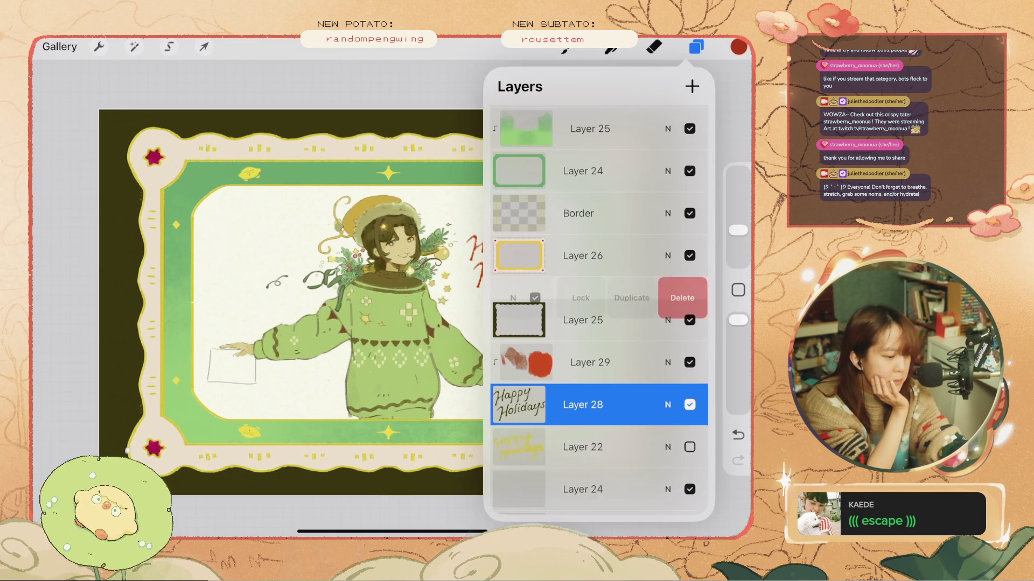
pyautogui.click(654, 47)
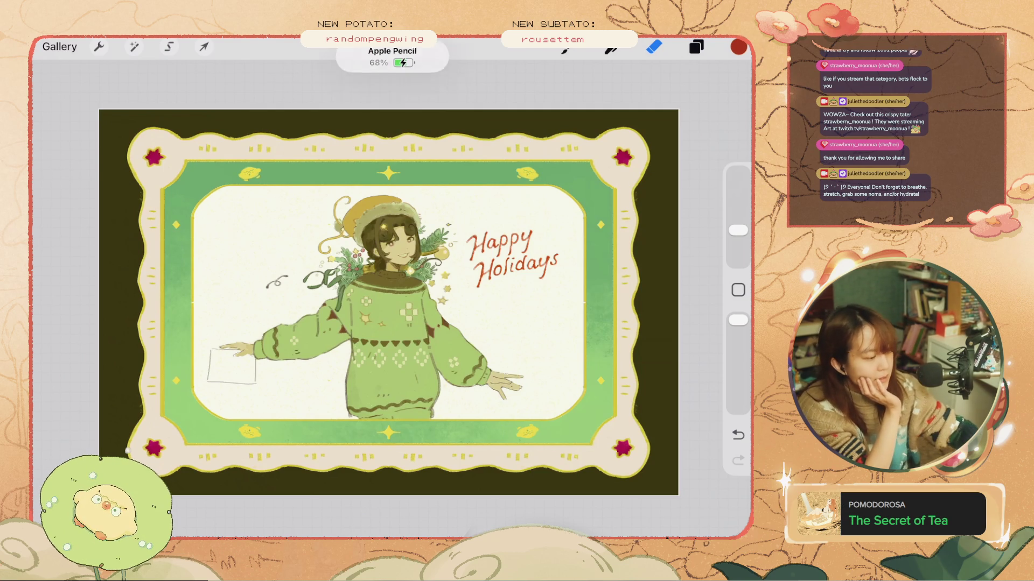
pyautogui.scroll(3, 388, 301)
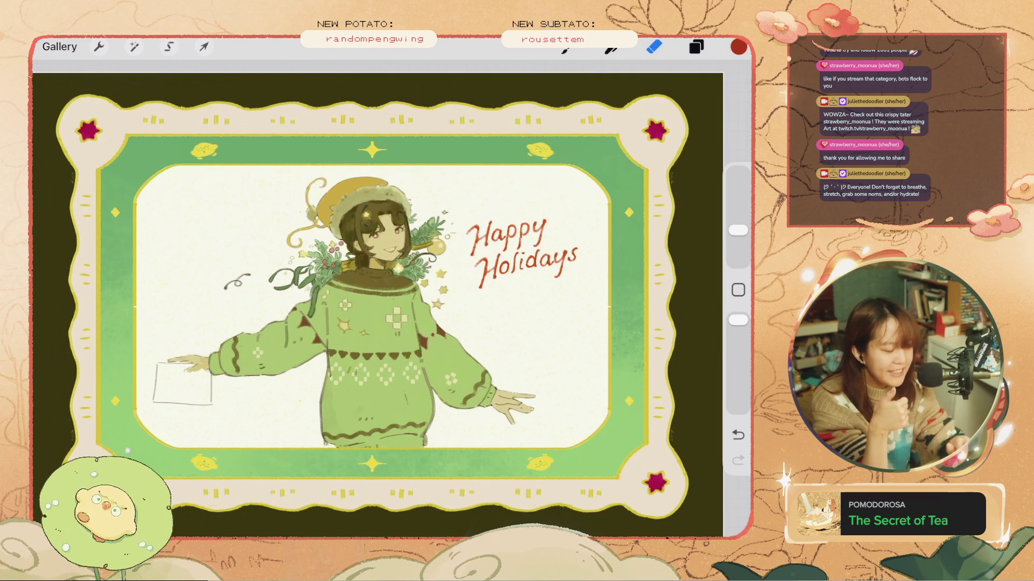
pyautogui.scroll(-2, 377, 297)
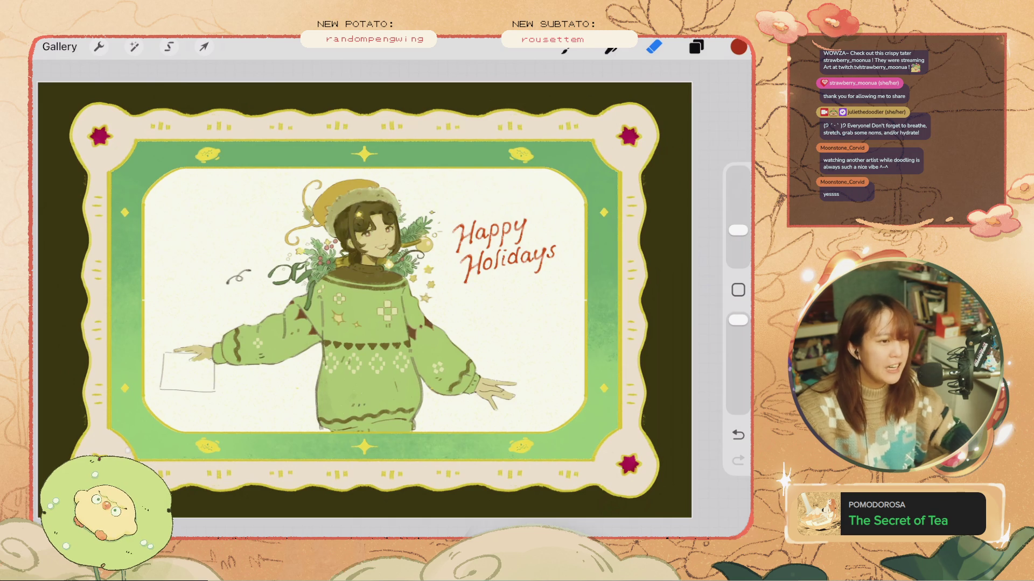
pyautogui.scroll(-3, 338, 327)
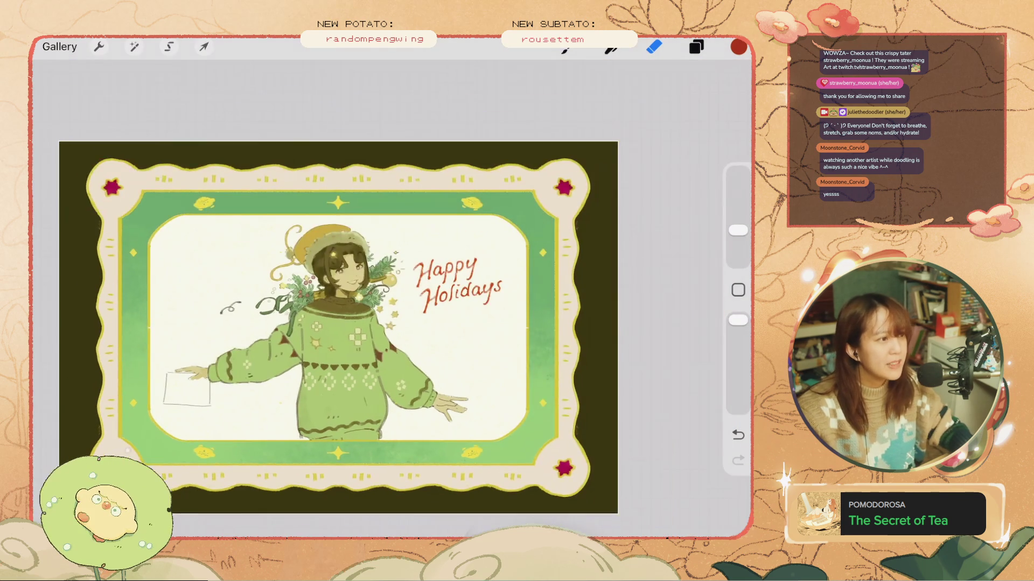
pyautogui.scroll(3, 370, 298)
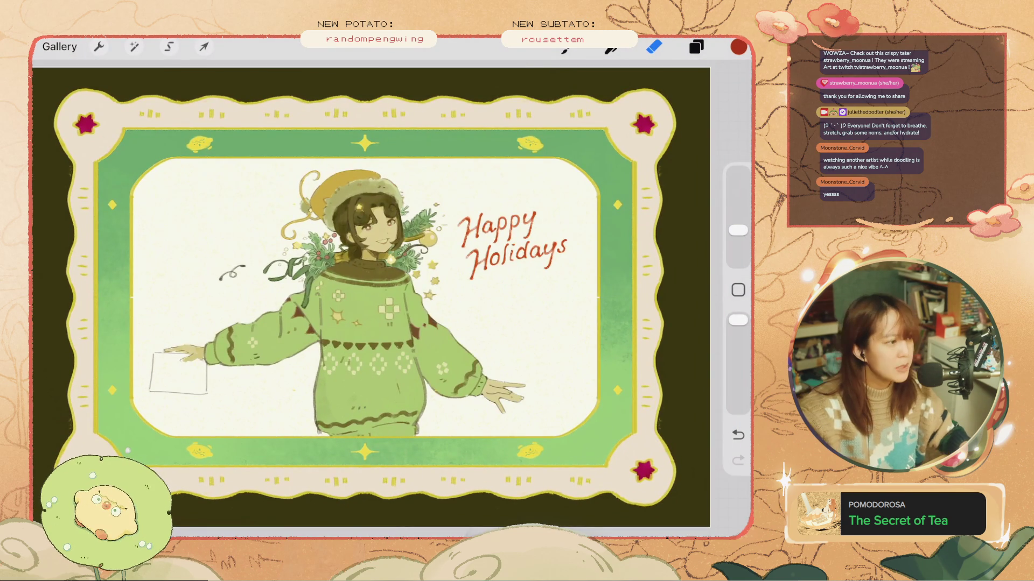